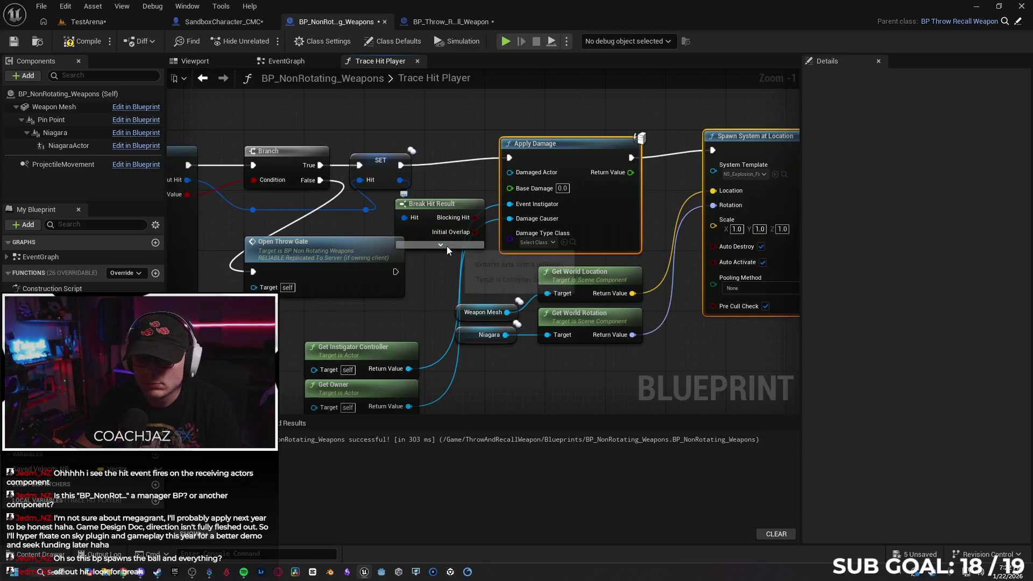
- Connect Hit Actor to Apply Damage's Damaged Actor and hide Break Hit Result's unused pins
left_click_drag(477, 347, 510, 173)
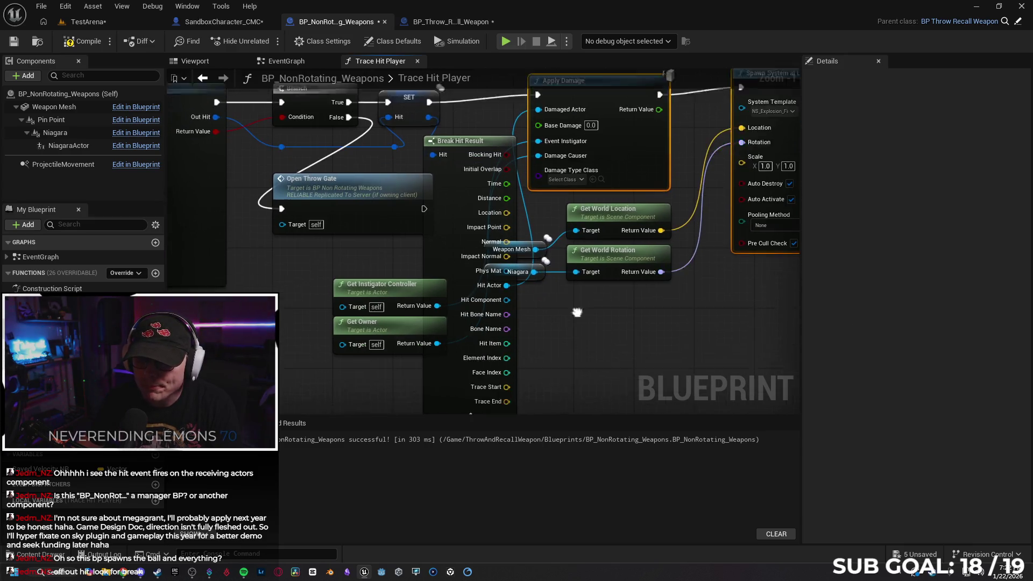
left_click(485, 402)
left_click_drag(643, 327, 623, 373)
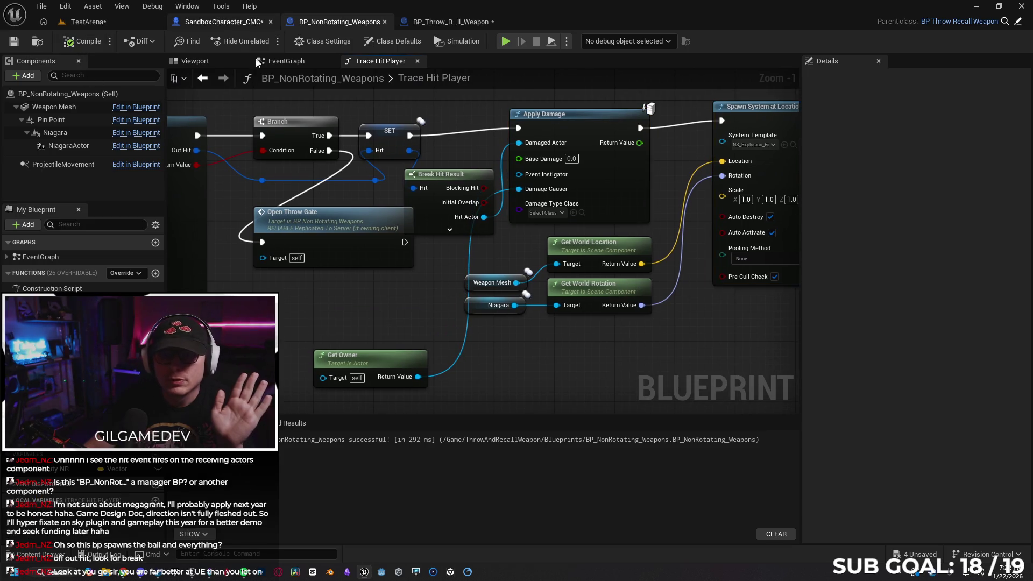
key("ctrl+Tab")
- Add a Cast To PlayerController node after Event AnyDamage and wire the event's object into it
left_click_drag(281, 276, 335, 279)
type("cast to player")
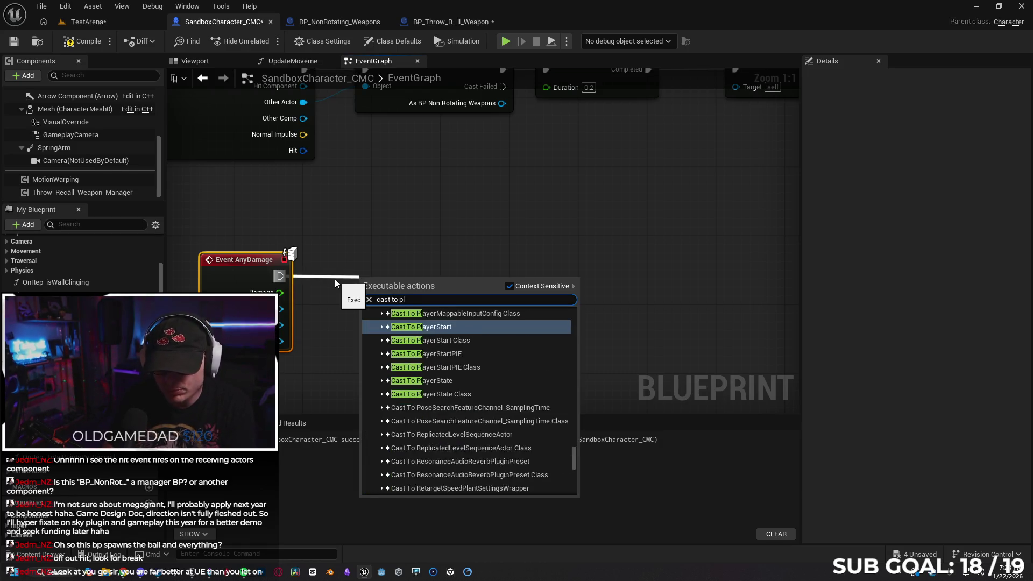
type("con")
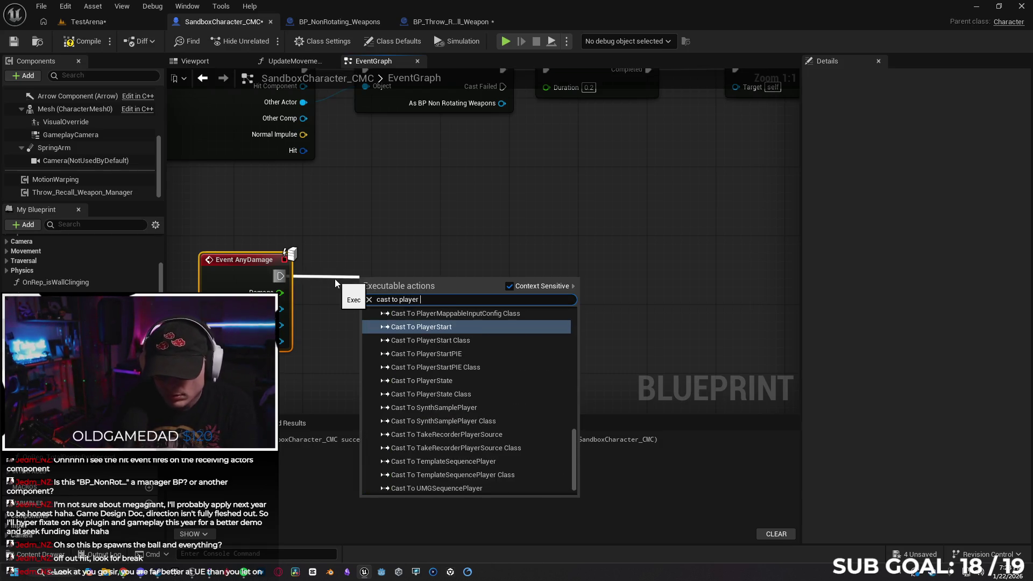
key("Return")
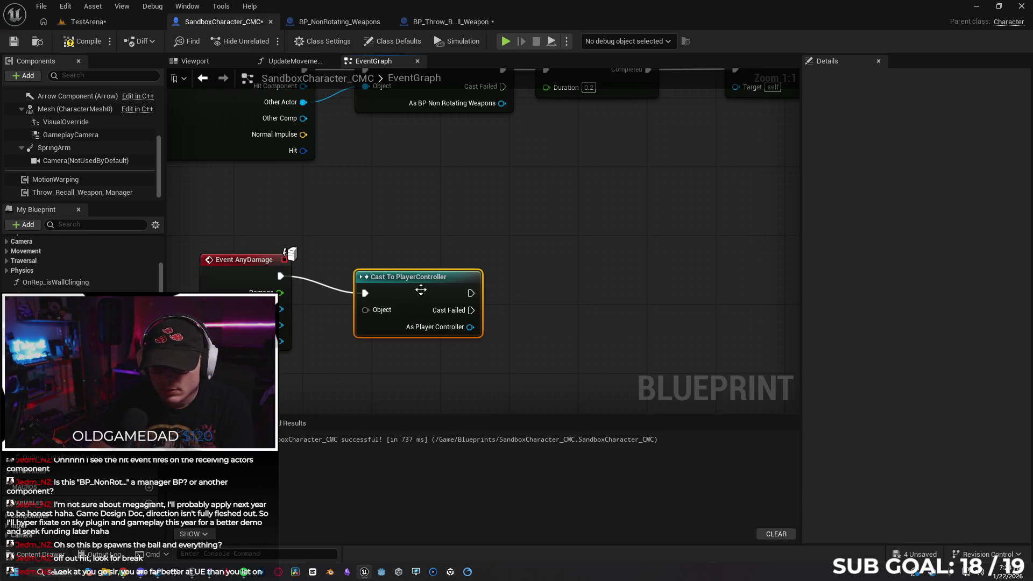
left_click_drag(420, 281, 412, 272)
left_click_drag(279, 341, 355, 302)
left_click_drag(401, 268, 392, 260)
- Add a Jump node after the successful cast and compile the character blueprint
left_click_drag(454, 276, 490, 273)
type("jump")
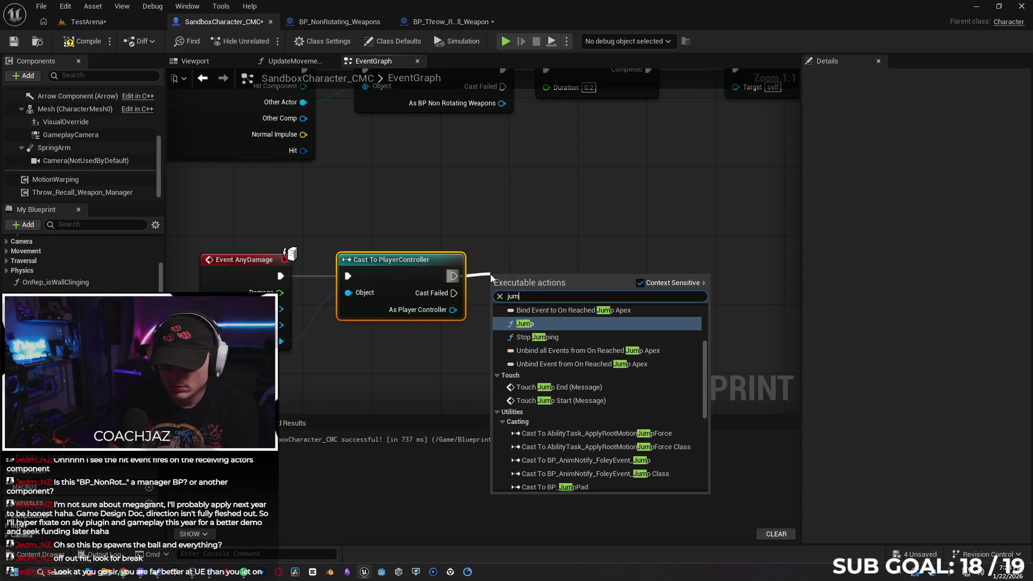
key("Return")
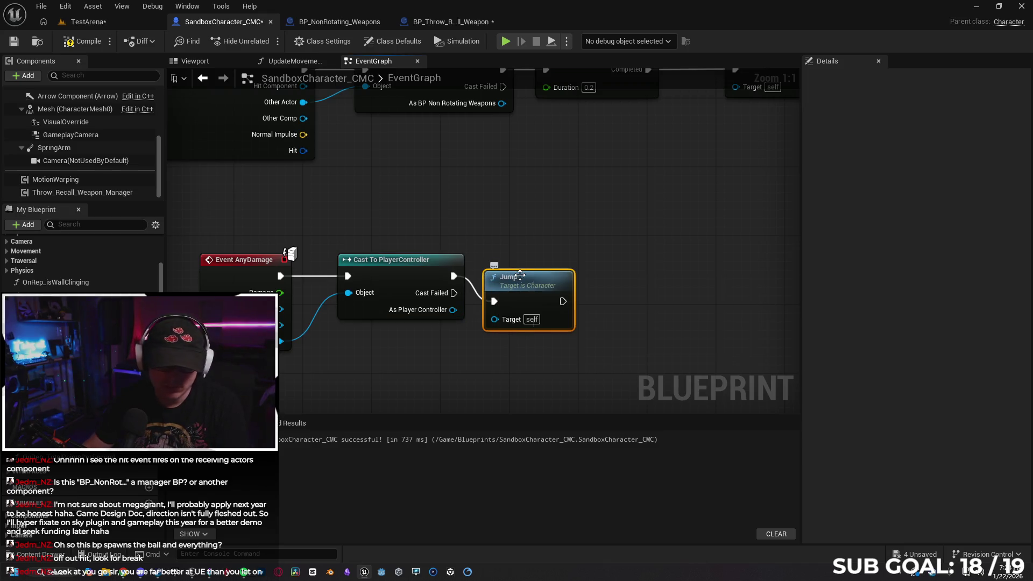
left_click_drag(547, 284, 552, 261)
mouse_move(453, 310)
left_mouse_down()
mouse_move(504, 293)
mouse_move(492, 327)
mouse_move(457, 309)
mouse_move(502, 292)
mouse_move(453, 313)
mouse_move(506, 295)
left_mouse_up()
key("Escape")
left_click(484, 346)
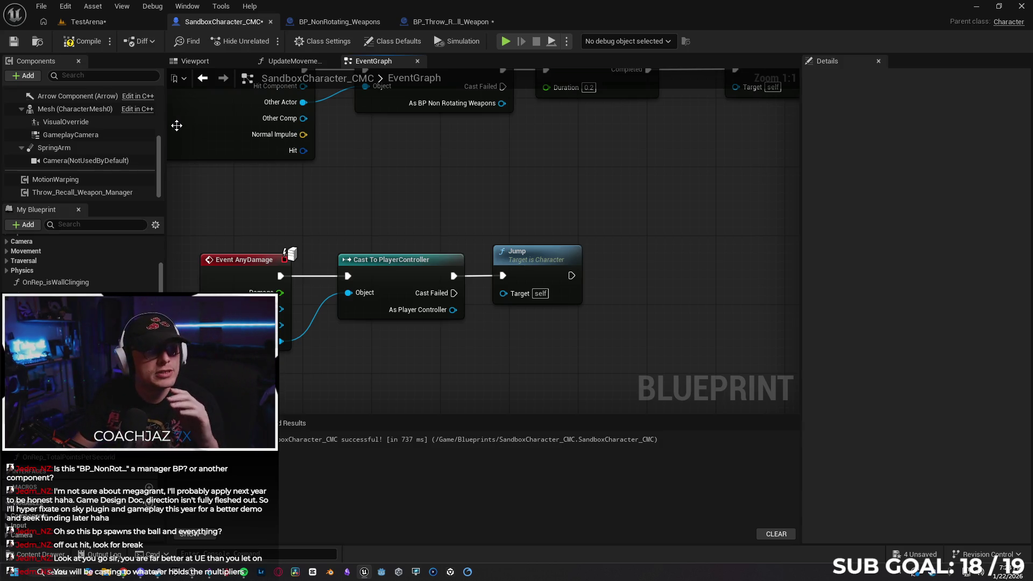
left_click(82, 41)
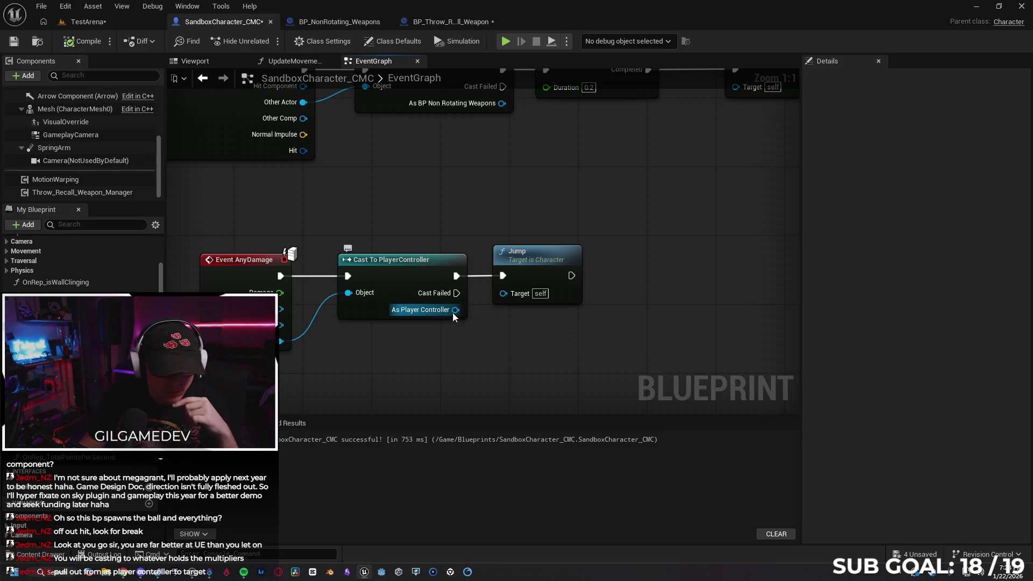
- Try wiring As Player Controller into Jump's Target, then delete the Jump node
left_click_drag(467, 308, 509, 294)
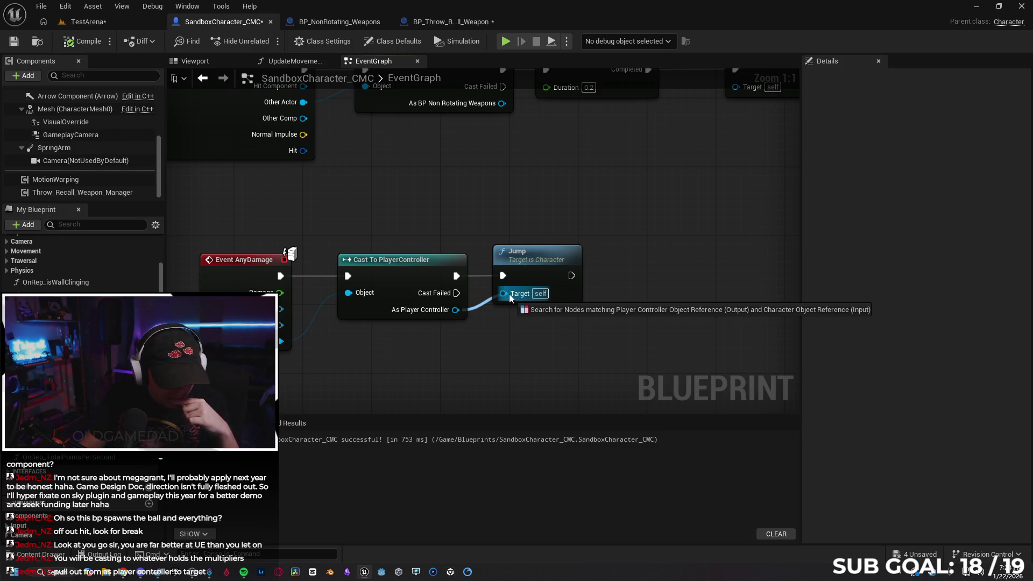
left_click_drag(509, 294, 500, 293)
left_click(473, 358)
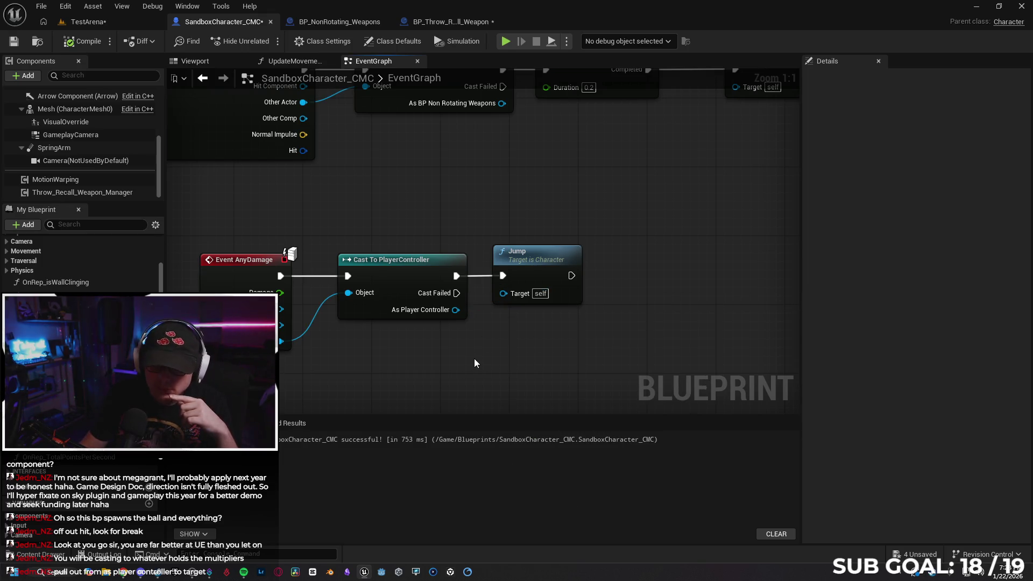
left_click(543, 262)
key("Delete")
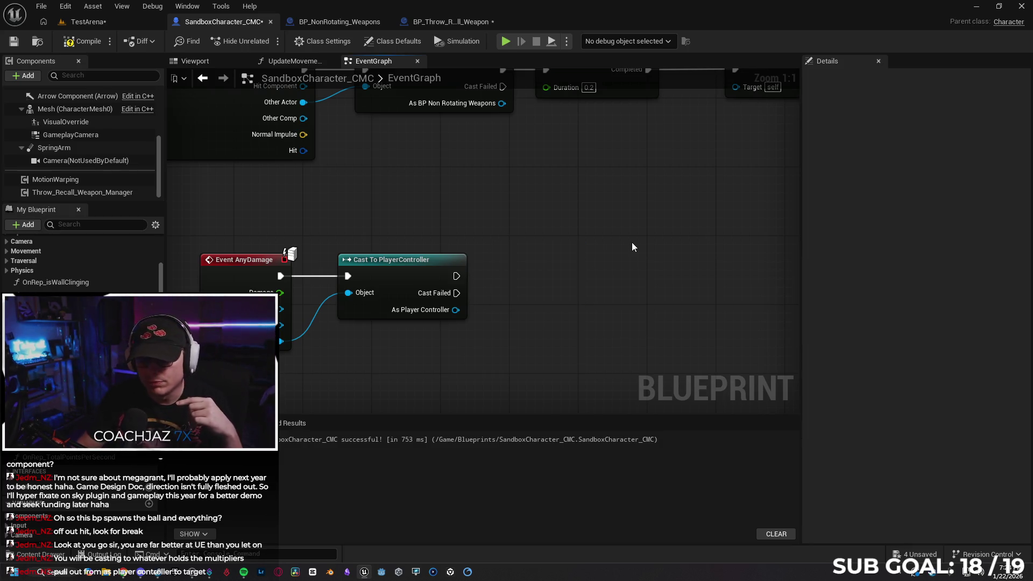
- Add a Jump node after the cast again, then delete it
mouse_move(432, 315)
left_mouse_down()
mouse_move(482, 314)
mouse_move(512, 297)
left_mouse_up()
type("jump")
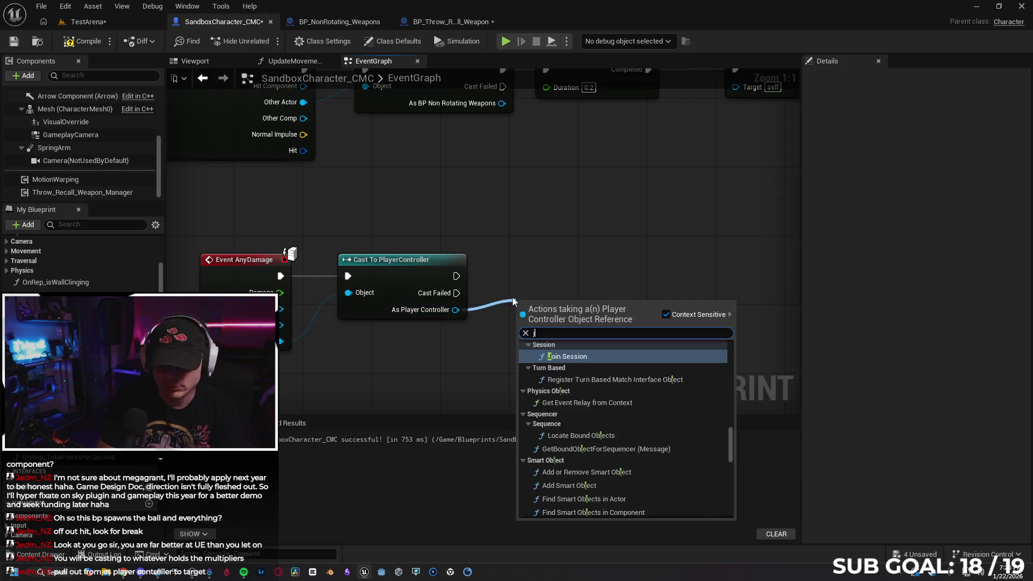
left_click(552, 265)
mouse_move(456, 276)
left_mouse_down()
mouse_move(487, 293)
mouse_move(546, 272)
left_mouse_up()
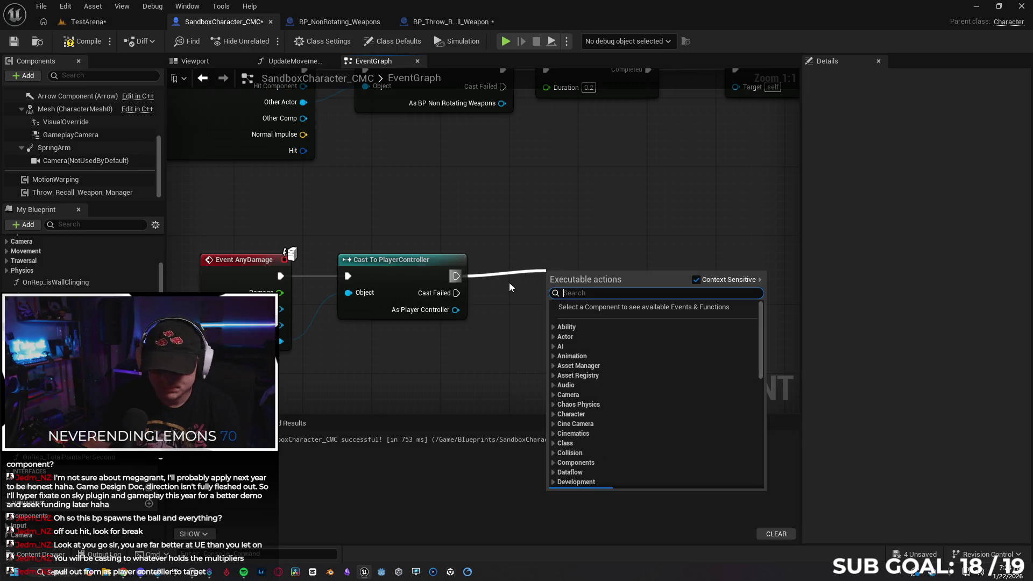
type("jump")
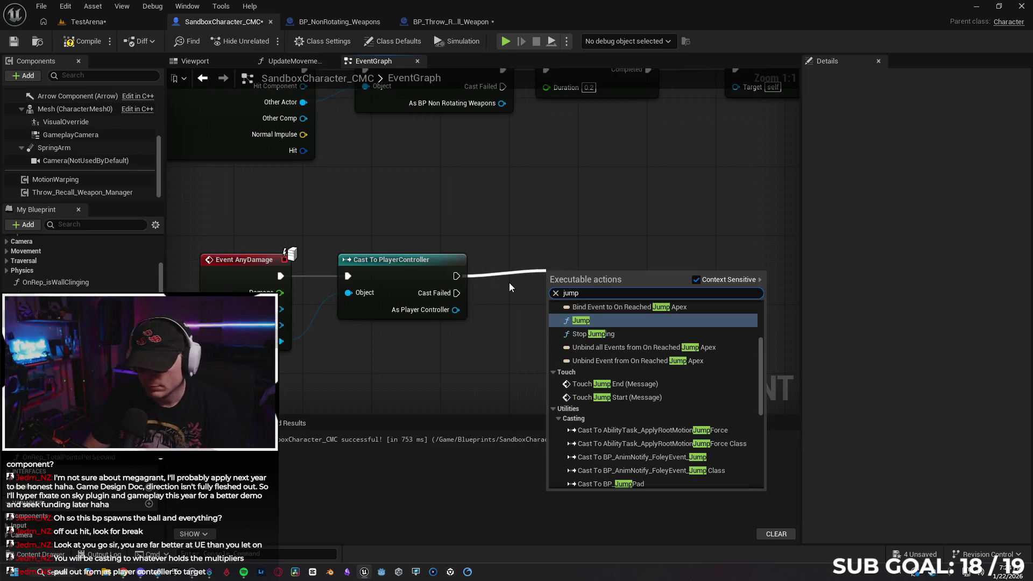
key("Return")
left_click_drag(598, 292, 547, 267)
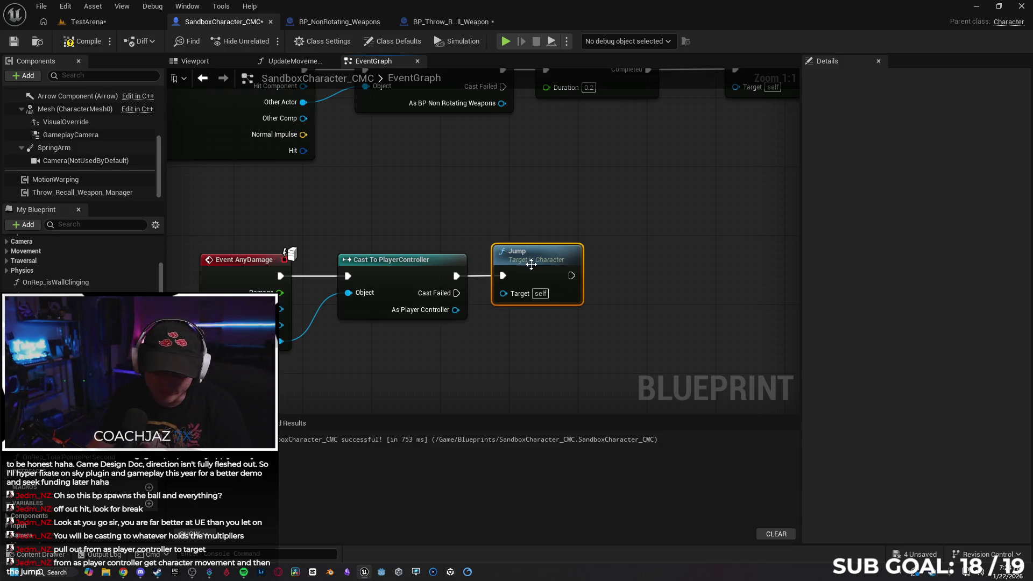
key("Delete")
- Add a Get Character Movement node with Context Sensitive turned off, placed below the cast
left_click_drag(455, 309, 475, 309)
type("get character")
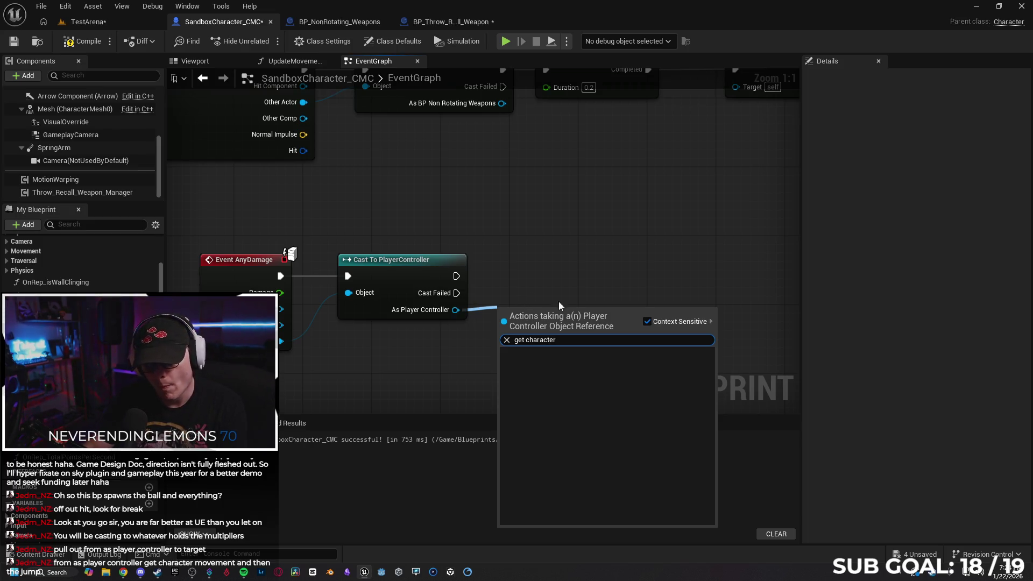
left_click(647, 321)
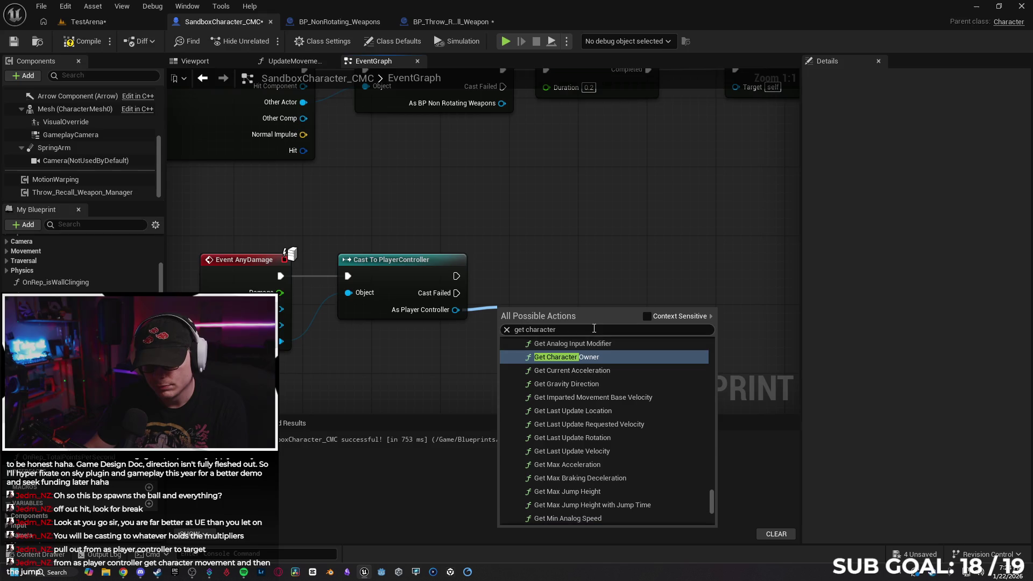
left_click(595, 330)
left_click(594, 329)
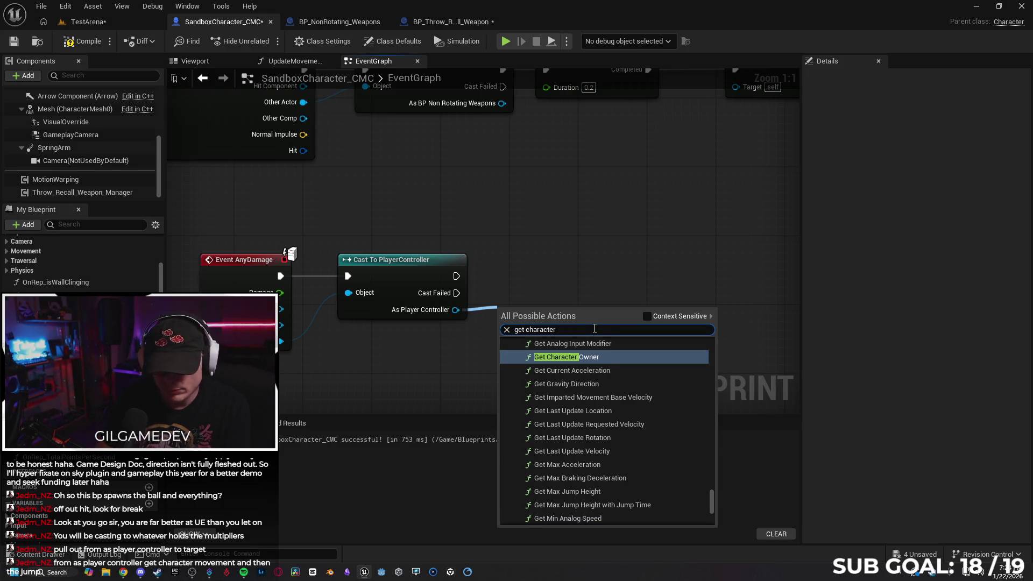
type("movement")
key("Return")
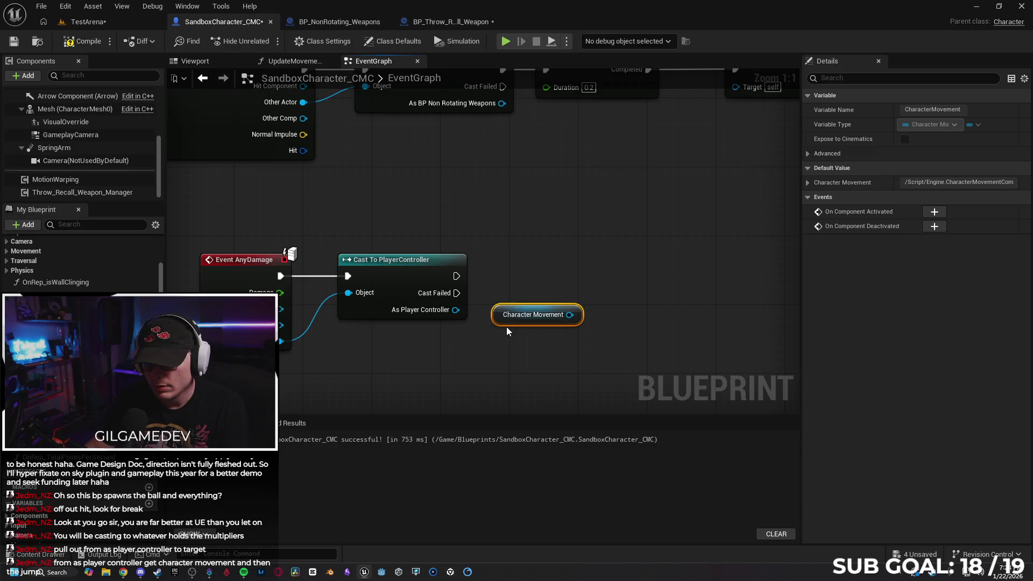
mouse_move(570, 316)
left_mouse_down()
mouse_move(527, 351)
mouse_move(497, 351)
mouse_move(457, 305)
mouse_move(486, 357)
mouse_move(497, 349)
left_mouse_up()
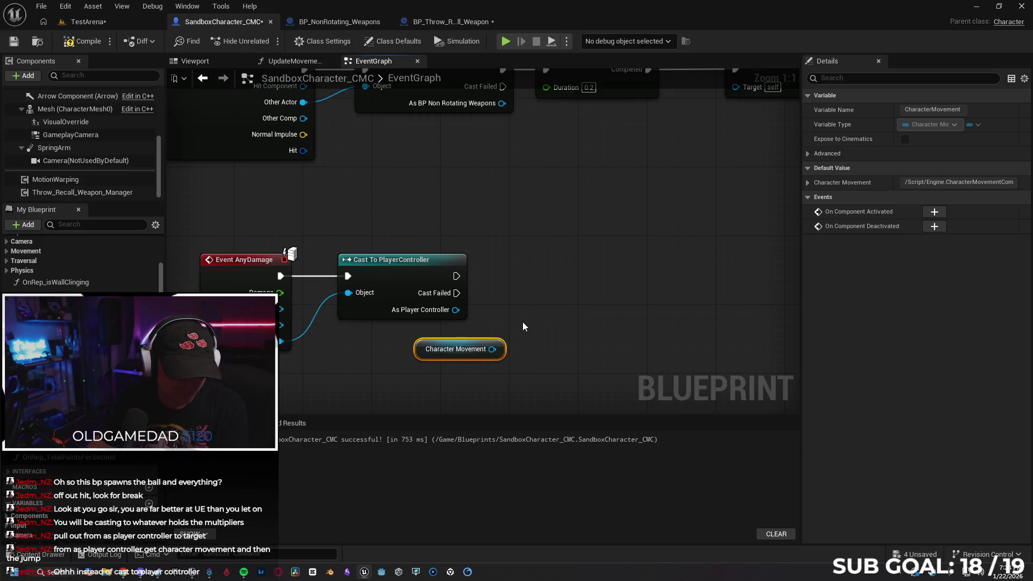
- Delete the Character Movement node and the Cast To PlayerController node
left_click(523, 325)
left_click(423, 354)
key("Delete")
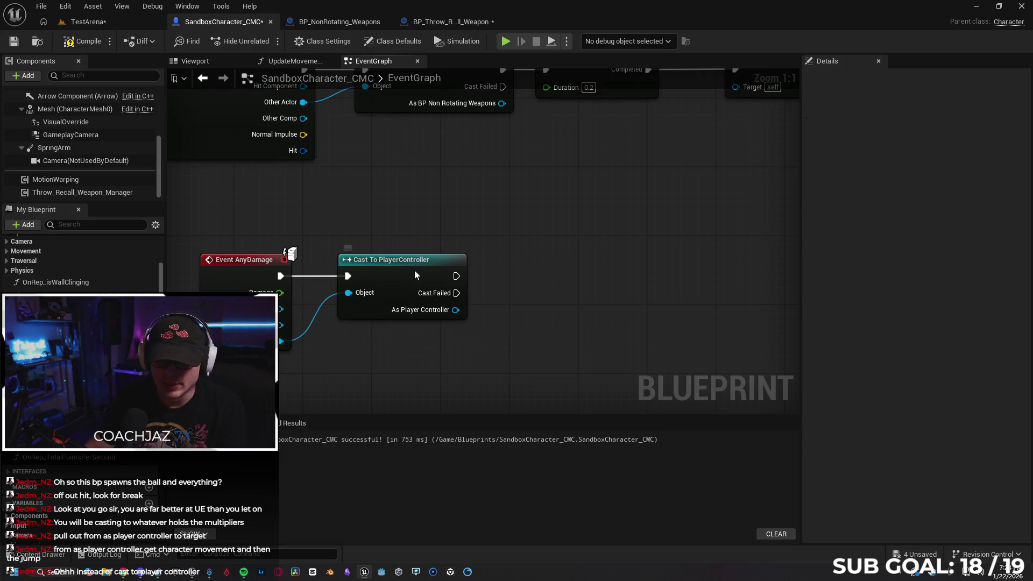
left_click(428, 273)
key("Delete")
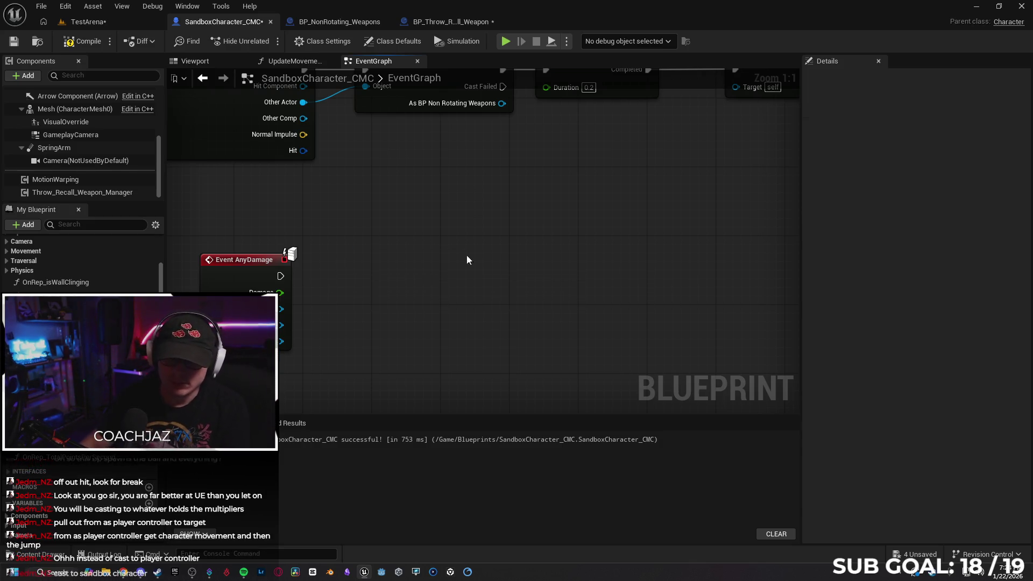
- Add a Cast To Character node after Event AnyDamage, fed by its Damage Causer
left_click_drag(280, 276, 336, 281)
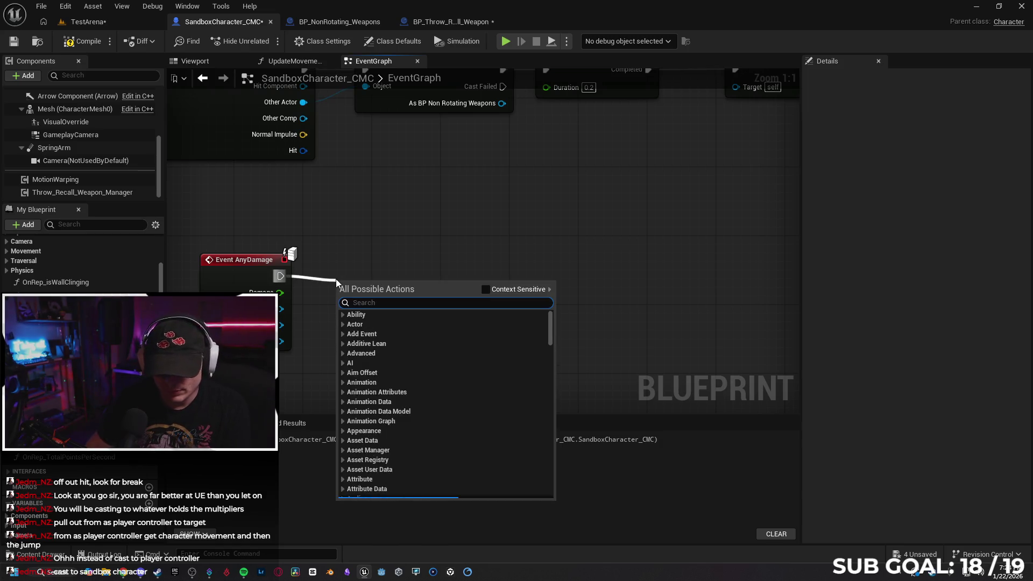
type("cast")
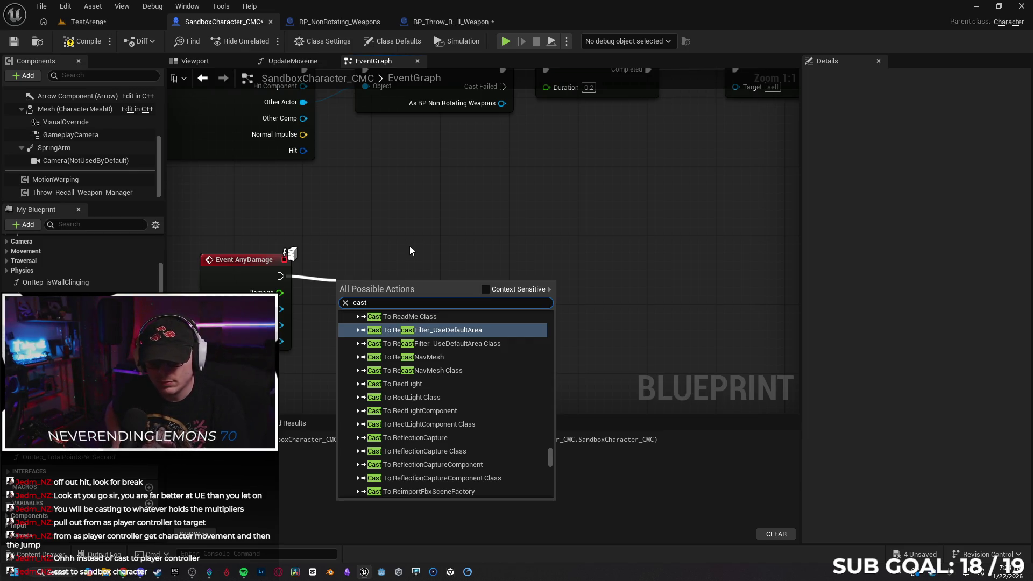
type(" to")
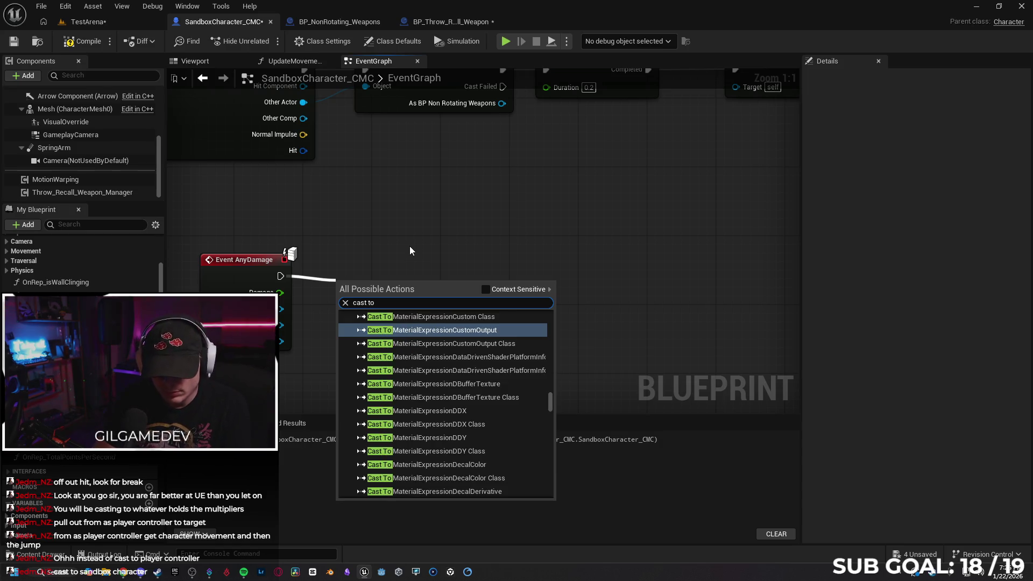
type(" character")
key("Return")
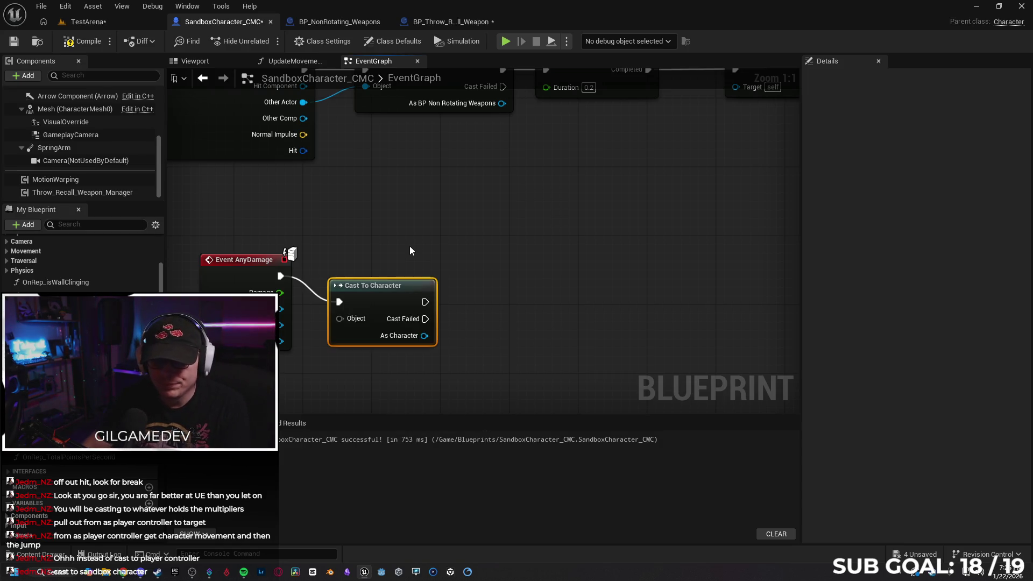
left_click_drag(404, 284, 413, 258)
left_click_drag(345, 292, 282, 344)
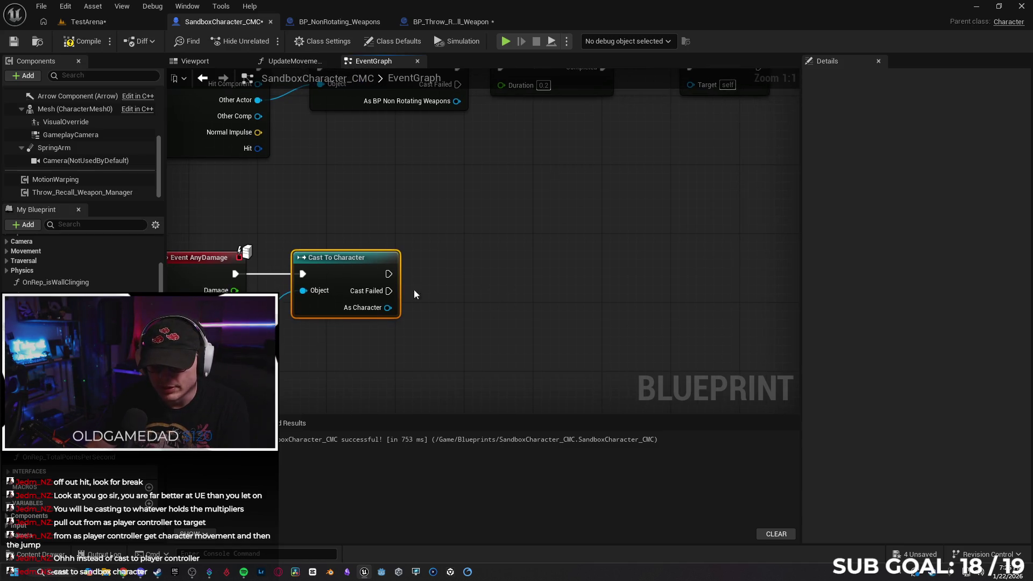
- Call Jump after the successful cast, with As Character as its Target
left_click_drag(388, 273, 466, 267)
type("jum")
key("Return")
mouse_move(387, 308)
left_mouse_down()
mouse_move(457, 318)
mouse_move(473, 268)
left_mouse_up()
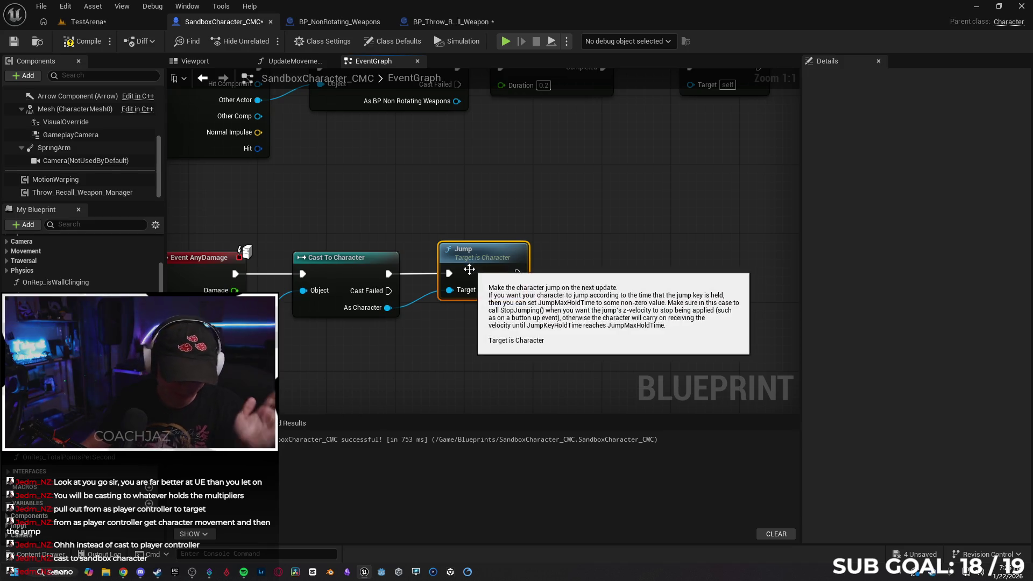
left_click_drag(374, 391, 424, 371)
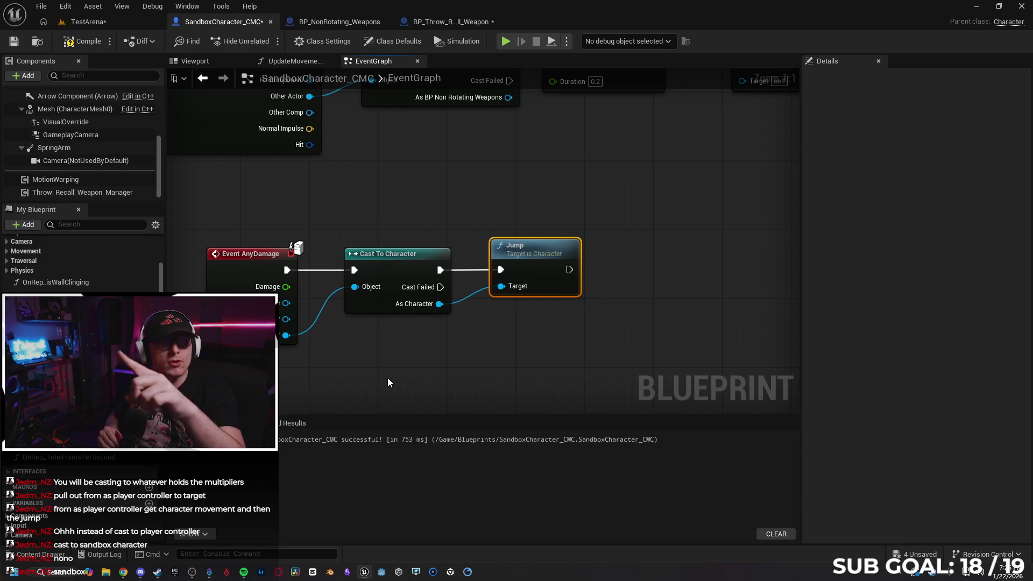
left_click_drag(388, 377, 462, 323)
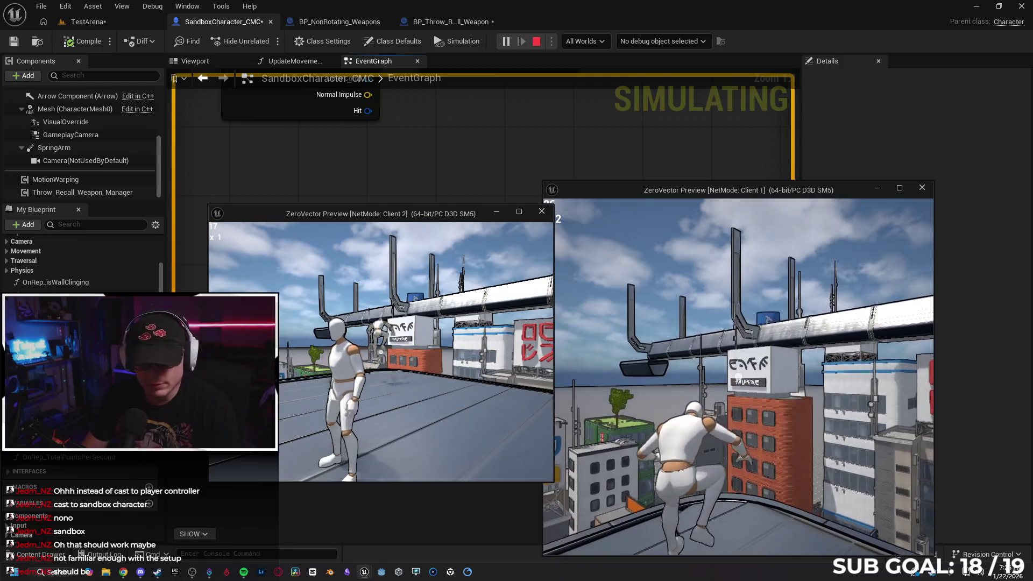
- Stop the two-client Play In Editor session
key("Escape")
- Show BP_Throw_Recall_Weapon's Trace Hit Player graph and dismiss the runtime error log
left_click(353, 26)
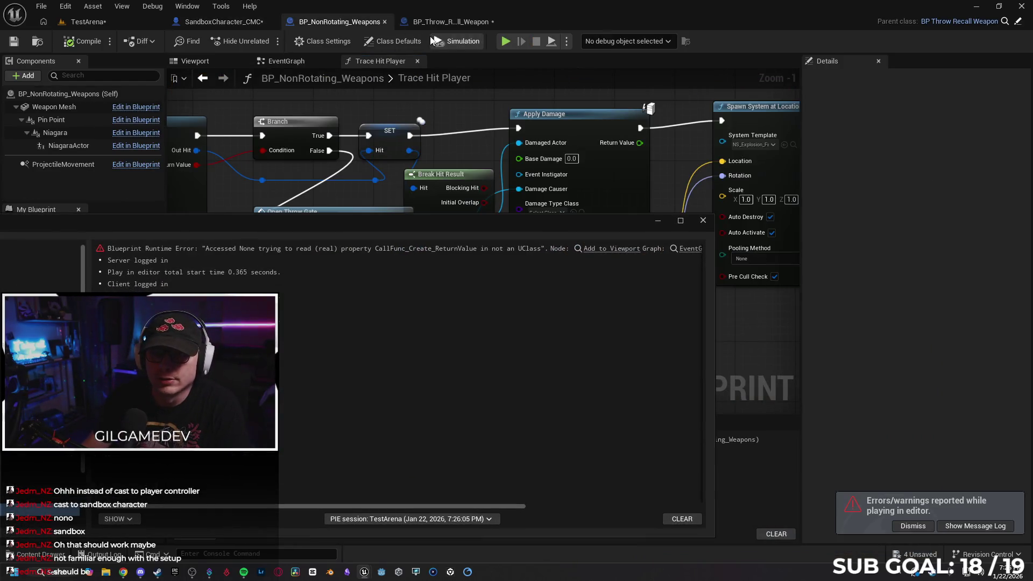
left_click(443, 27)
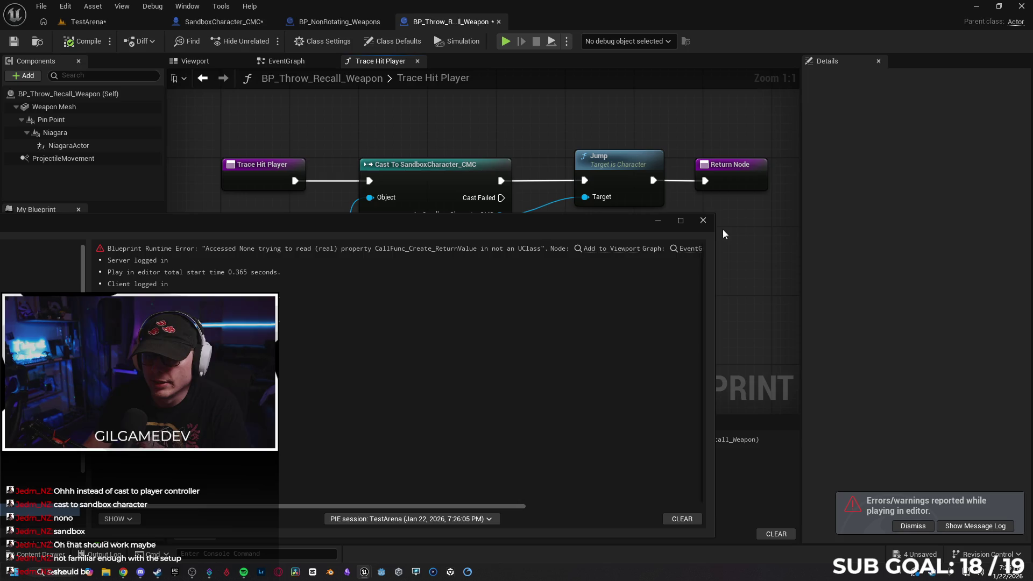
left_click(703, 221)
scroll(551, 289, "down", 2)
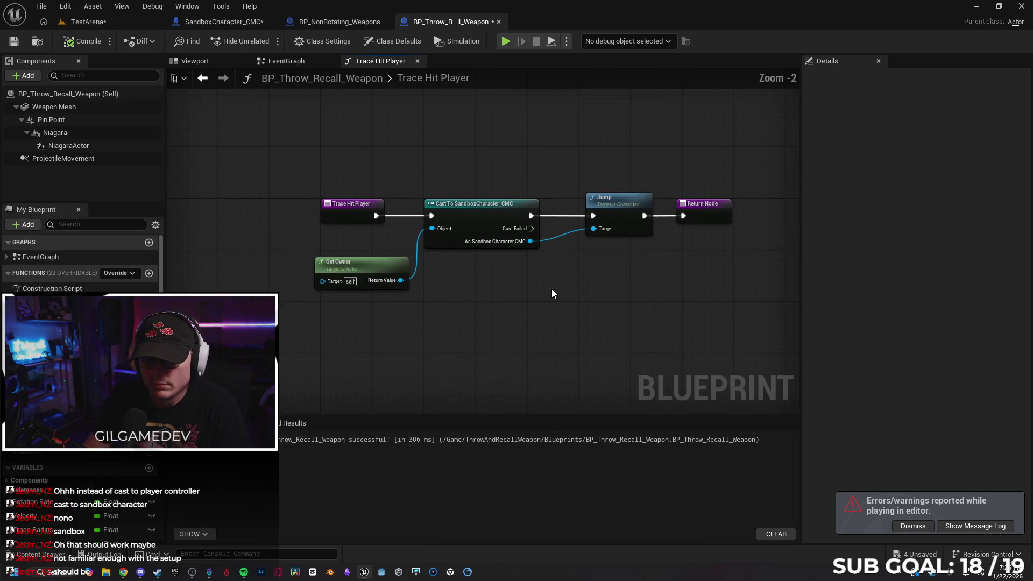
- Delete the Cast, Jump, Get Owner and Return nodes, leaving only the entry node
left_click_drag(447, 172, 663, 276)
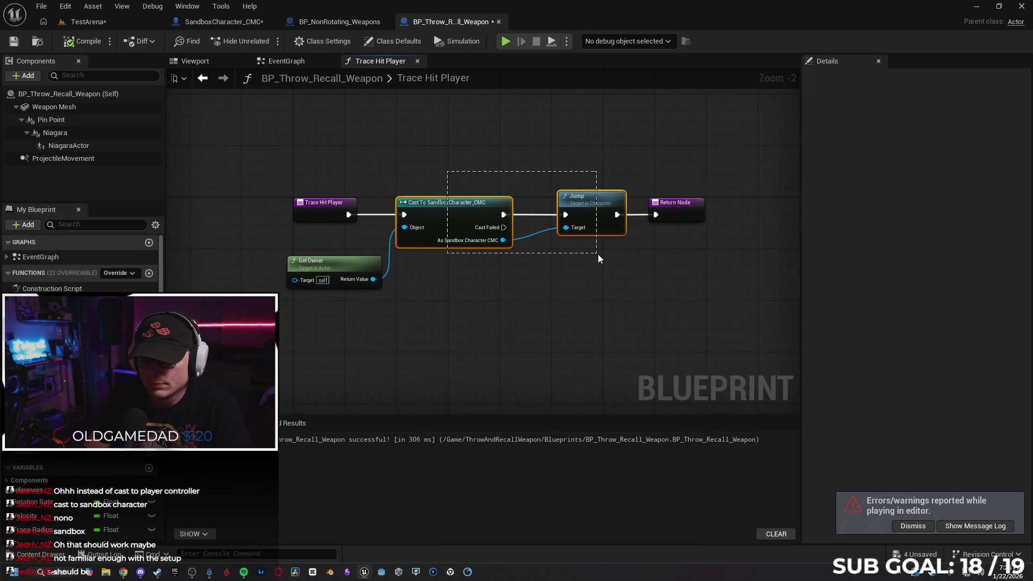
left_click_drag(598, 254, 599, 254)
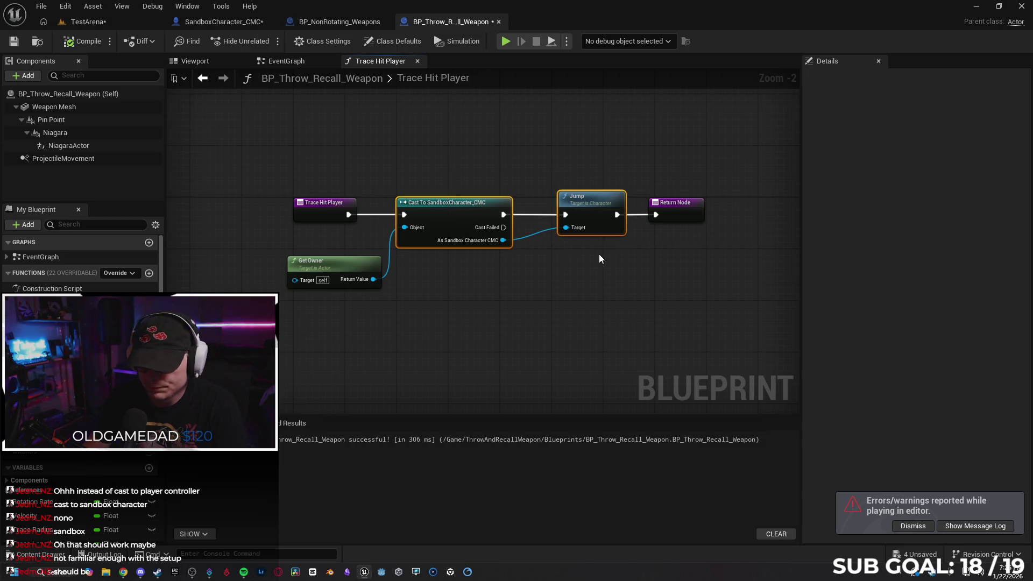
key("Delete")
left_click(349, 263)
key("Delete")
left_click(655, 211)
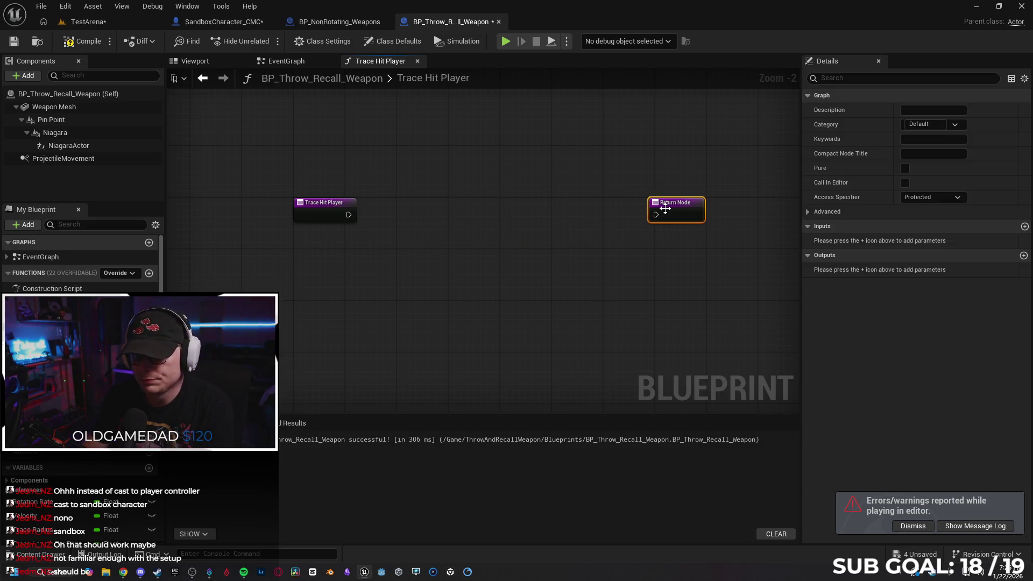
key("Delete")
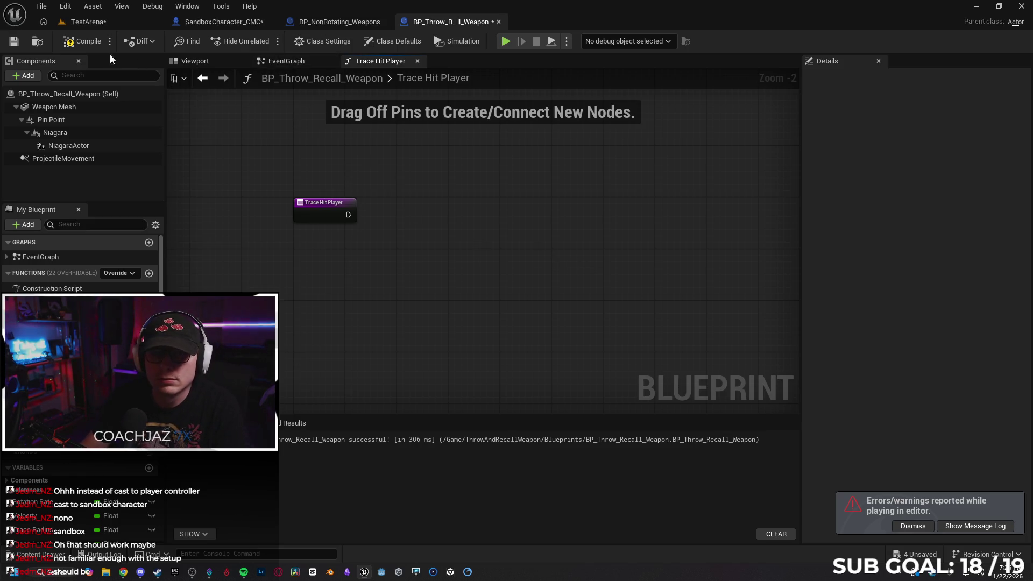
left_click(205, 23)
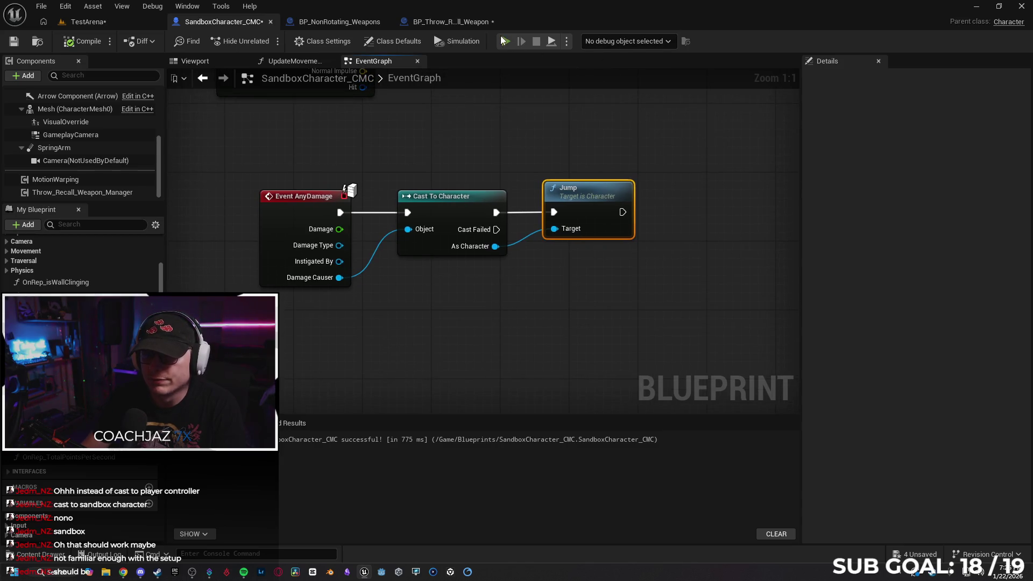
- Start a play session and debug the client instance SandboxCharacter_CMC0
key("alt+p")
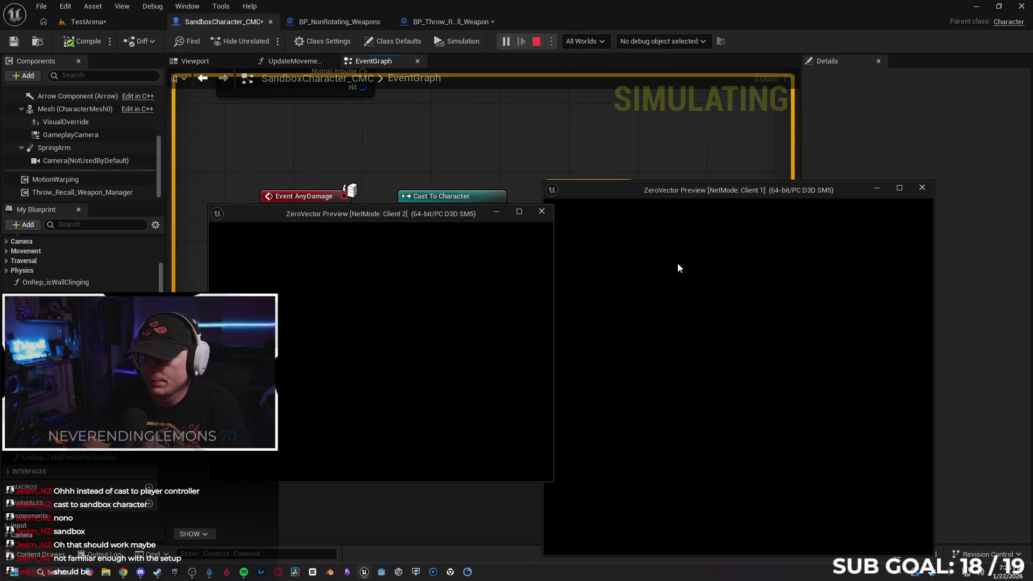
left_click(676, 43)
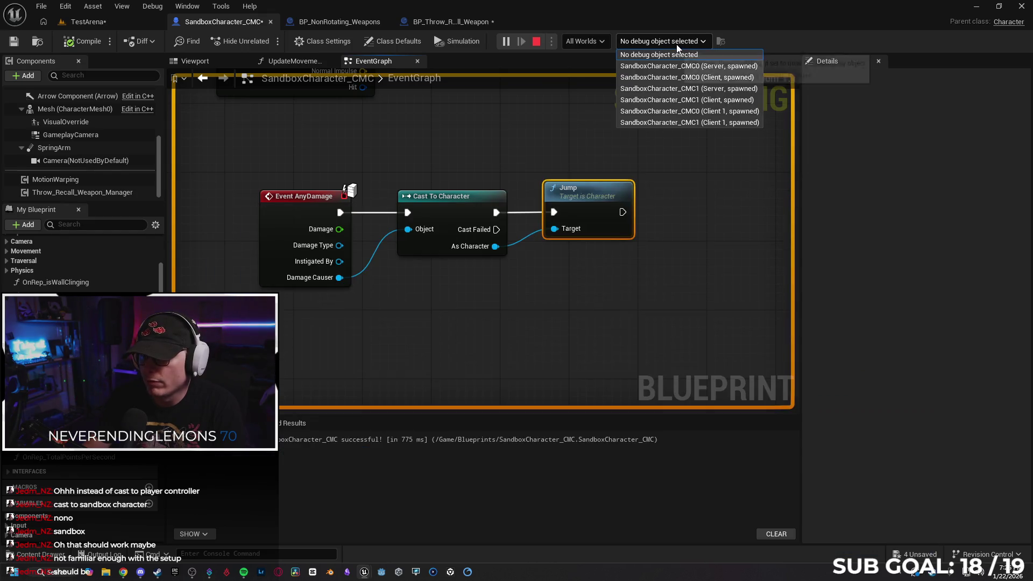
left_click(683, 77)
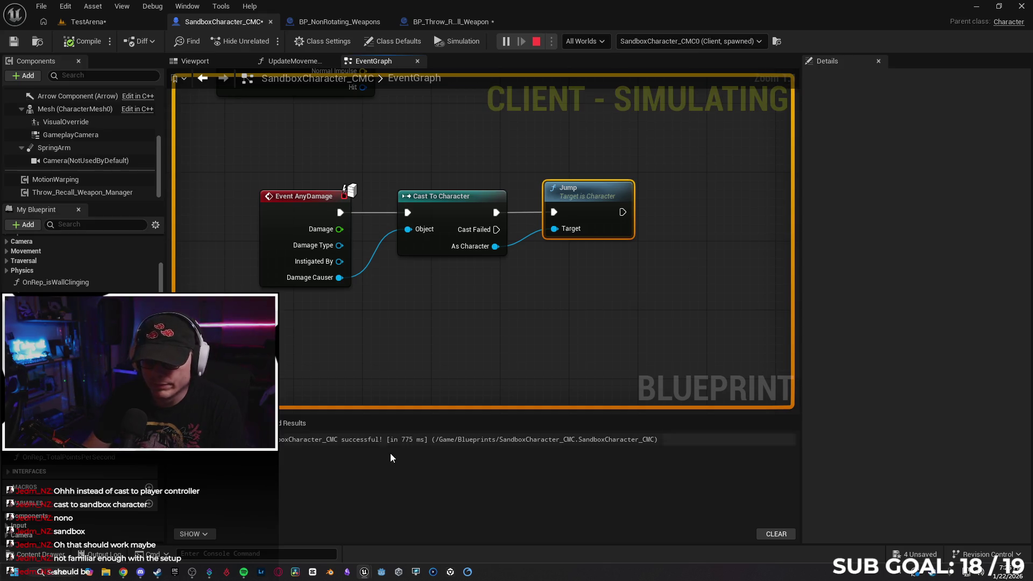
- In Client 1, move across the rooftop, jump, and recall the thrown orb
mouse_move(363, 573)
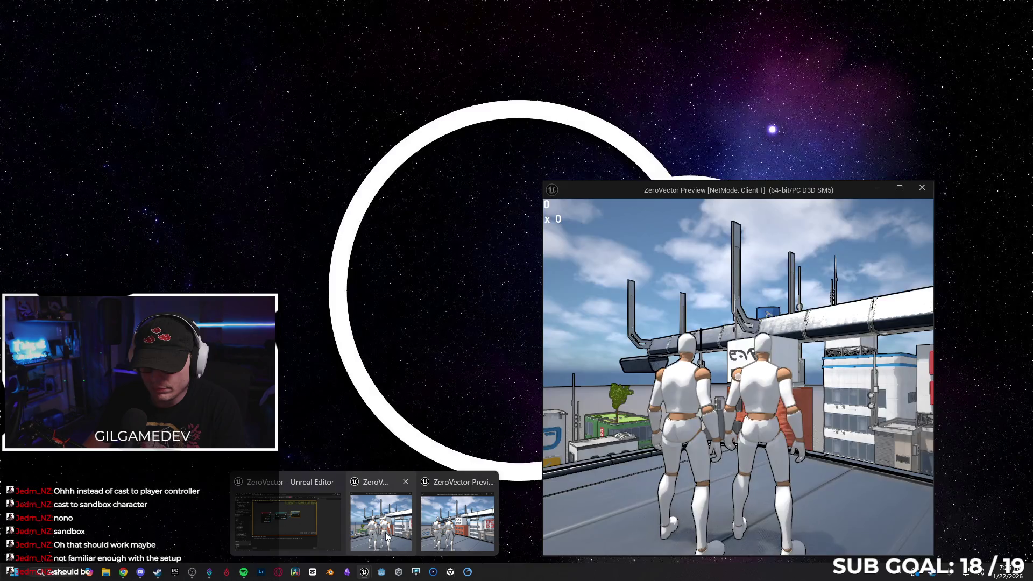
left_click(387, 530)
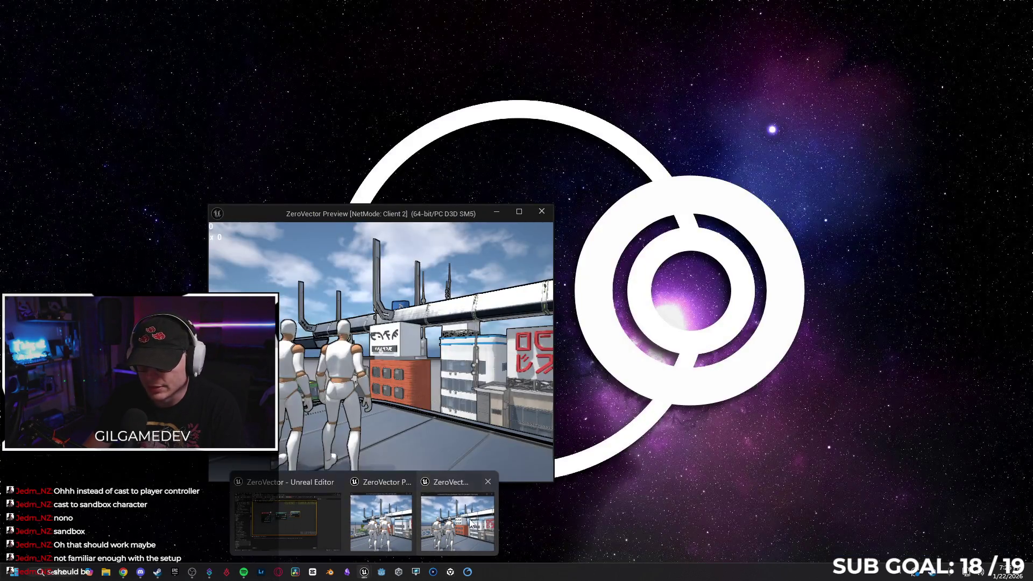
left_click(454, 530)
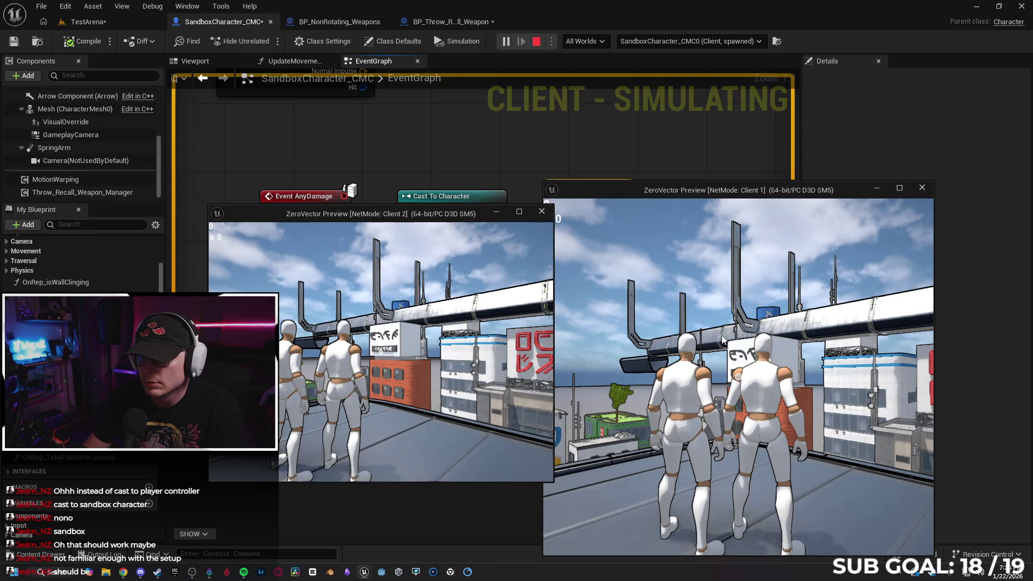
left_click_drag(461, 215, 442, 261)
left_click(707, 327)
key("w")
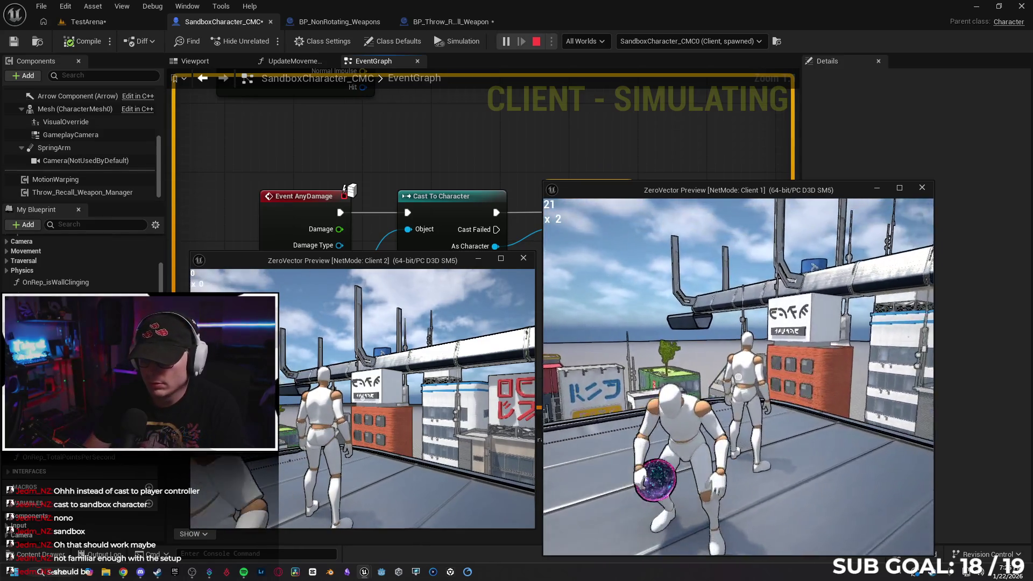
key("space")
key("r")
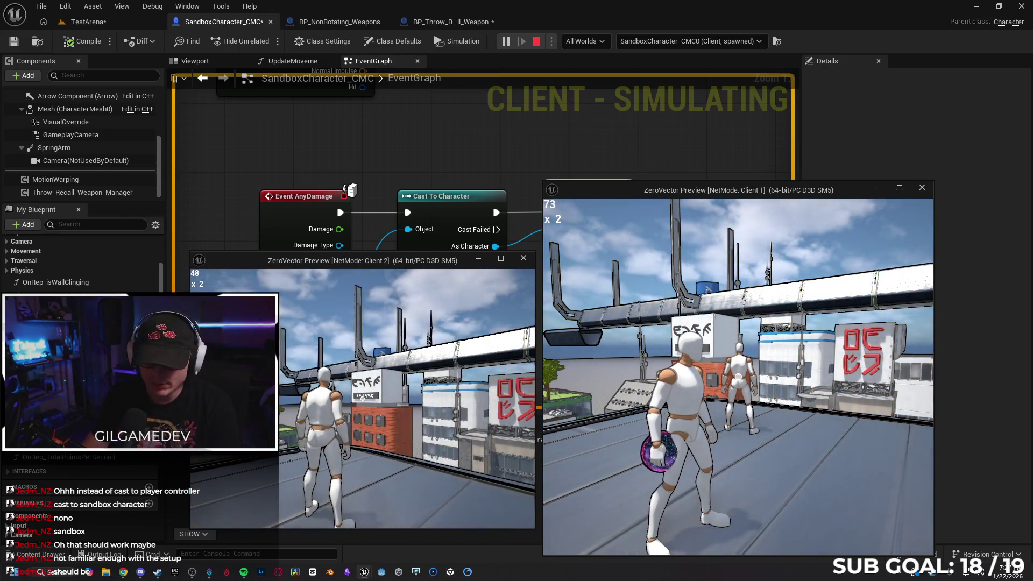
- Switch debugging to the server instance SandboxCharacter_CMC1 and take control in Client 2
key("super")
left_click(717, 46)
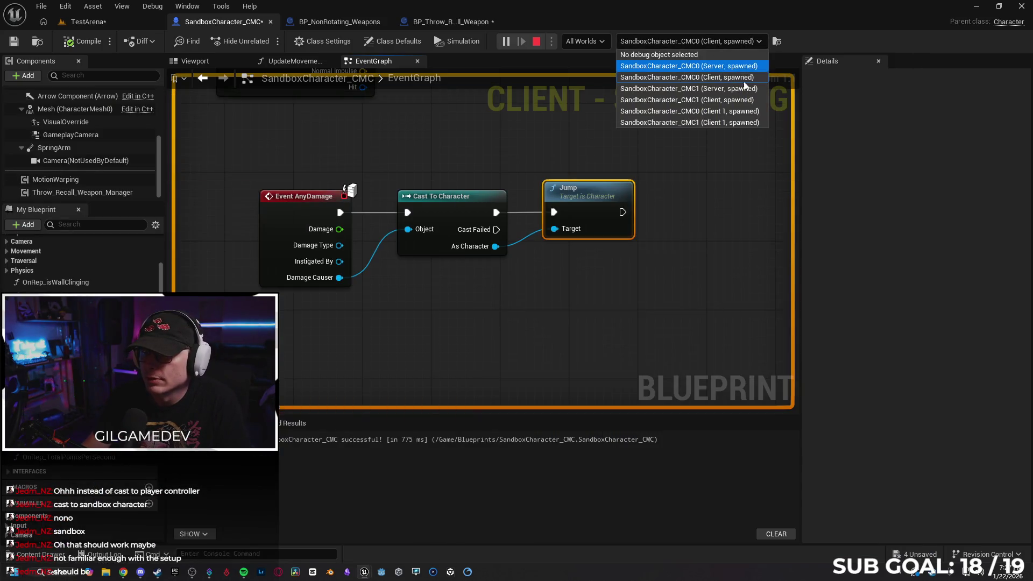
left_click(741, 88)
mouse_move(362, 573)
left_click(453, 522)
left_click(375, 439)
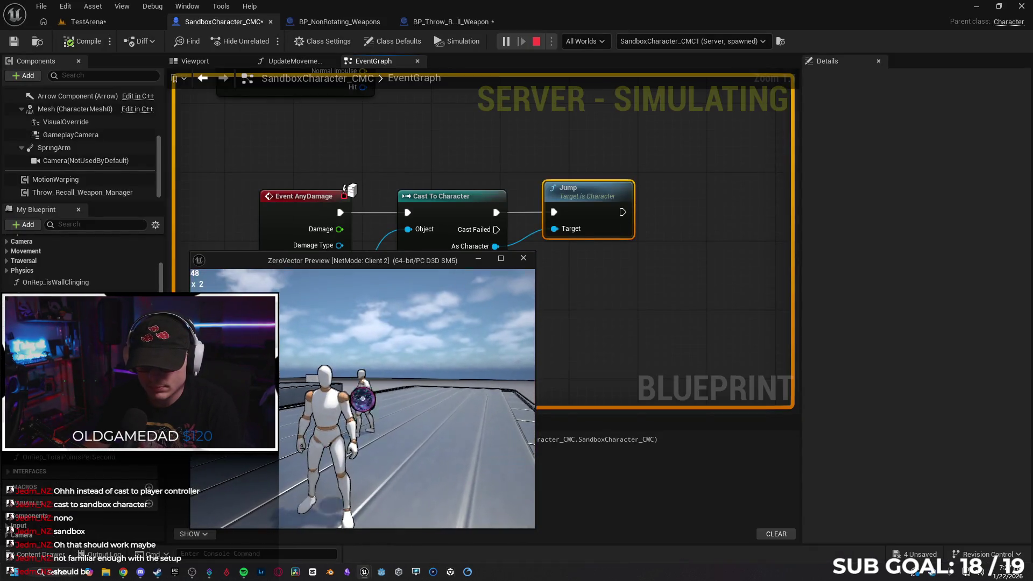
key("super")
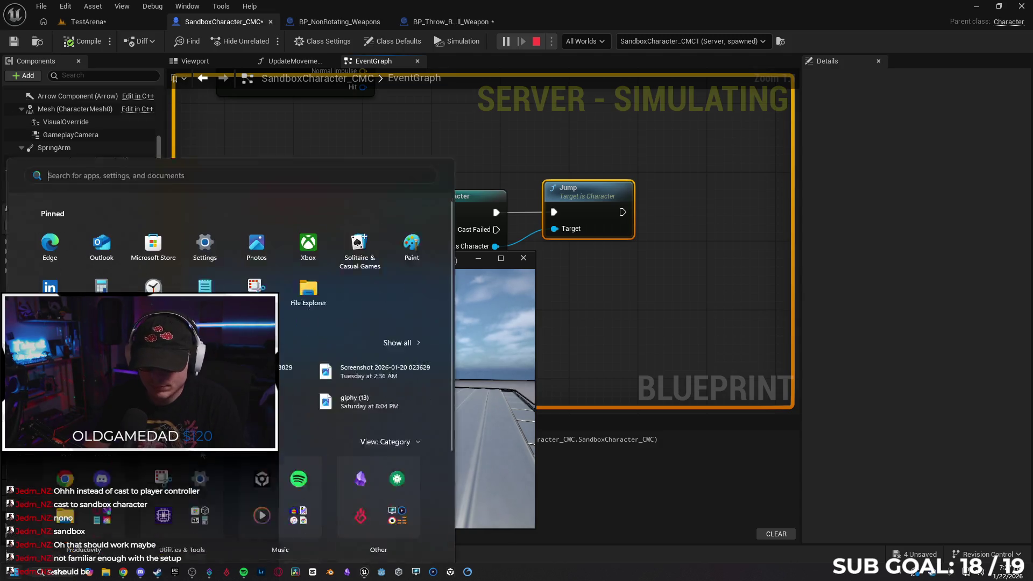
- Alternate between the client game windows, throwing orbs that explode on the second character
mouse_move(370, 575)
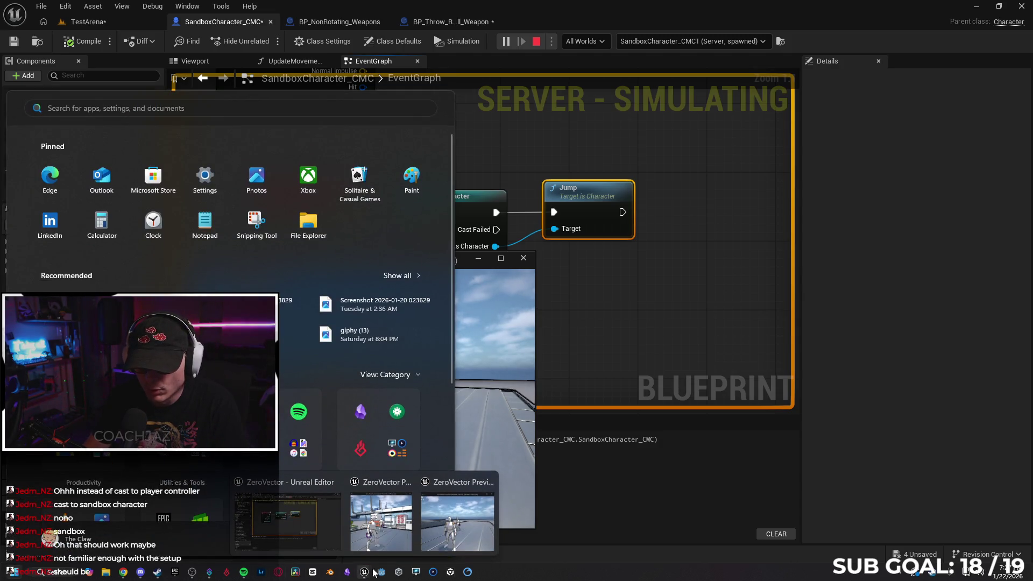
left_click(457, 514)
key("super")
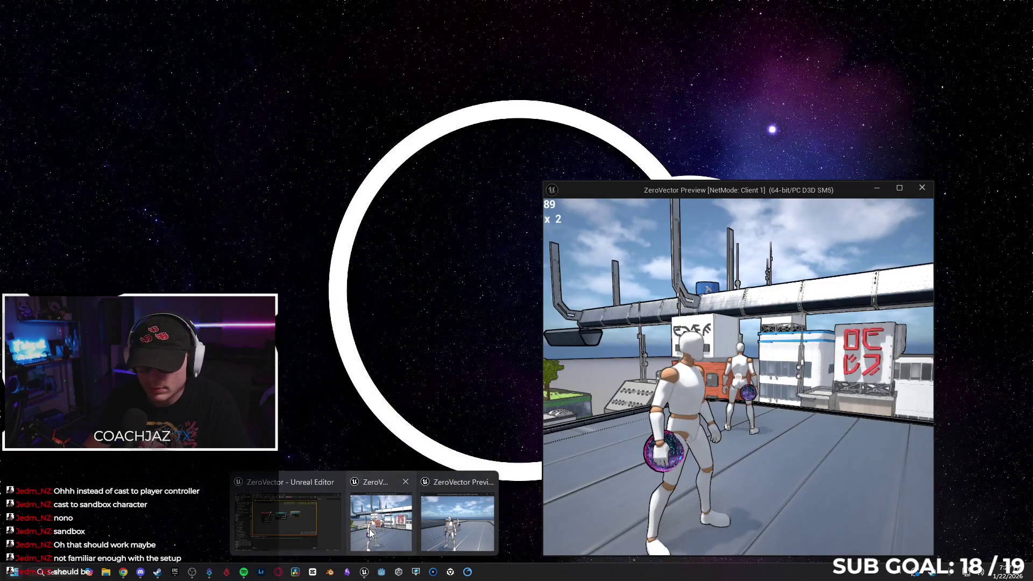
left_click(370, 533)
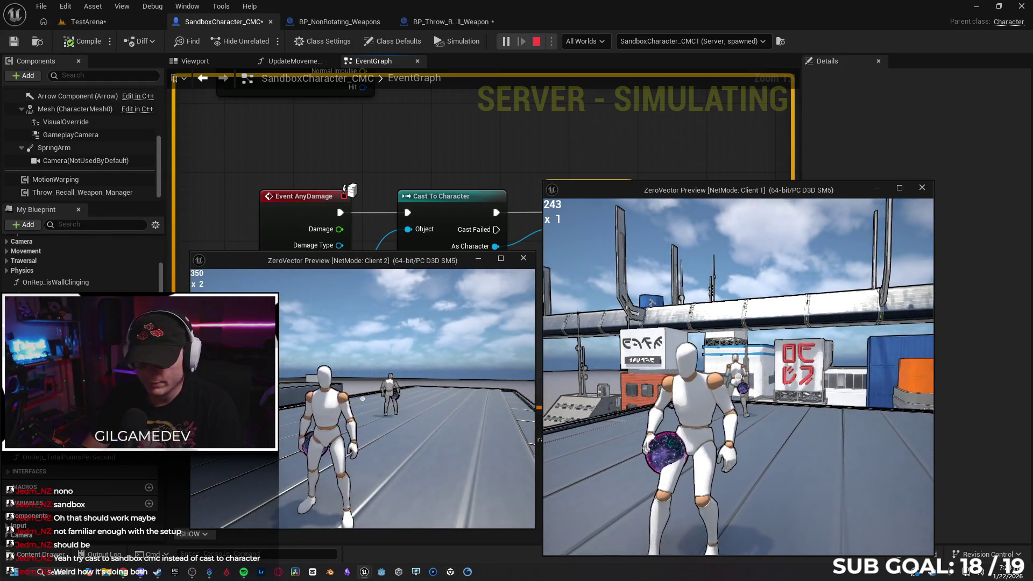
key("super")
key("super")
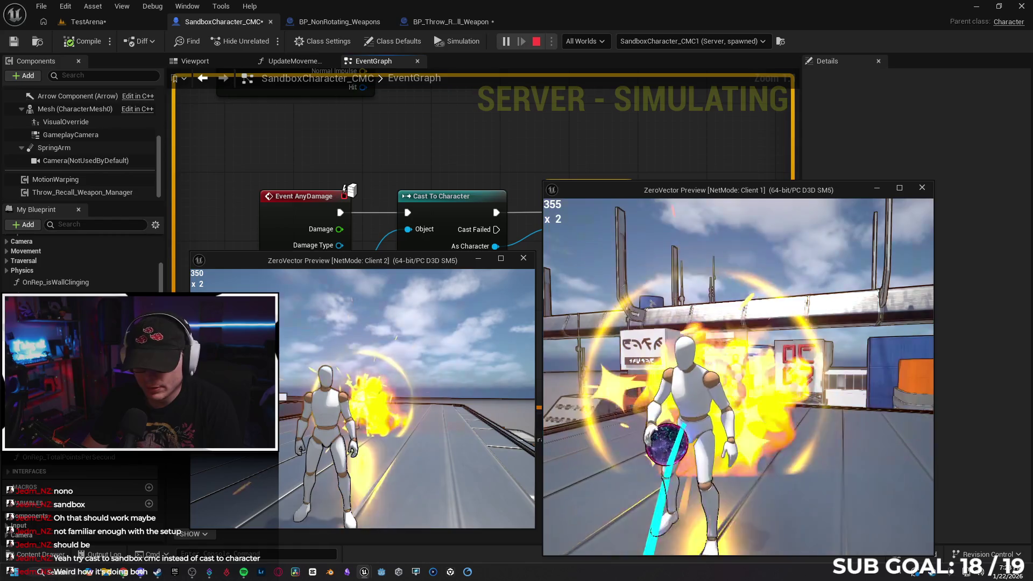
- End the Play In Editor session and dismiss the error message log
key("super")
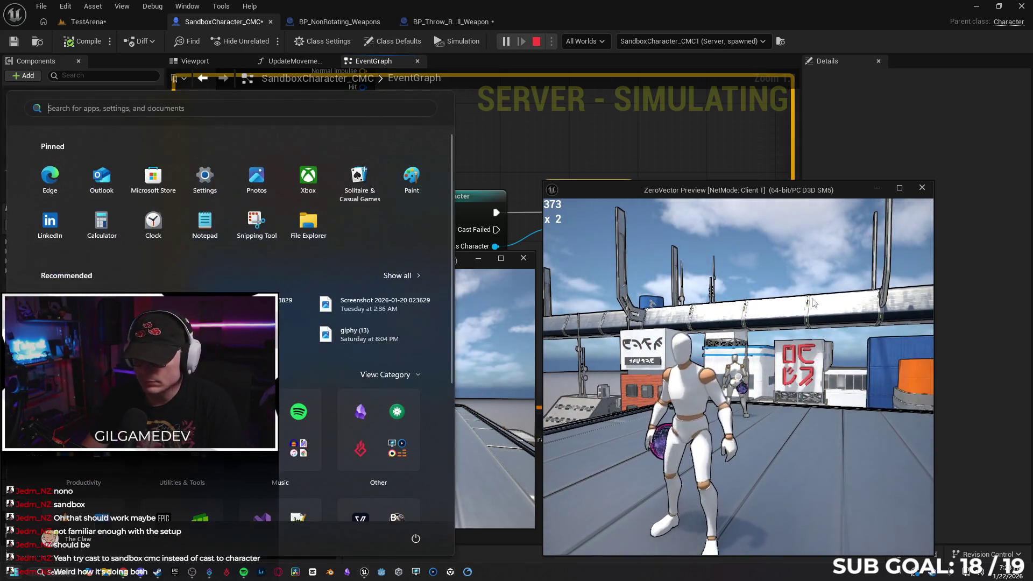
key("super")
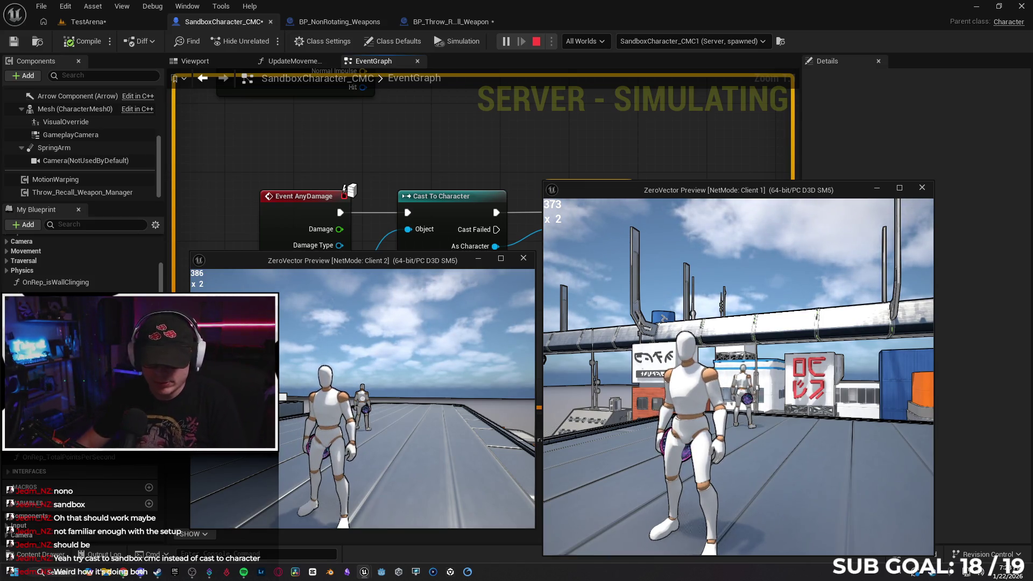
key("Escape")
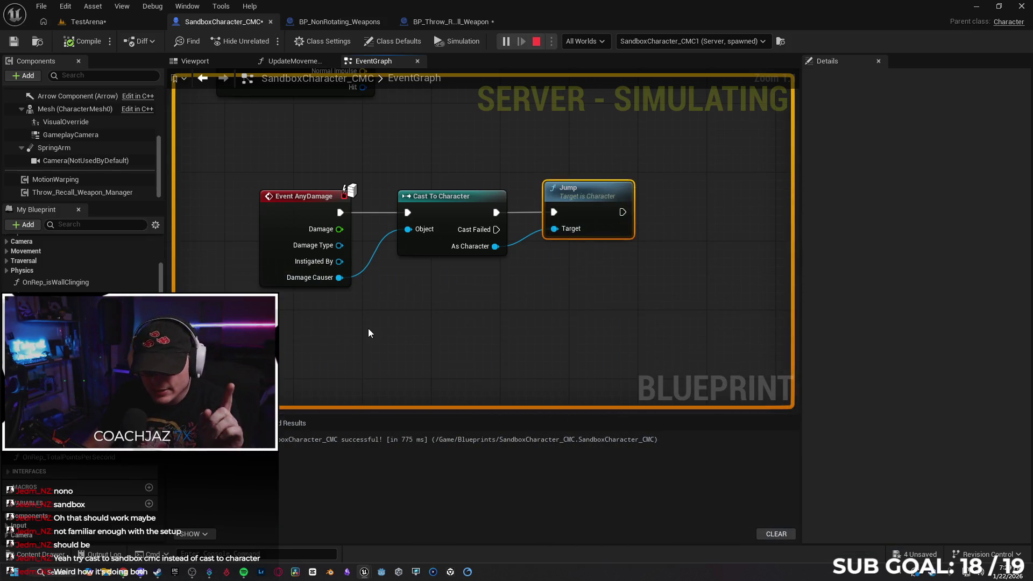
left_click(702, 221)
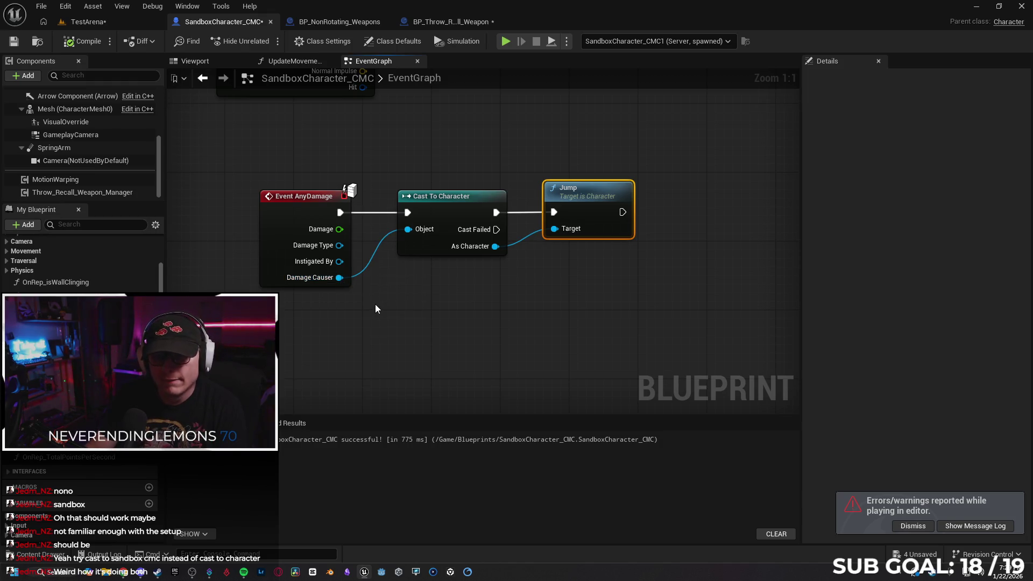
- Feed the cast from Instigated By, then give Apply Damage's Event Instigator a Get Instigator Controller beside Get Owner
left_click_drag(407, 230, 338, 261)
left_click(320, 22)
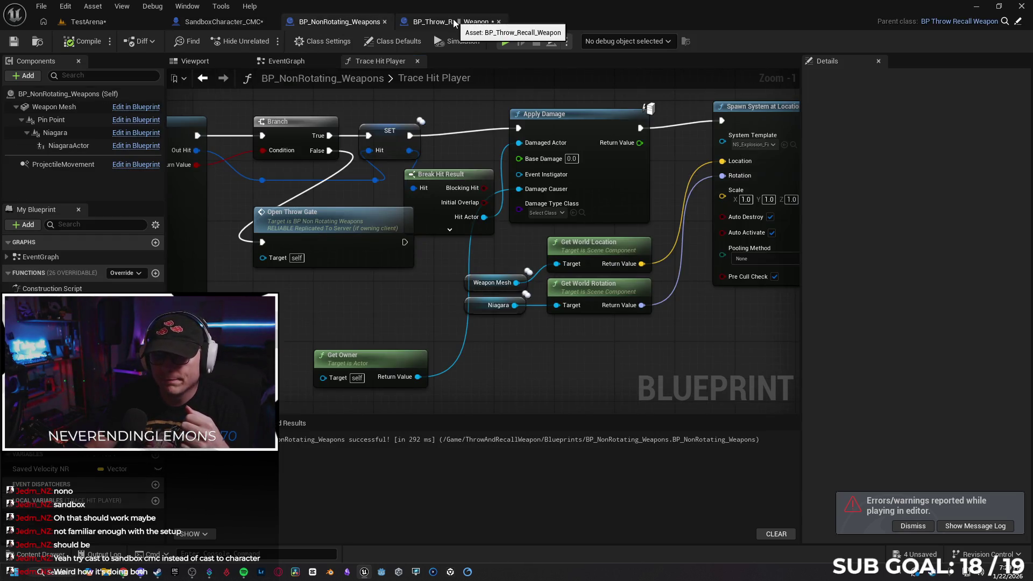
left_click_drag(520, 130, 498, 188)
left_click_drag(364, 278, 361, 275)
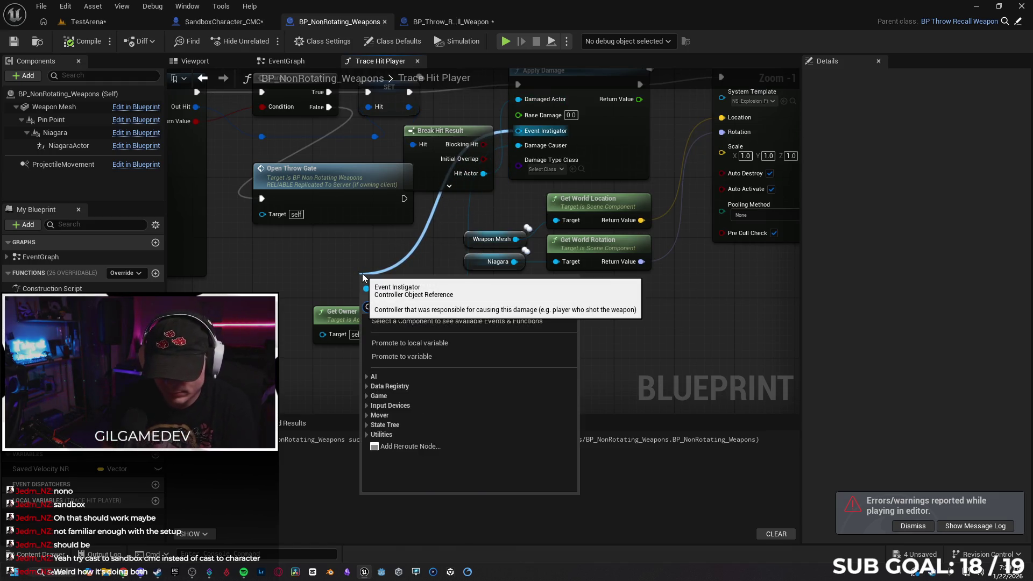
type("get inti")
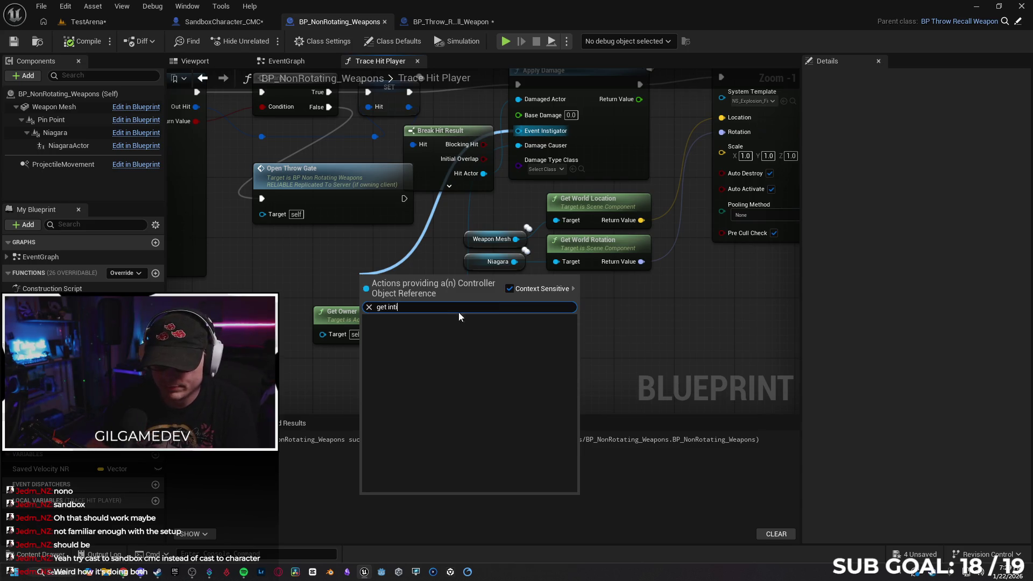
key("BackSpace")
key("BackSpace")
type("st")
key("Return")
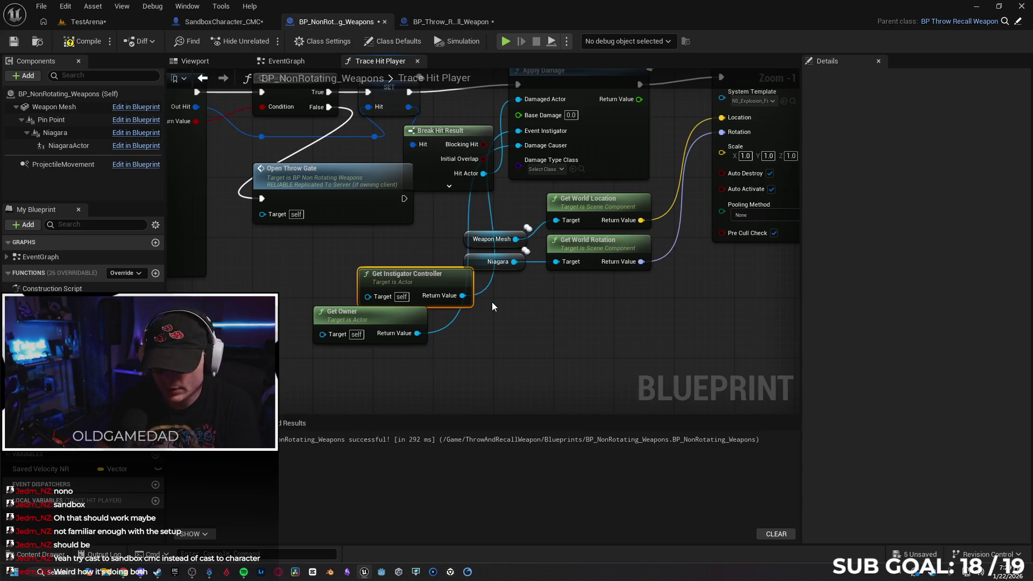
mouse_move(420, 271)
left_mouse_down()
mouse_move(379, 269)
mouse_move(367, 254)
left_mouse_up()
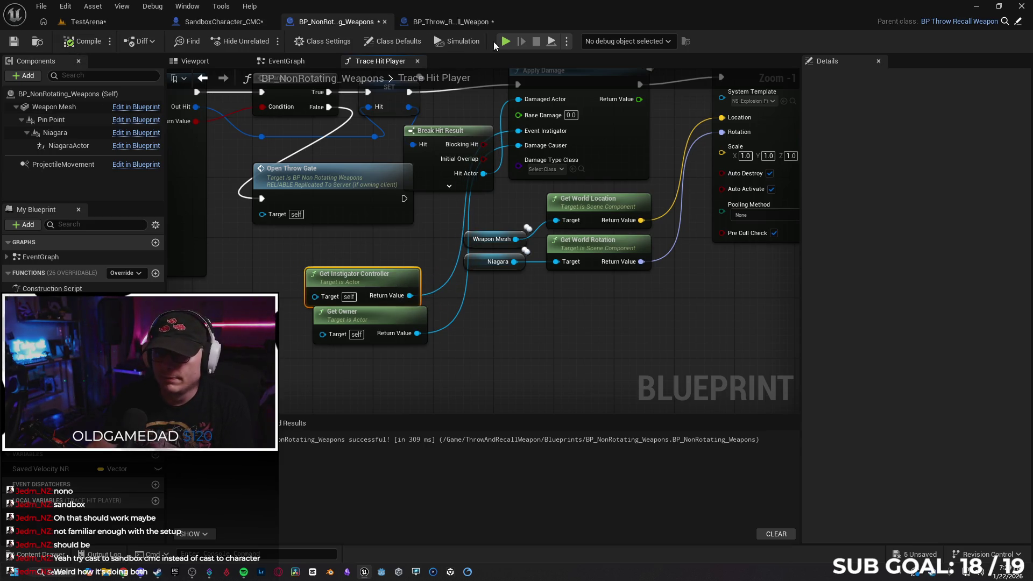
key("alt+p")
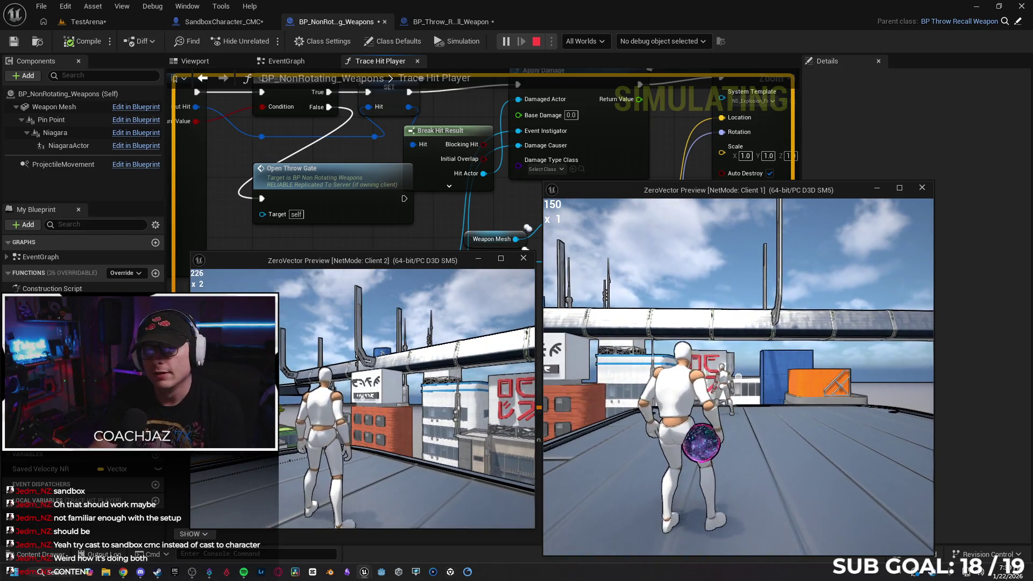
key("Escape")
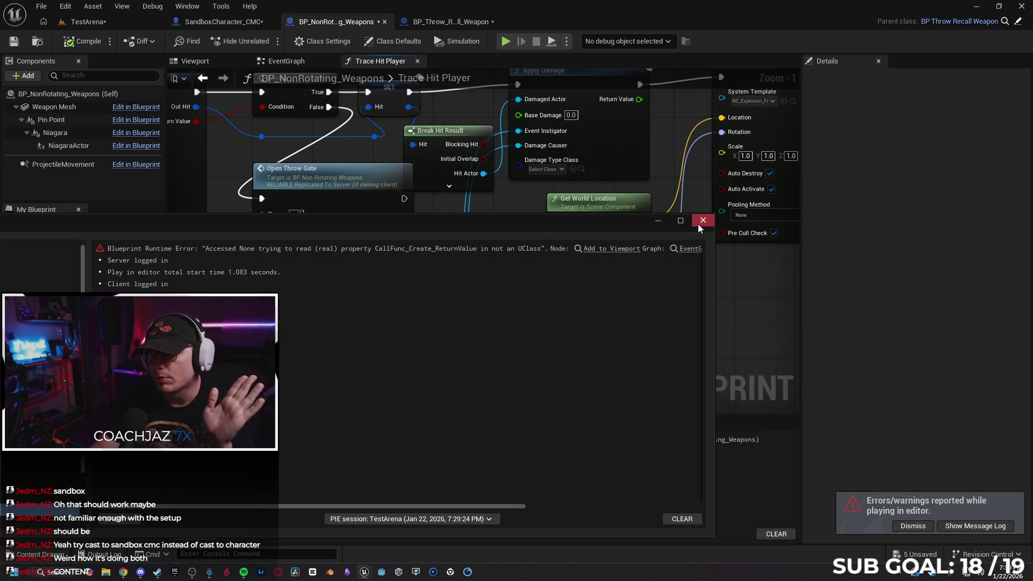
left_click(702, 221)
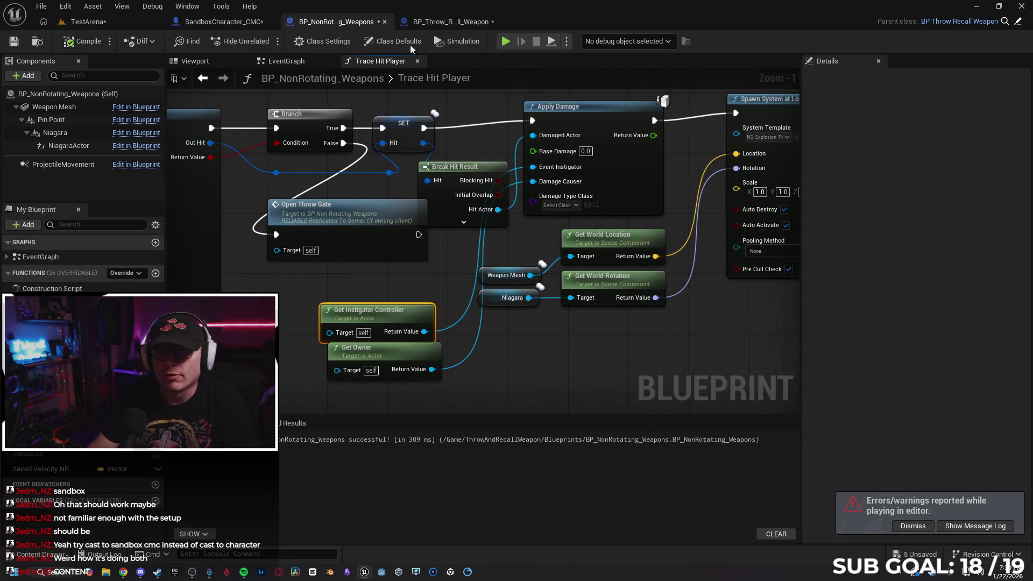
key("ctrl+Tab")
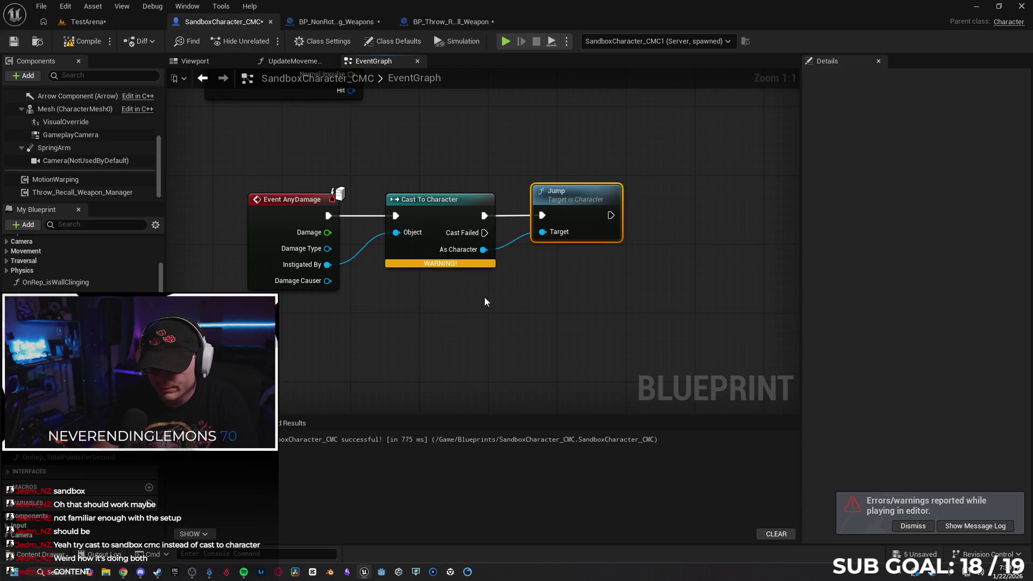
- Delete the Cast To Character node and search 'cast to' from the Instigated By pin
left_click(444, 214)
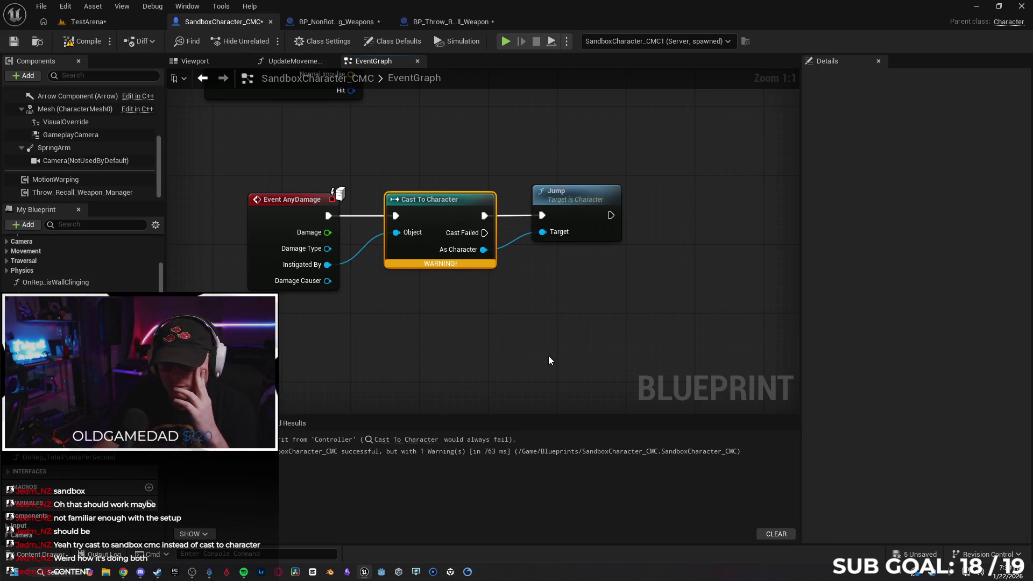
key("Delete")
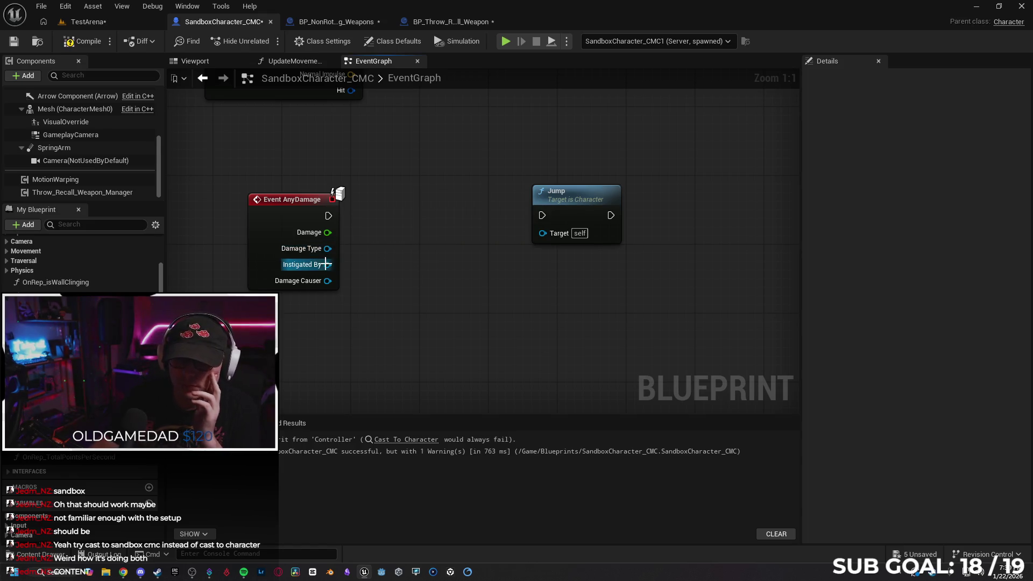
left_click_drag(371, 222, 379, 224)
type("cast to")
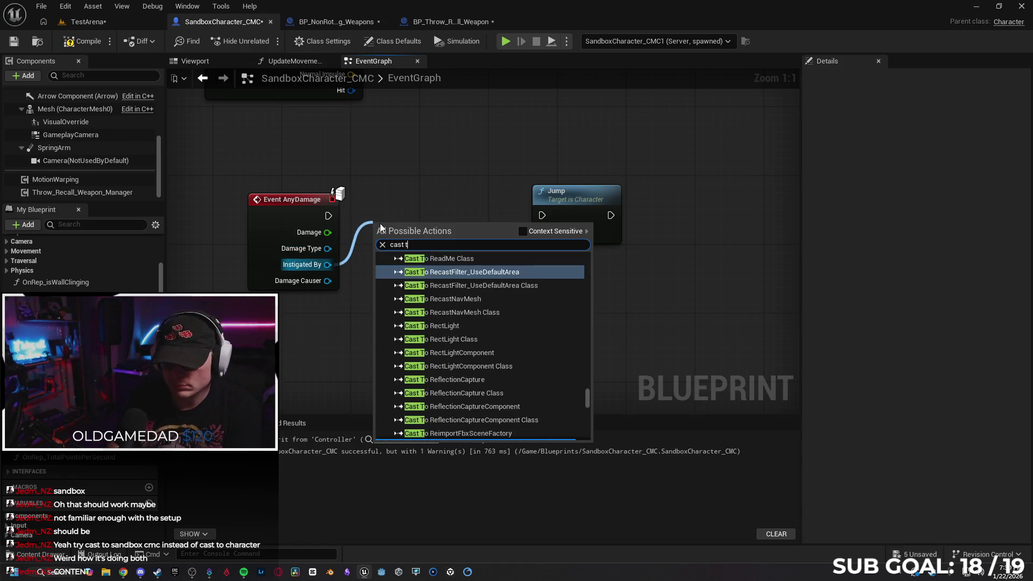
scroll(473, 328, "up", 10)
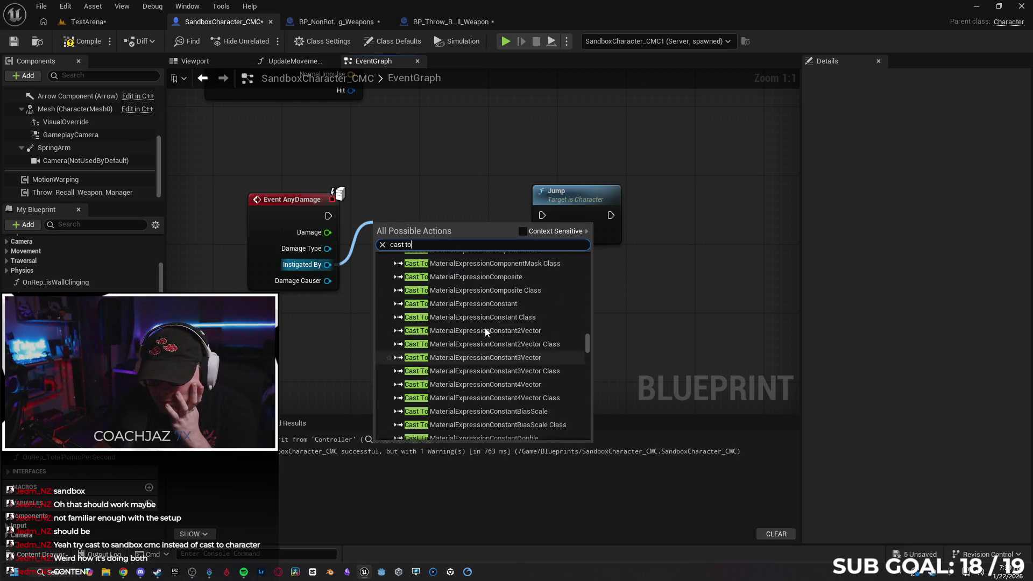
scroll(484, 327, "up", 10)
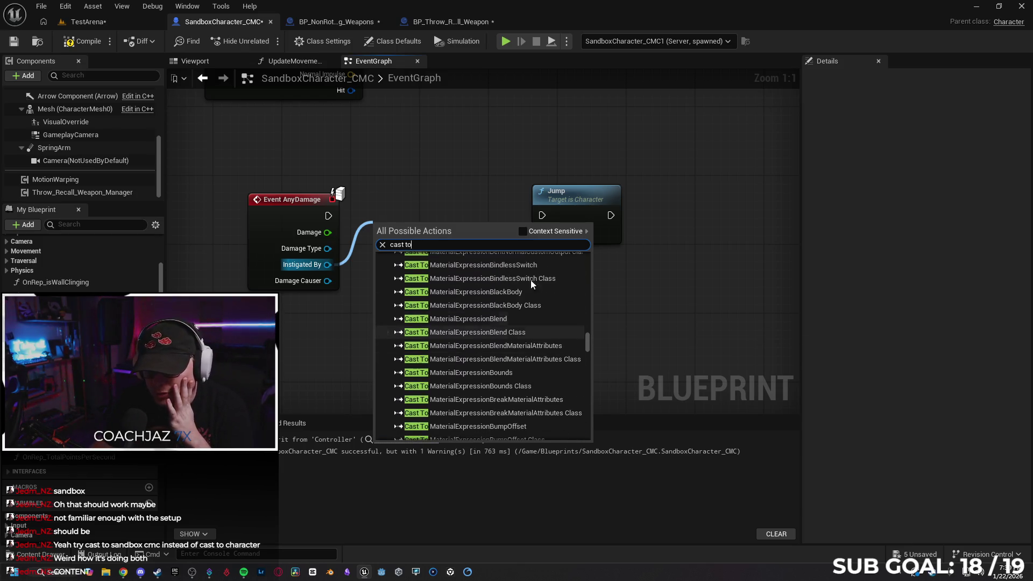
left_click(522, 231)
- Narrow the cast search with 'sand' and add a Cast To BPI_SandboxCharacter_Pawn node
scroll(484, 333, "up", 5)
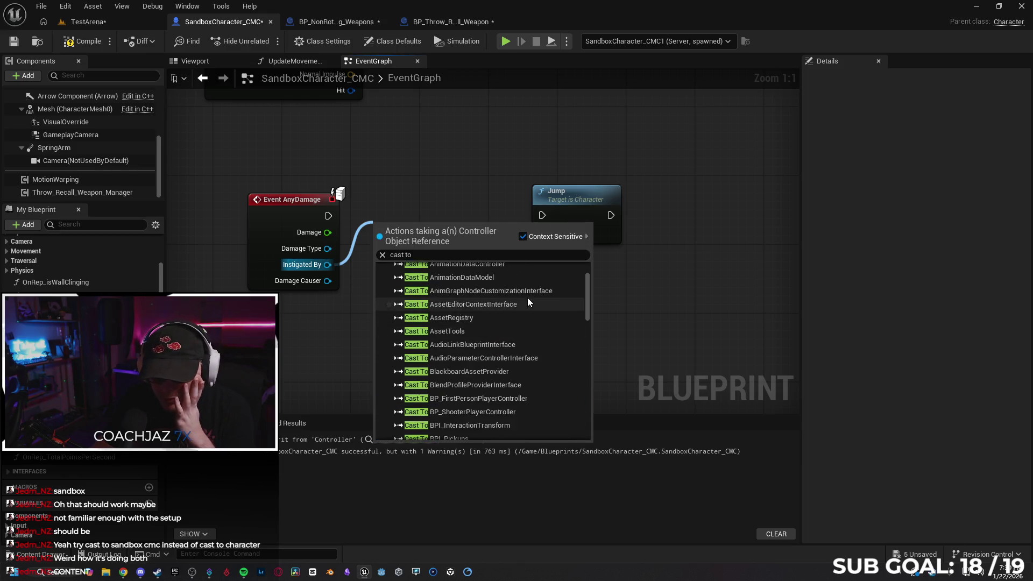
scroll(462, 316, "down", 5)
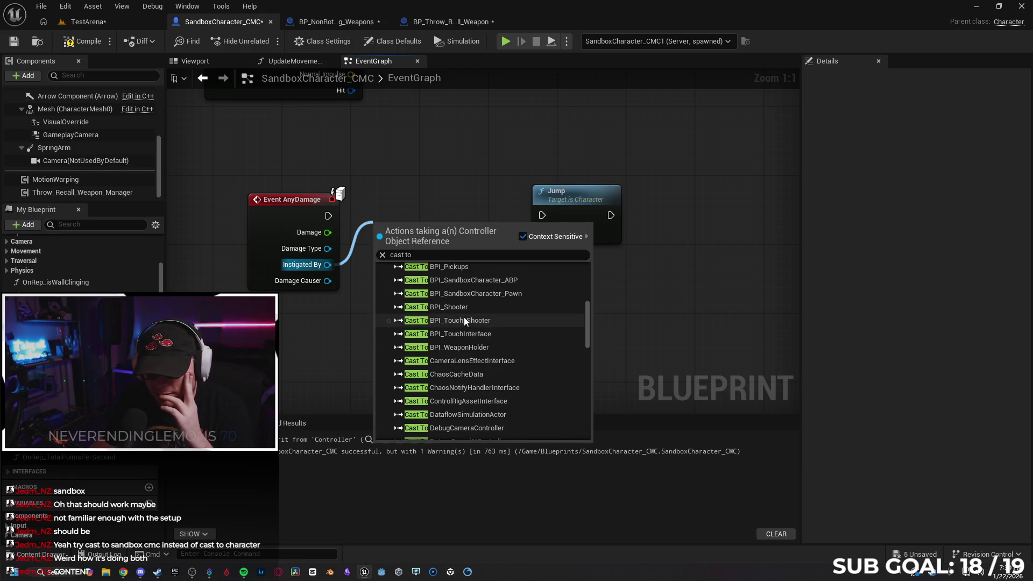
scroll(508, 308, "up", 5)
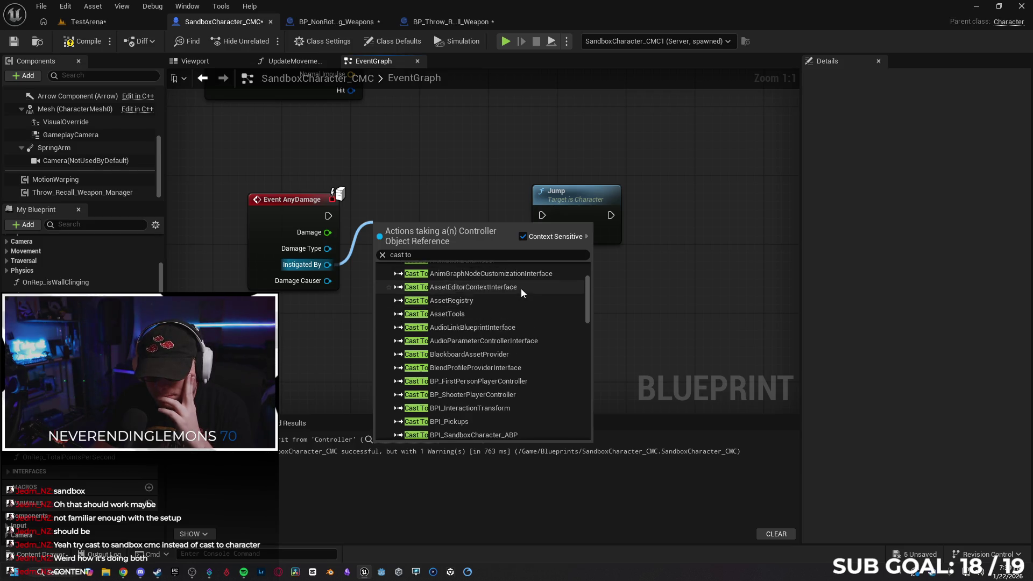
scroll(495, 305, "down", 5)
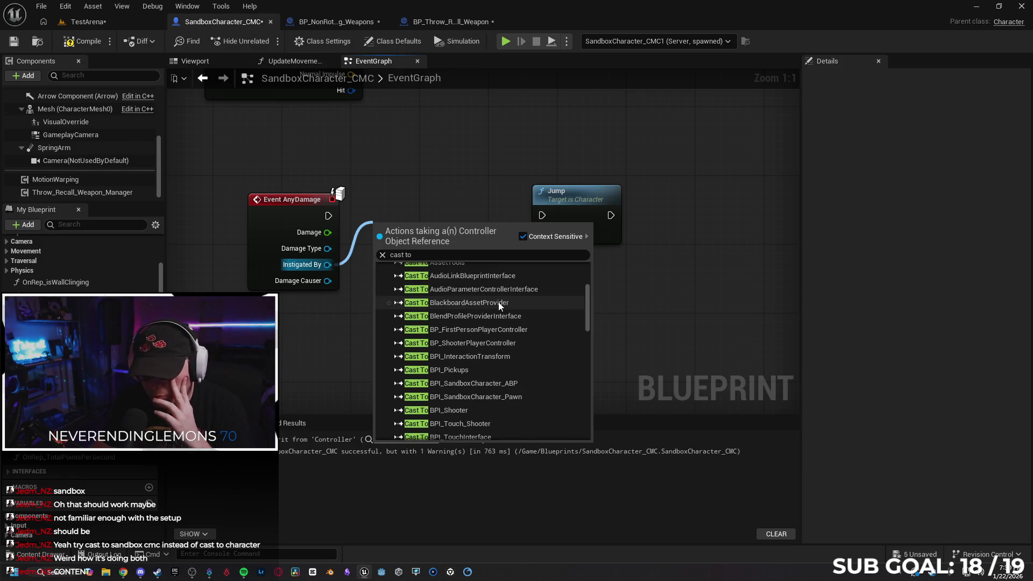
scroll(512, 304, "down", 3)
scroll(514, 305, "down", 6)
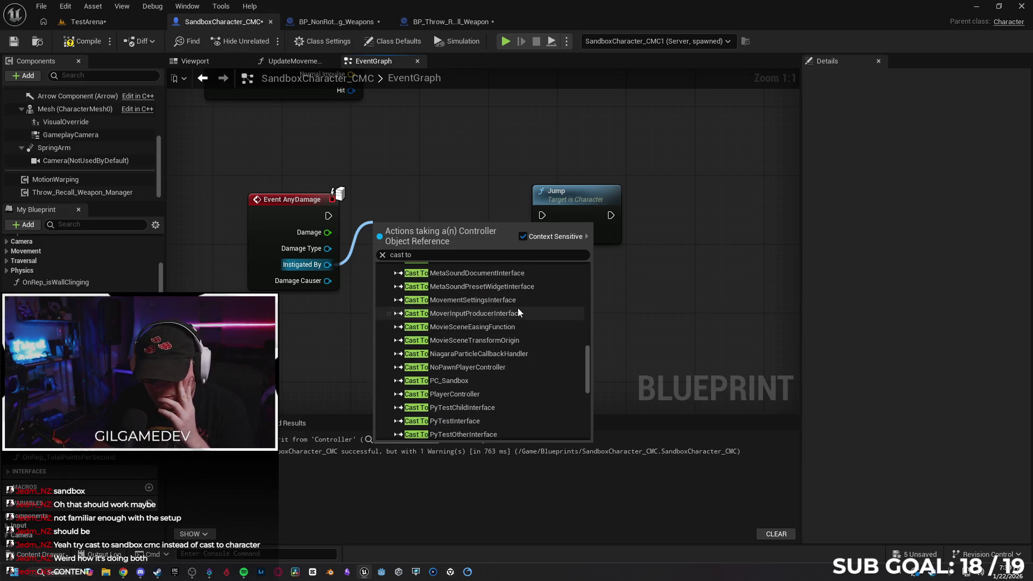
scroll(517, 308, "down", 1)
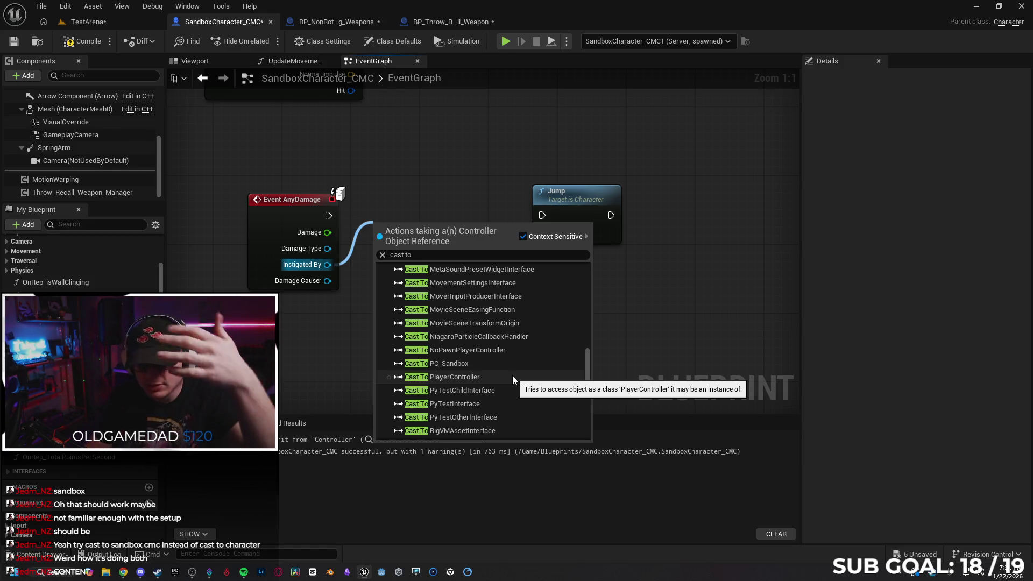
scroll(504, 369, "down", 4)
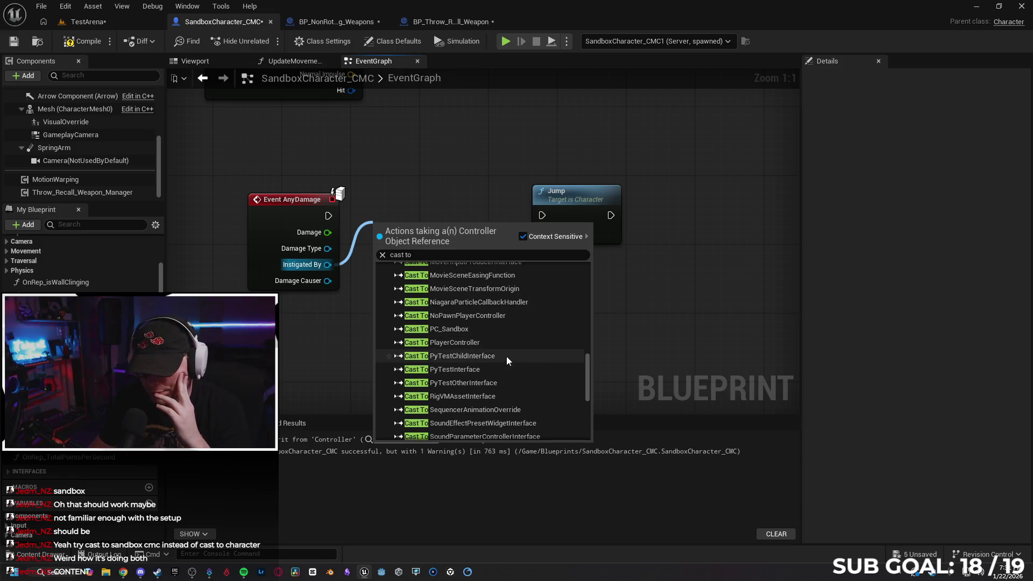
scroll(509, 328, "down", 10)
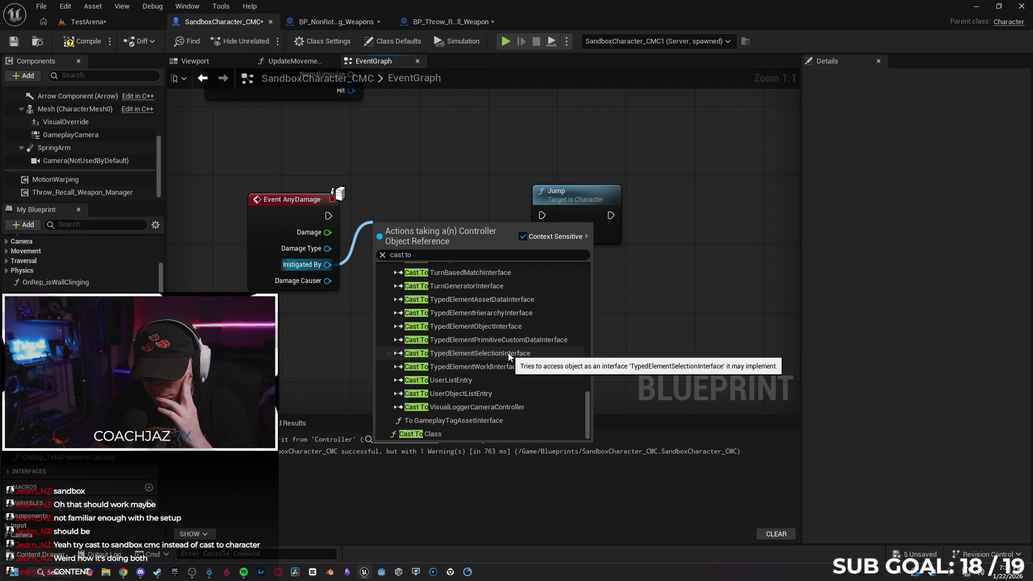
scroll(508, 355, "up", 2)
scroll(508, 354, "up", 15)
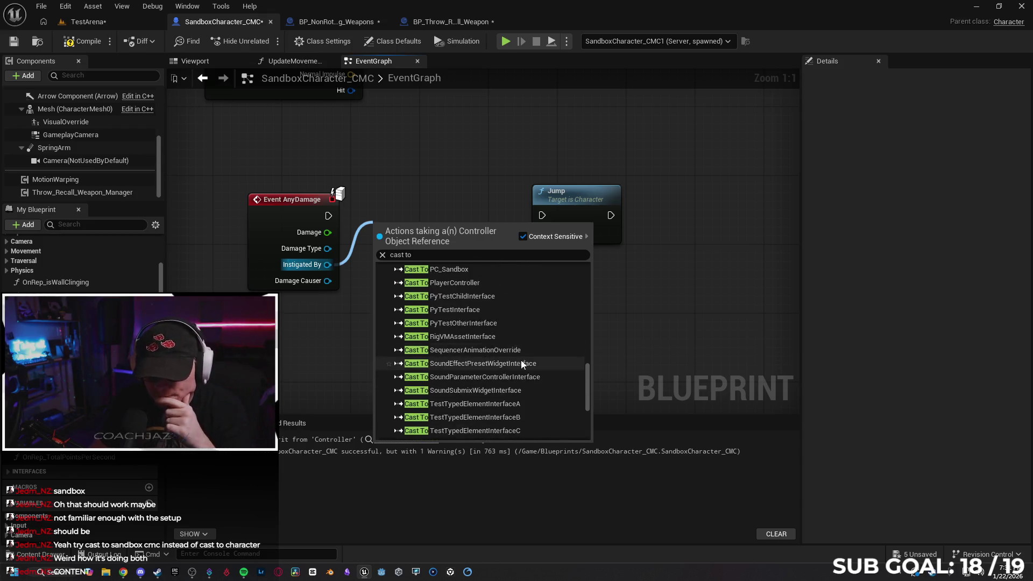
scroll(509, 344, "up", 10)
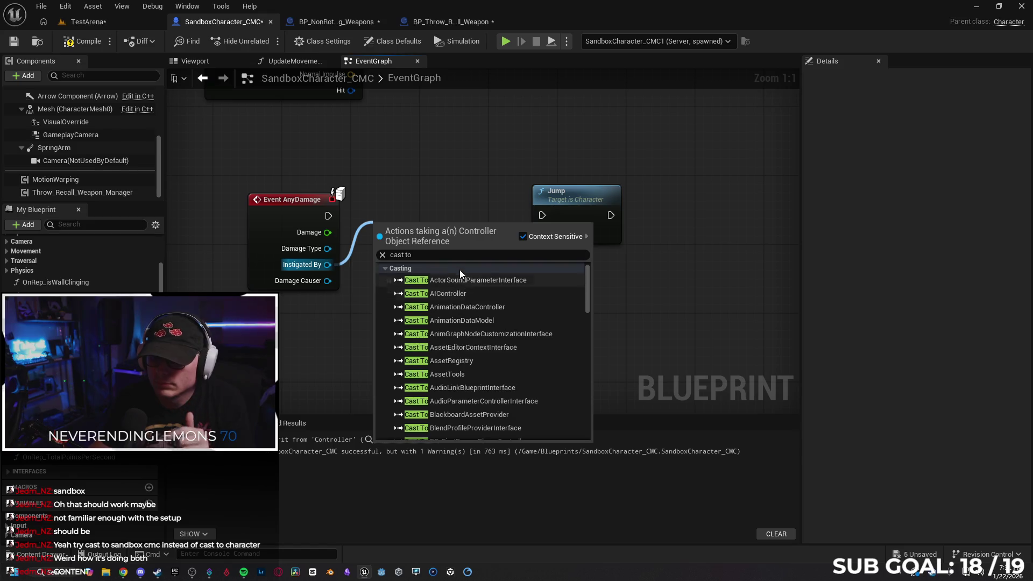
left_click(445, 255)
type("sand")
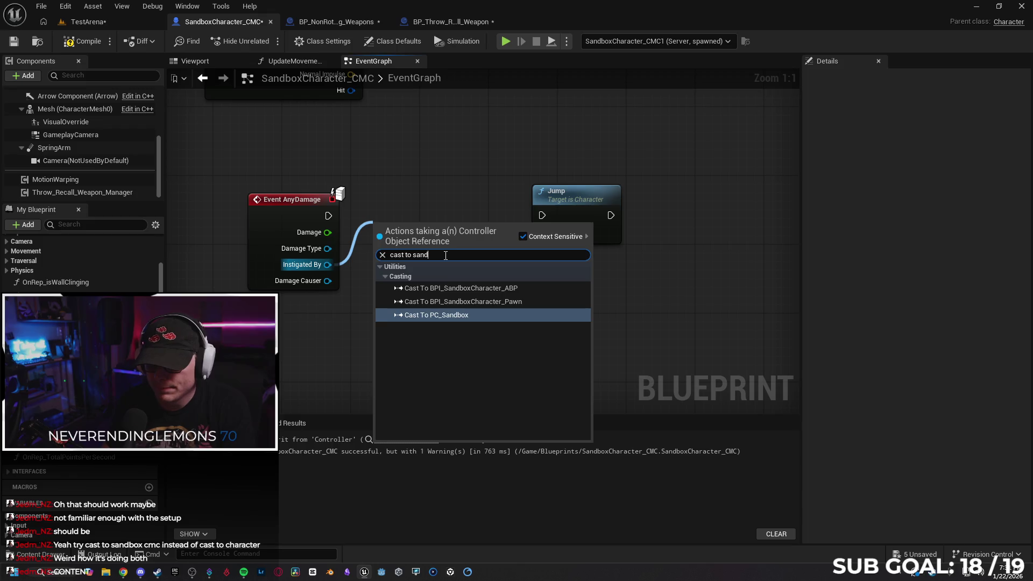
key("Up")
key("Down")
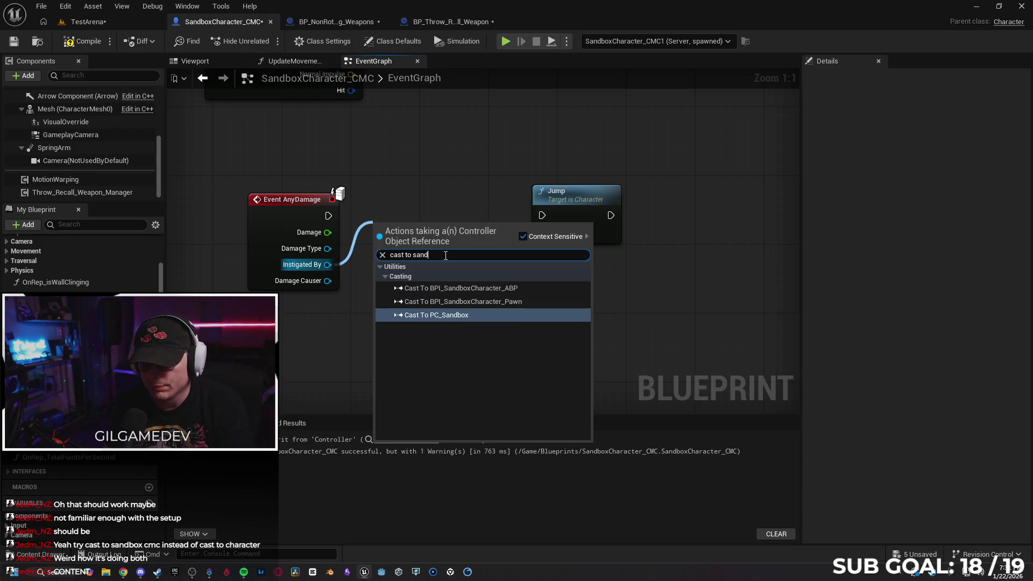
key("Up")
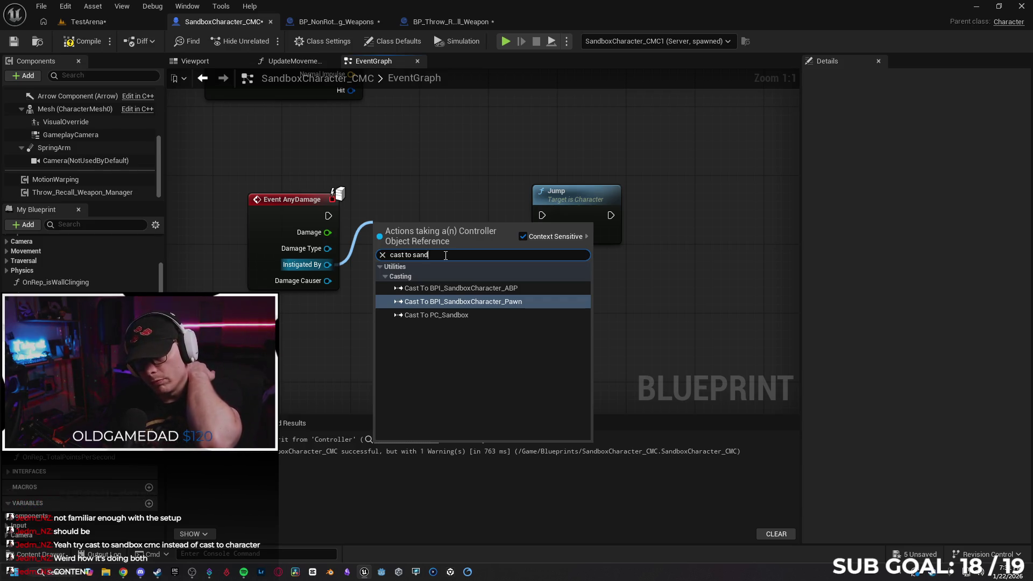
key("Up")
key("Down")
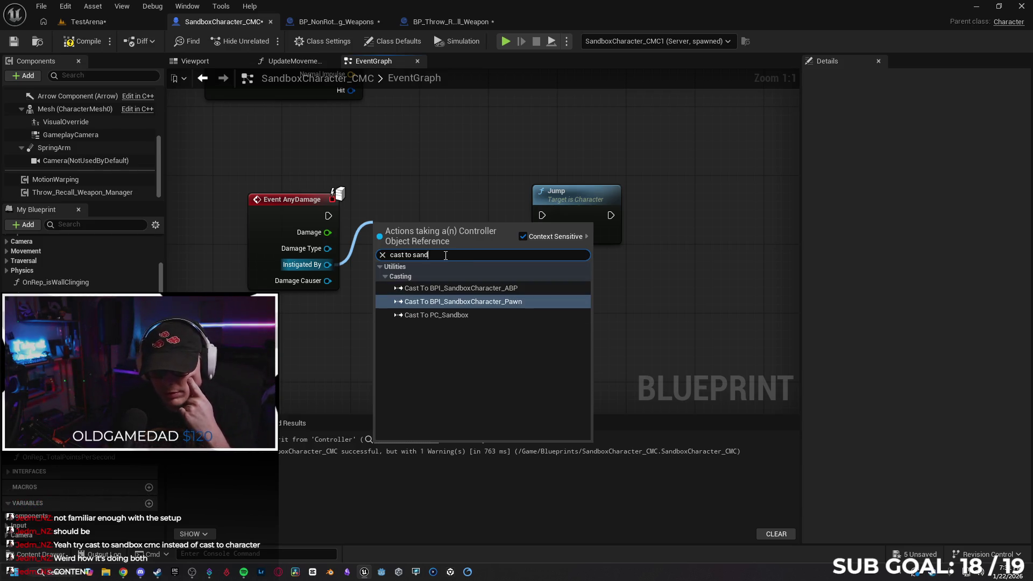
key("Return")
- Wire the new cast's exec output into Jump, compile, and start a play test
left_click_drag(424, 204, 433, 213)
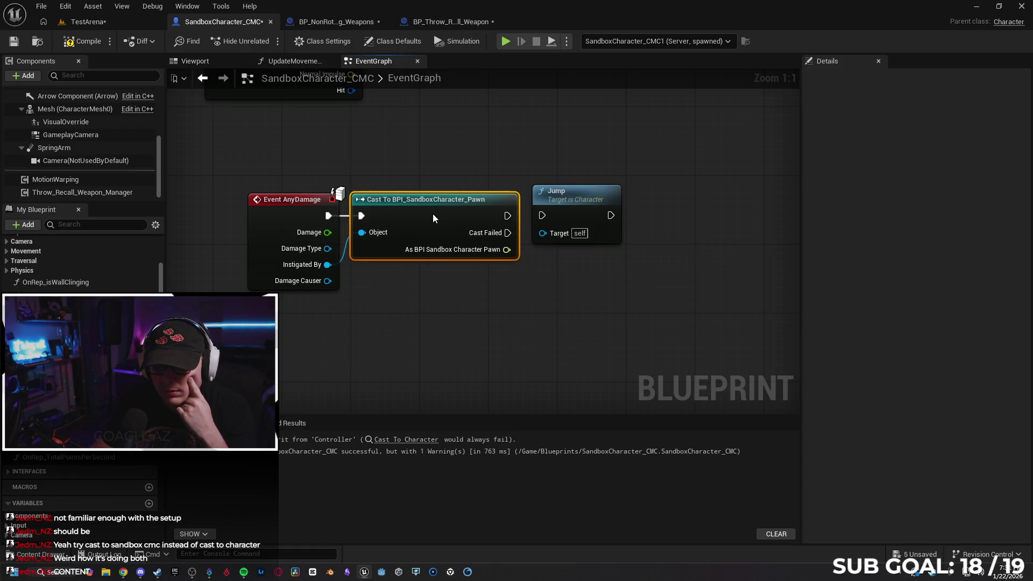
left_click_drag(508, 215, 540, 234)
left_click(501, 304)
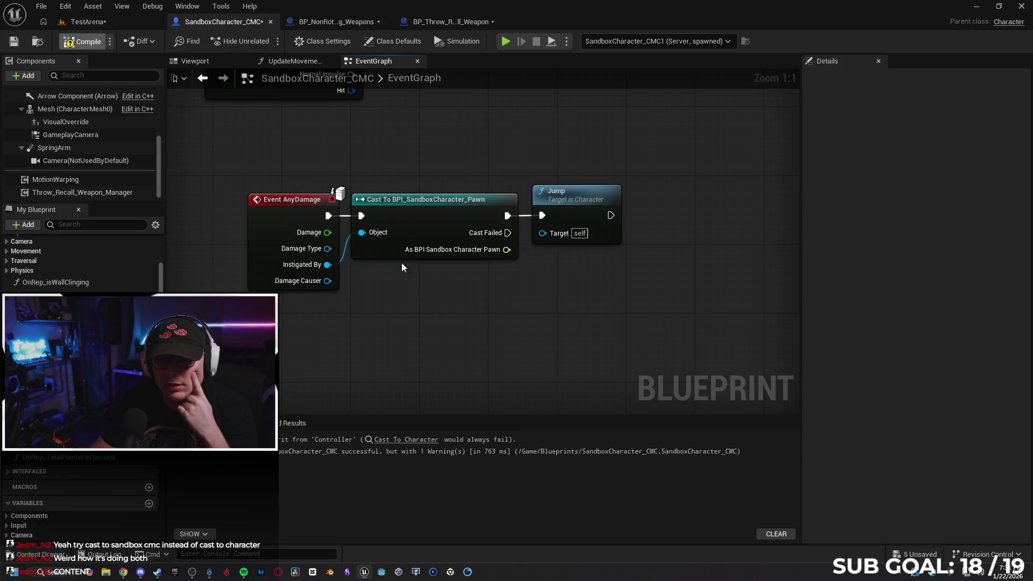
key("F7")
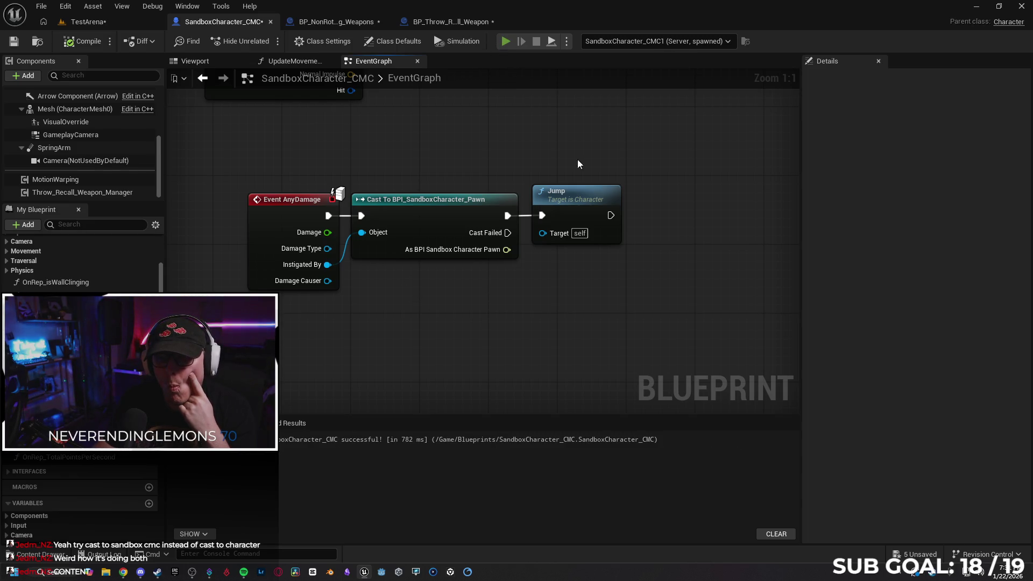
key("alt+p")
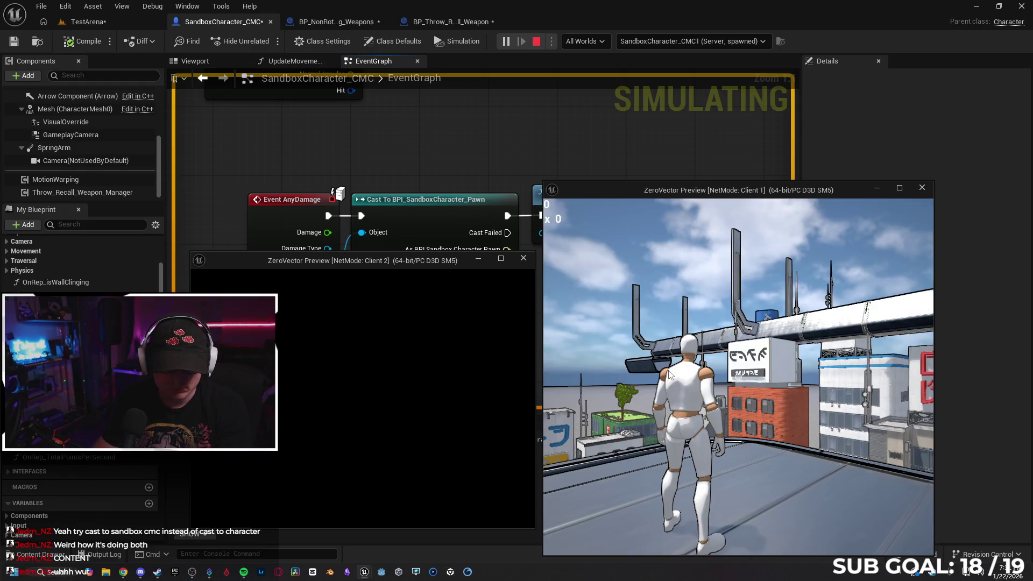
- Run the character forward, then stop the play test and close the error log
key("w")
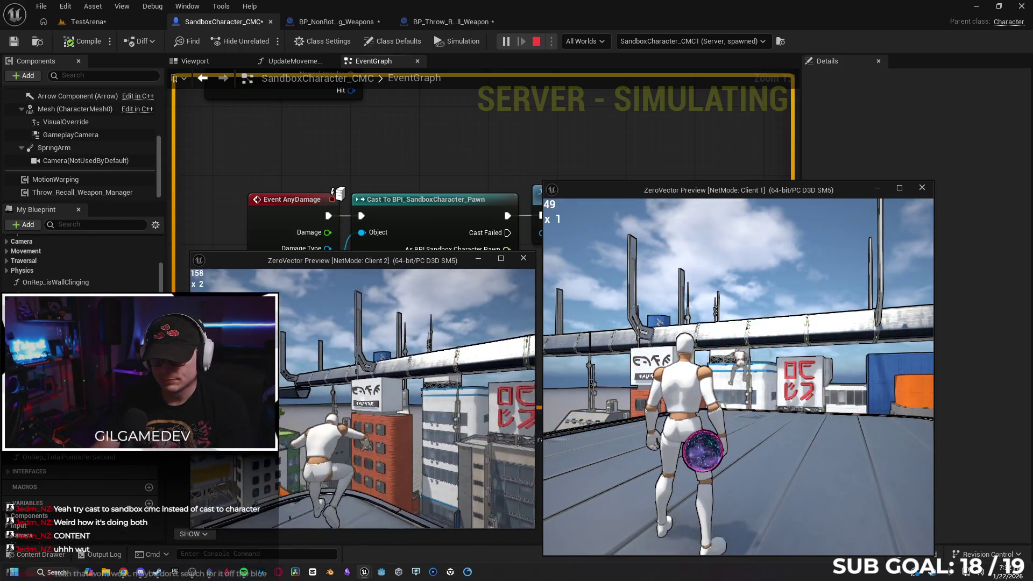
key("Escape")
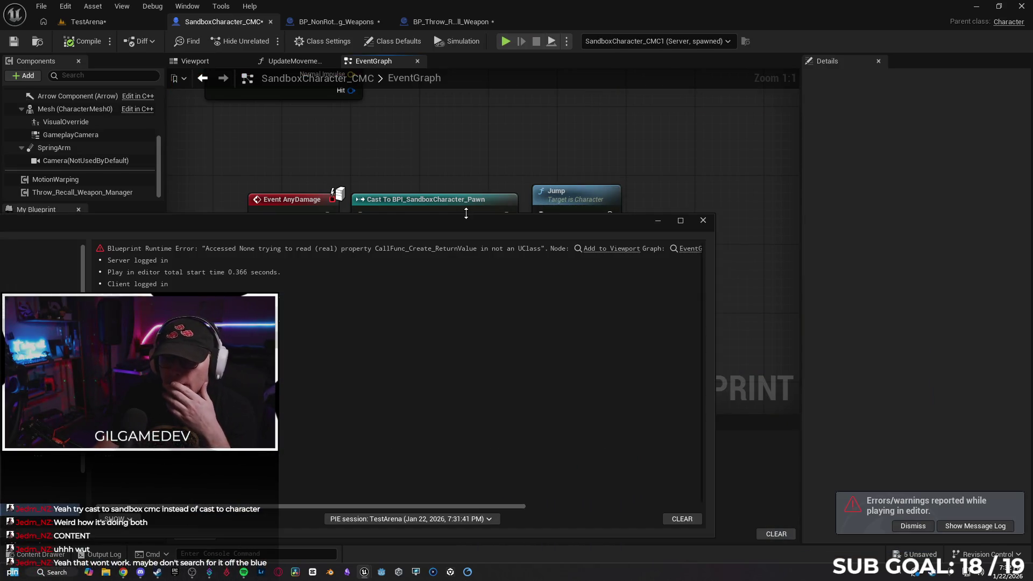
left_click(700, 222)
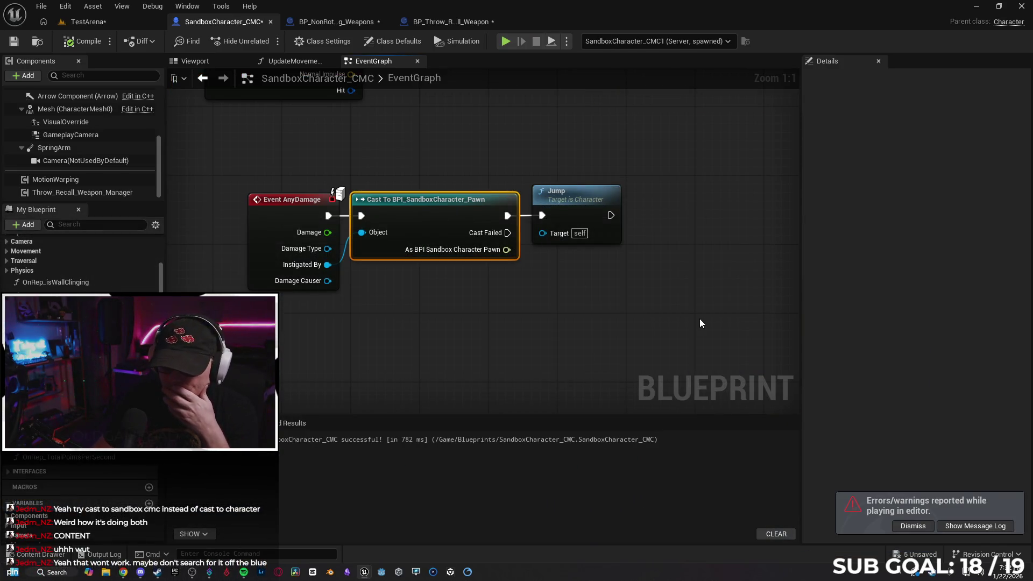
- Delete the BPI_SandboxCharacter_Pawn cast and search 'cast to' from Instigated By
key("Delete")
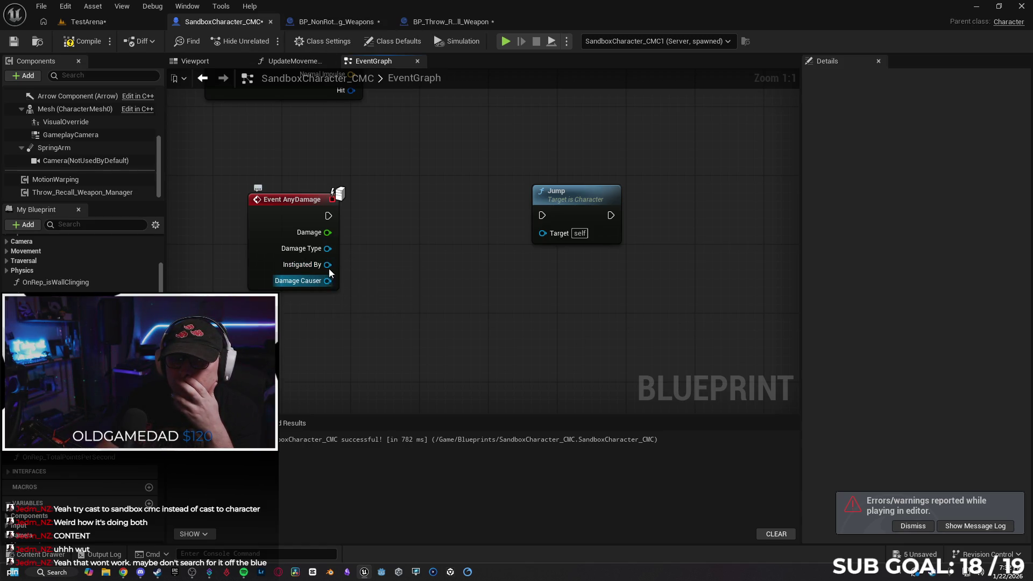
left_click_drag(328, 264, 382, 224)
type("cast to")
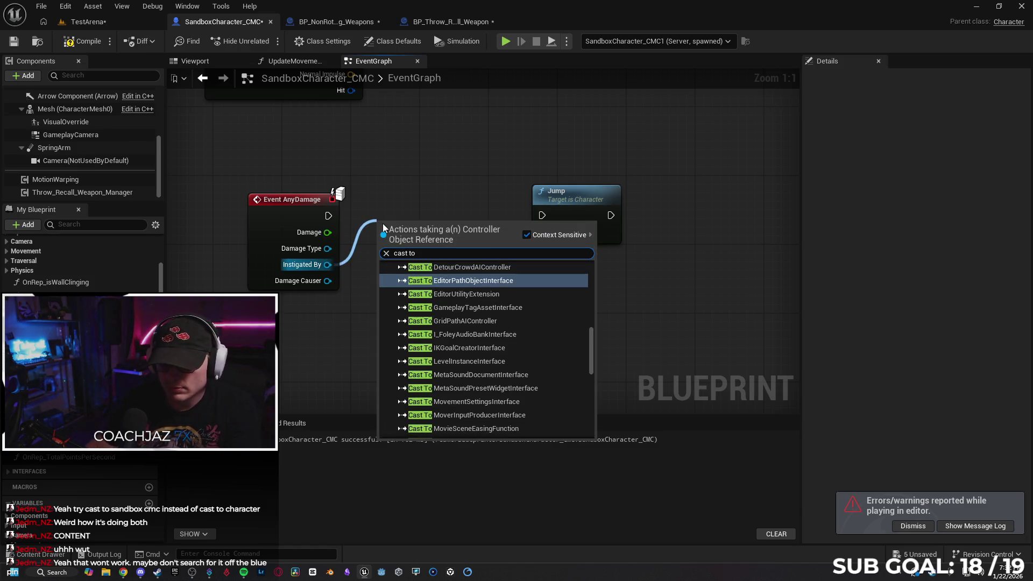
- Browse the cast actions list and dismiss it without adding a node
scroll(474, 309, "up", 3)
scroll(484, 301, "up", 5)
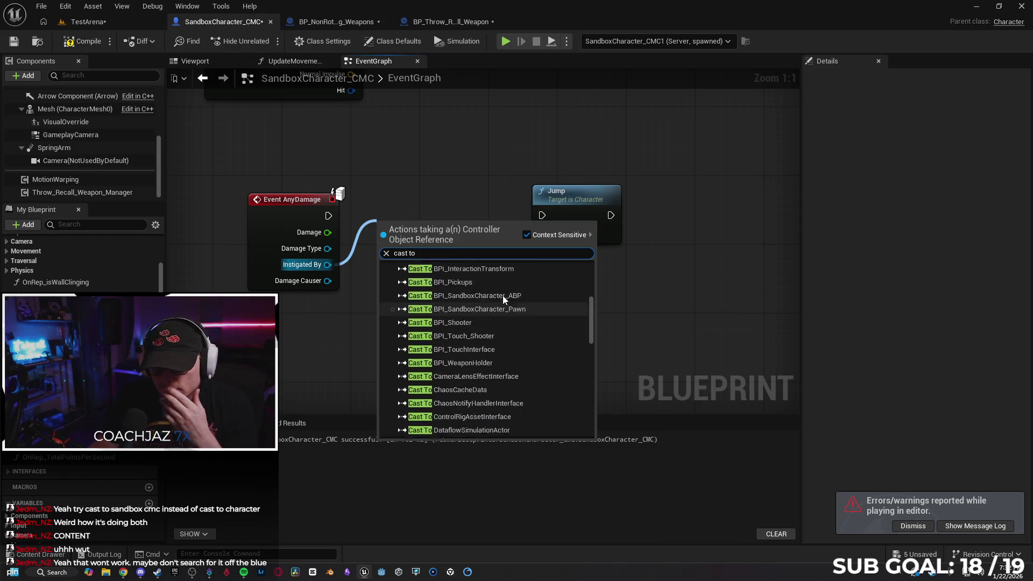
scroll(514, 328, "up", 2)
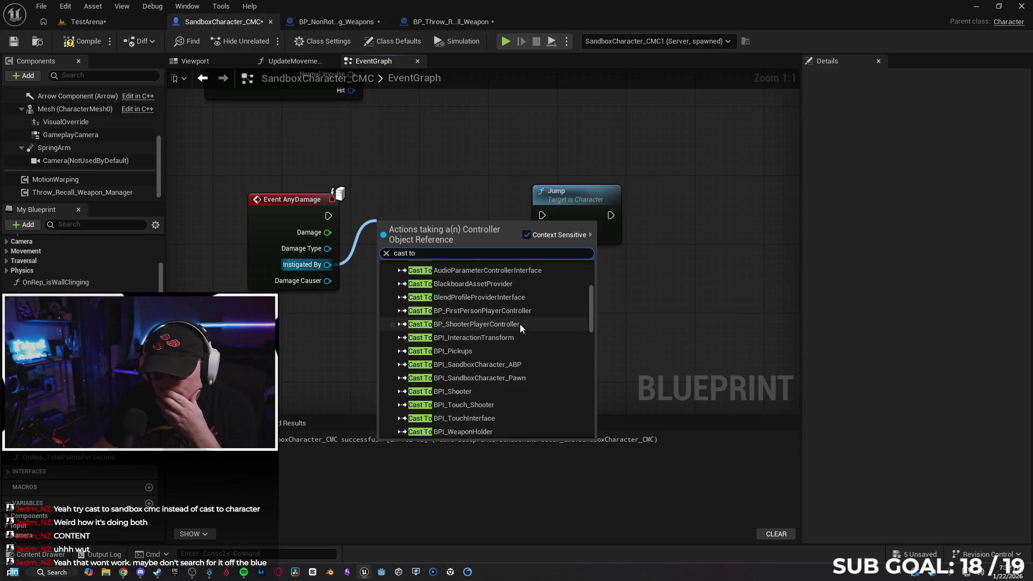
scroll(535, 304, "up", 5)
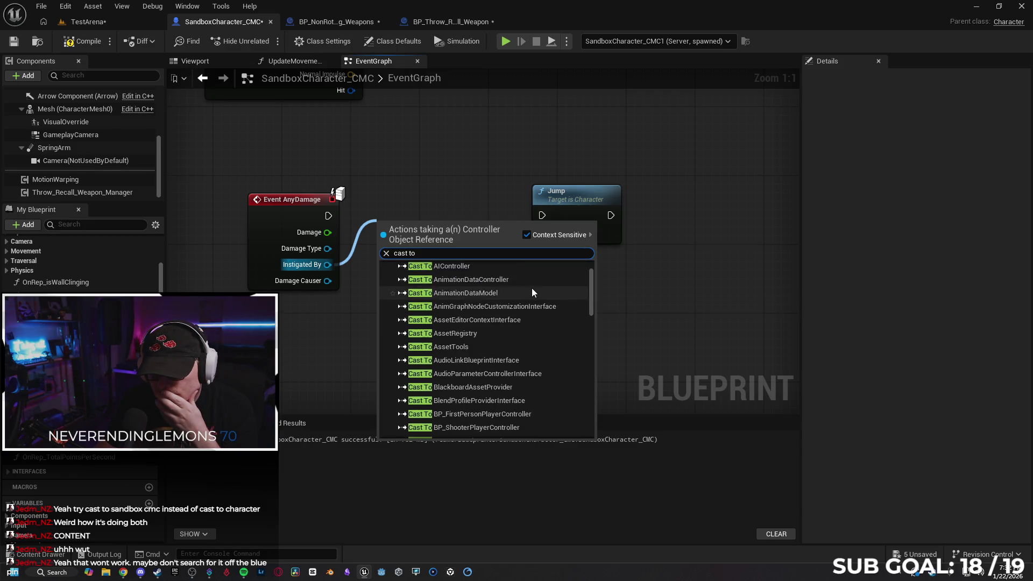
scroll(519, 301, "down", 3)
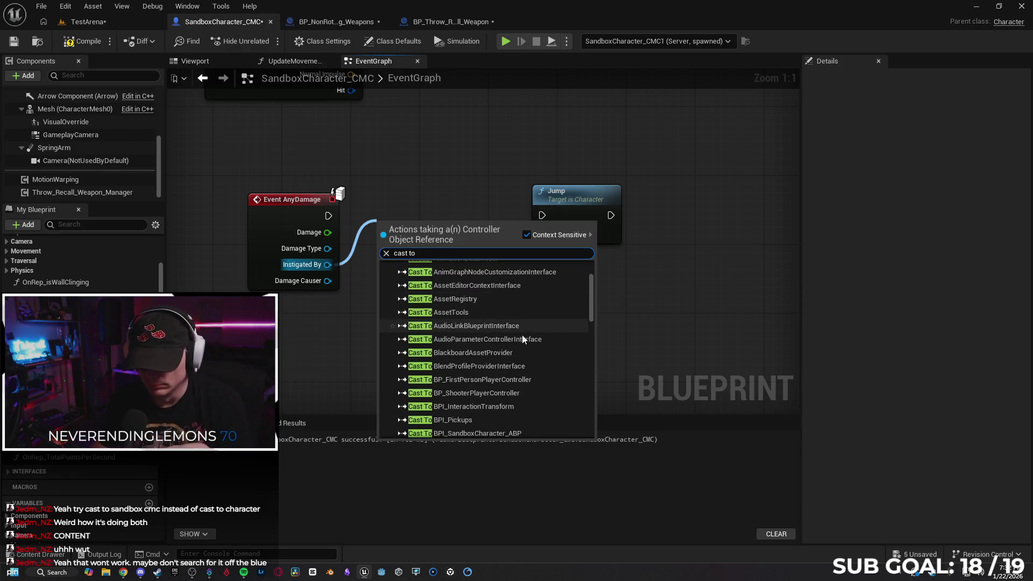
scroll(531, 340, "down", 3)
scroll(531, 392, "down", 3)
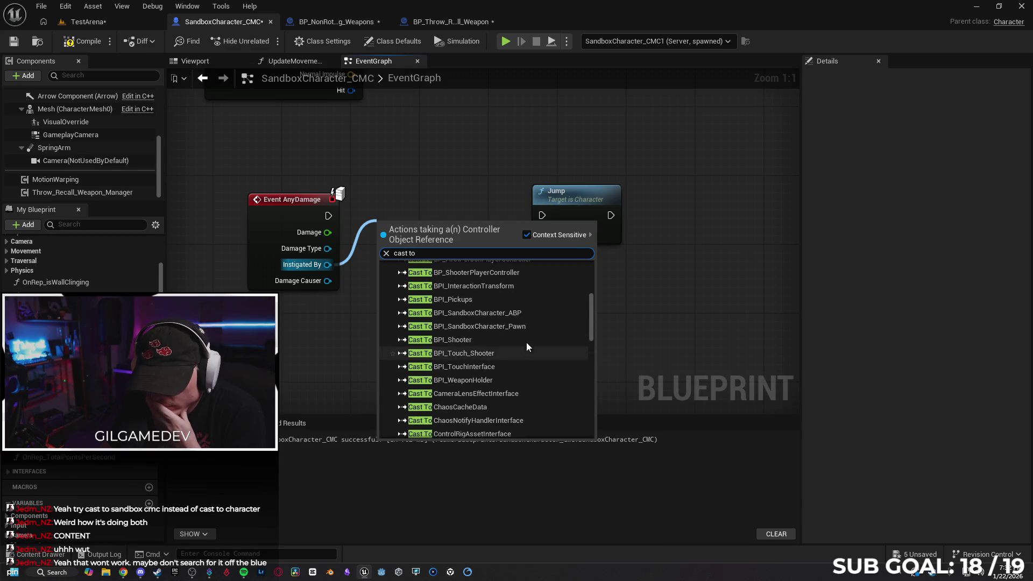
scroll(525, 328, "down", 5)
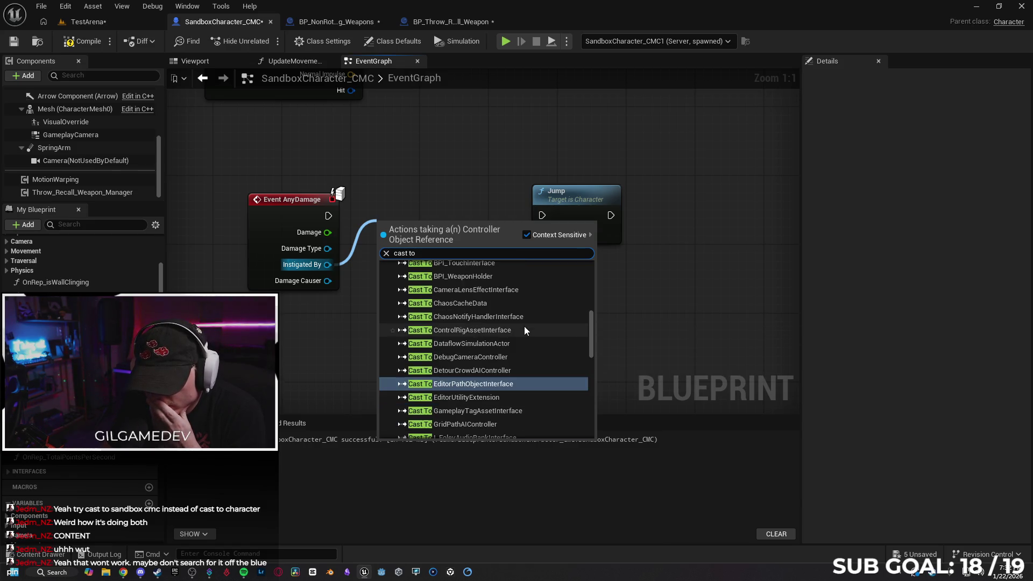
scroll(524, 326, "down", 3)
scroll(522, 326, "down", 2)
scroll(521, 330, "down", 6)
scroll(532, 350, "down", 3)
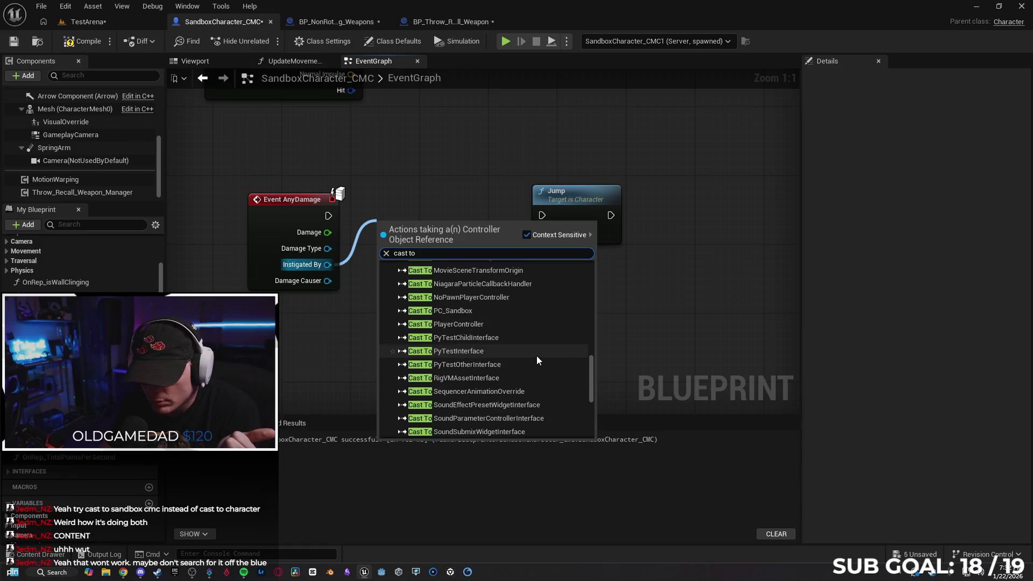
scroll(537, 360, "down", 3)
scroll(537, 355, "down", 3)
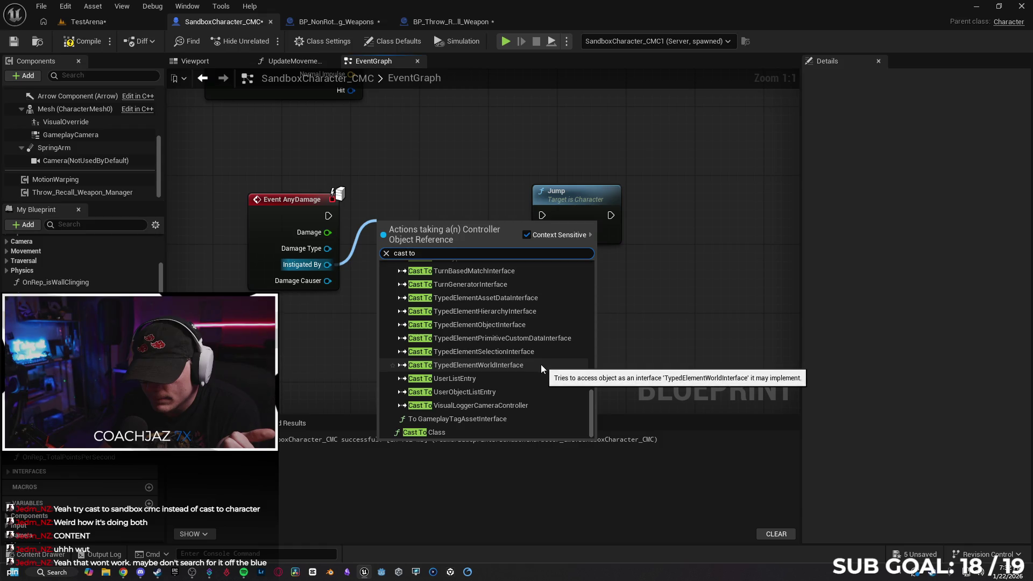
scroll(535, 370, "up", 3)
scroll(540, 344, "up", 10)
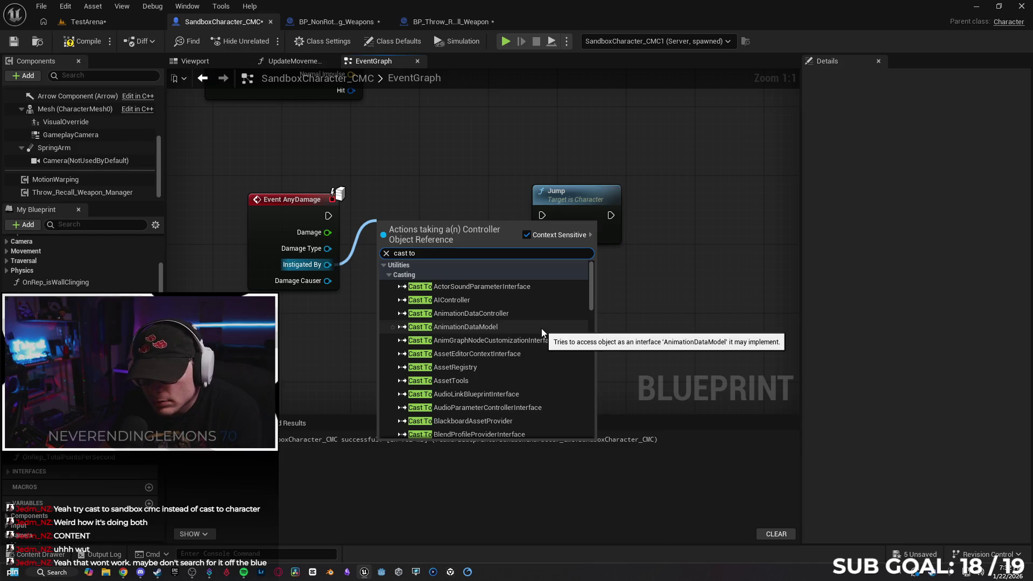
scroll(556, 293, "down", 8)
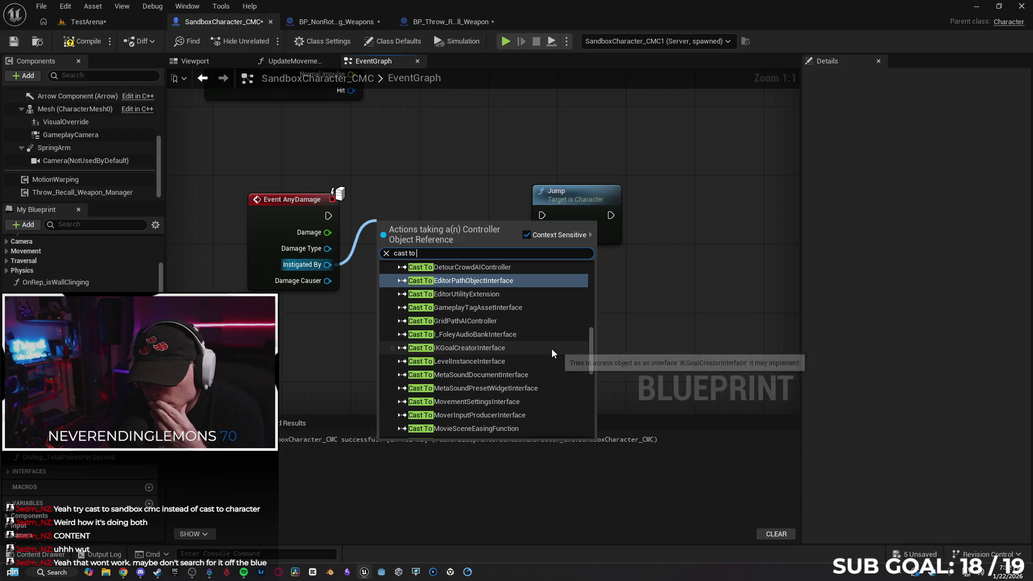
scroll(550, 348, "down", 2)
scroll(551, 351, "up", 4)
scroll(553, 347, "up", 3)
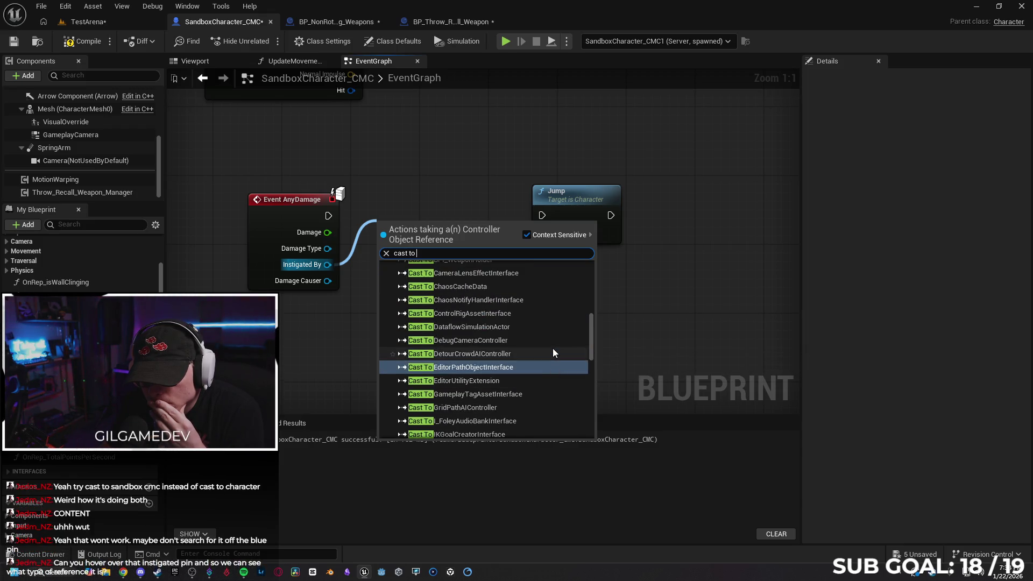
scroll(553, 348, "up", 1)
scroll(553, 347, "up", 1)
scroll(554, 344, "up", 1)
scroll(553, 344, "up", 1)
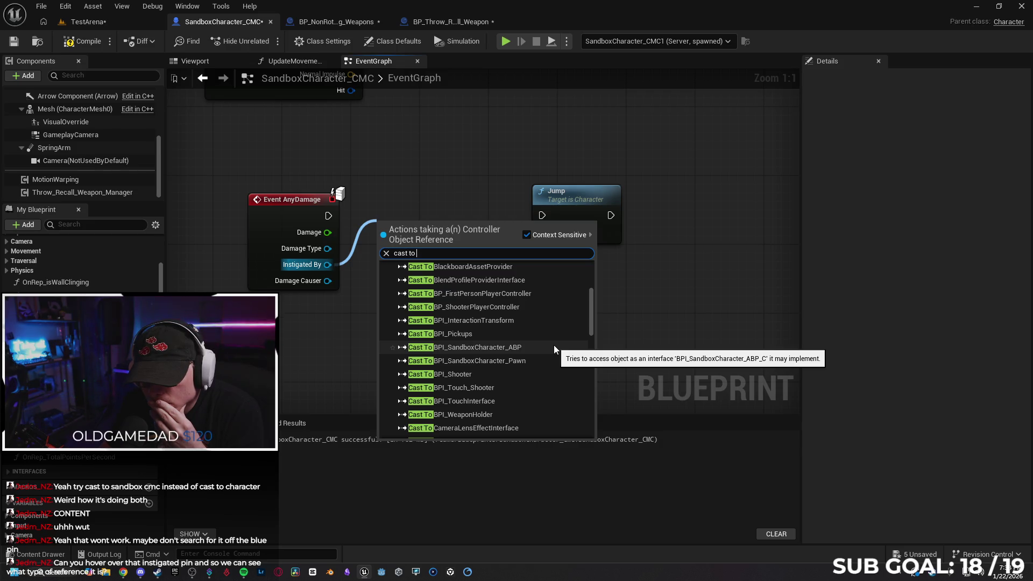
left_click(351, 319)
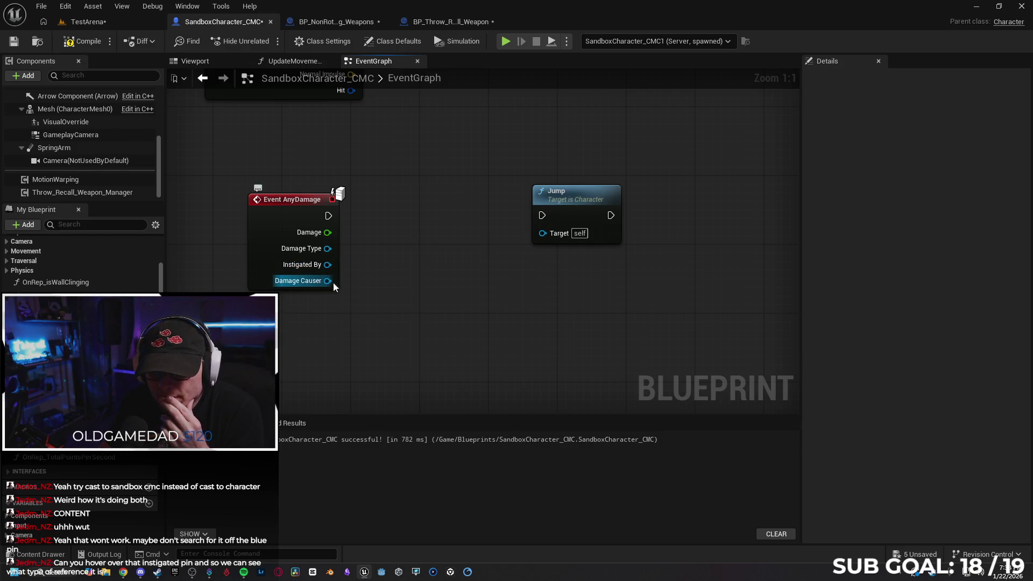
- Add a Cast To SandboxCharacter_CMC node from the Damage Causer pin via 'cast to san'
left_click_drag(327, 280, 384, 237)
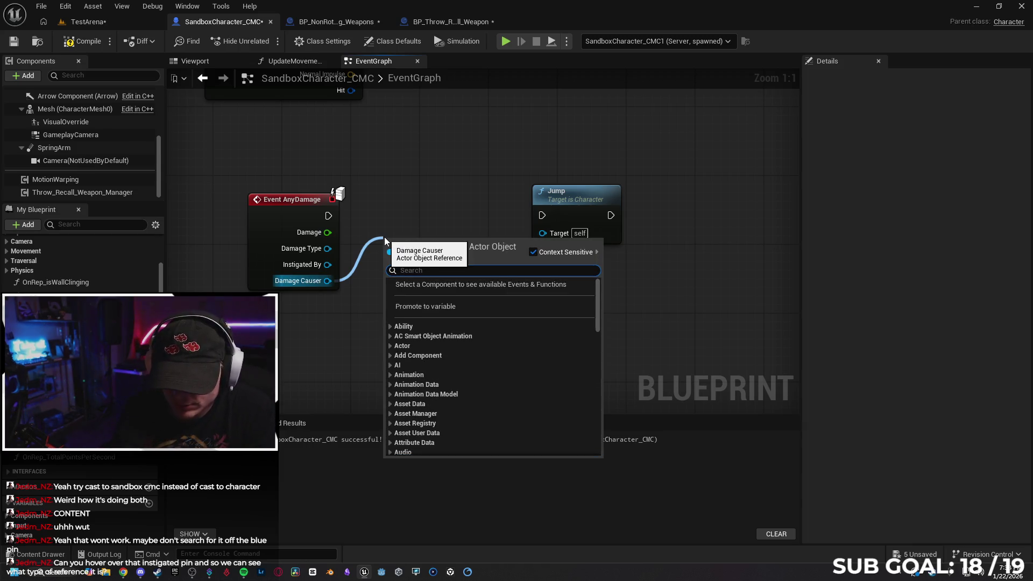
type("cast")
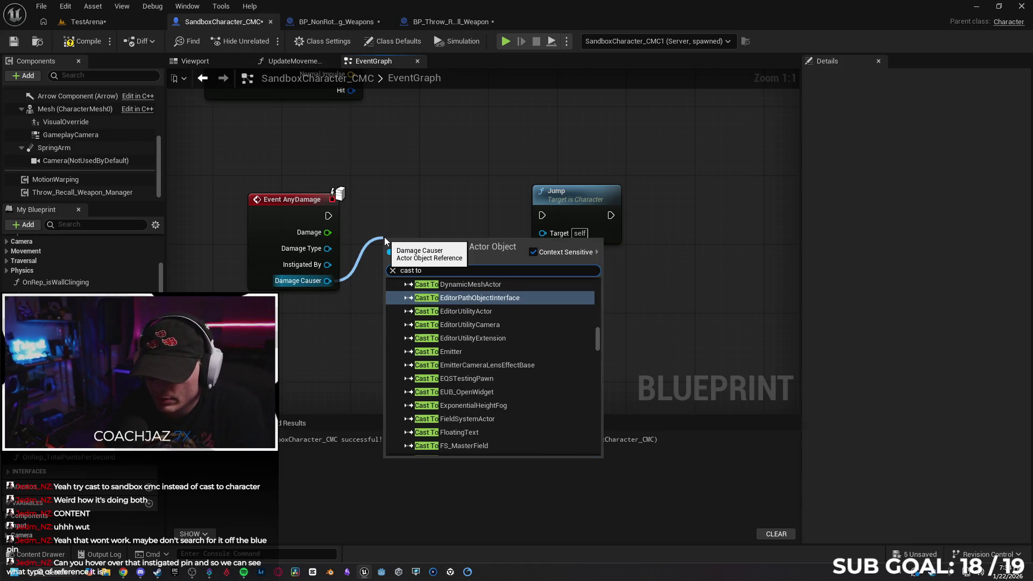
type(" to")
scroll(497, 348, "down", 5)
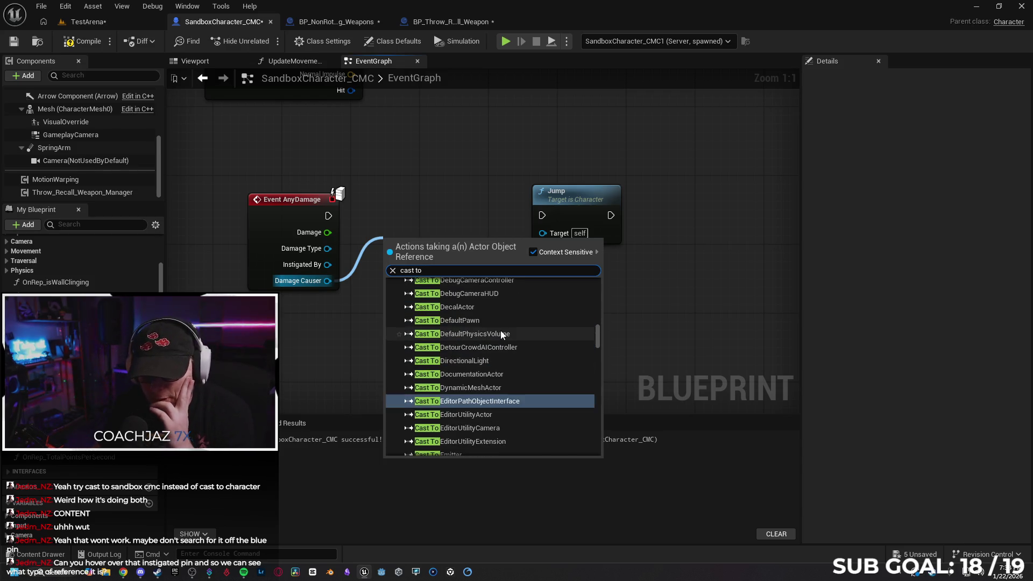
scroll(506, 338, "down", 5)
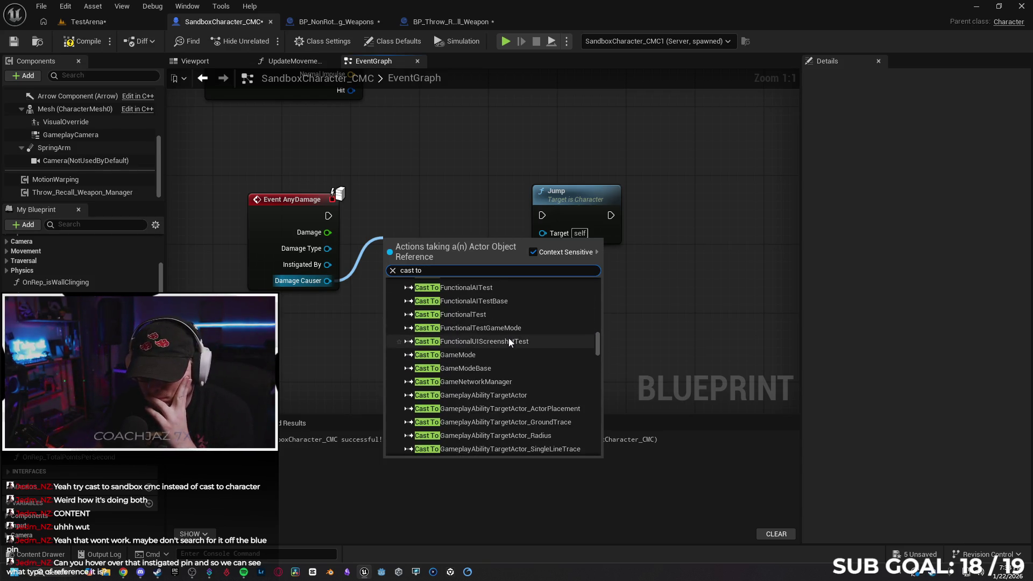
scroll(515, 337, "down", 5)
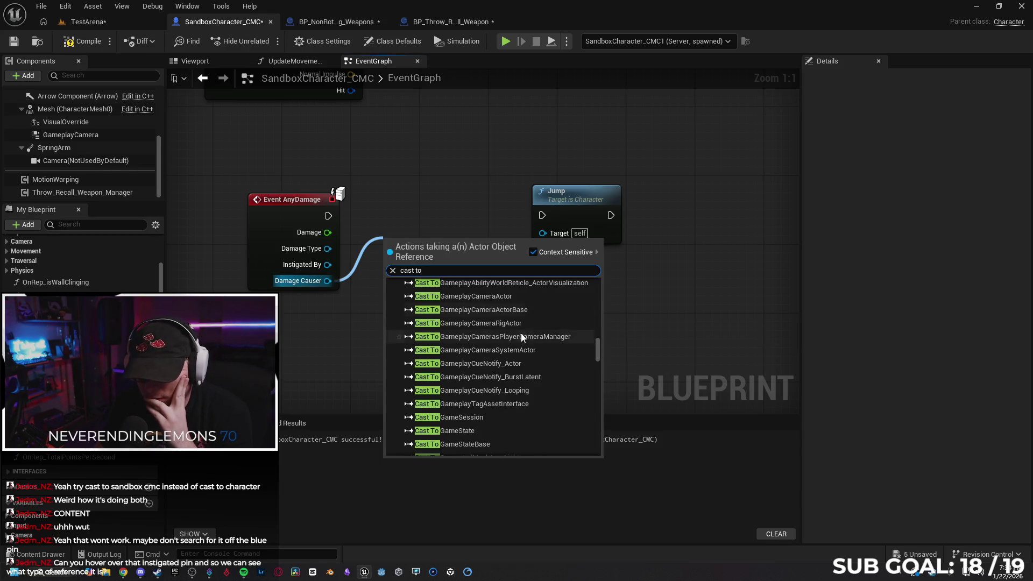
scroll(530, 330, "down", 1)
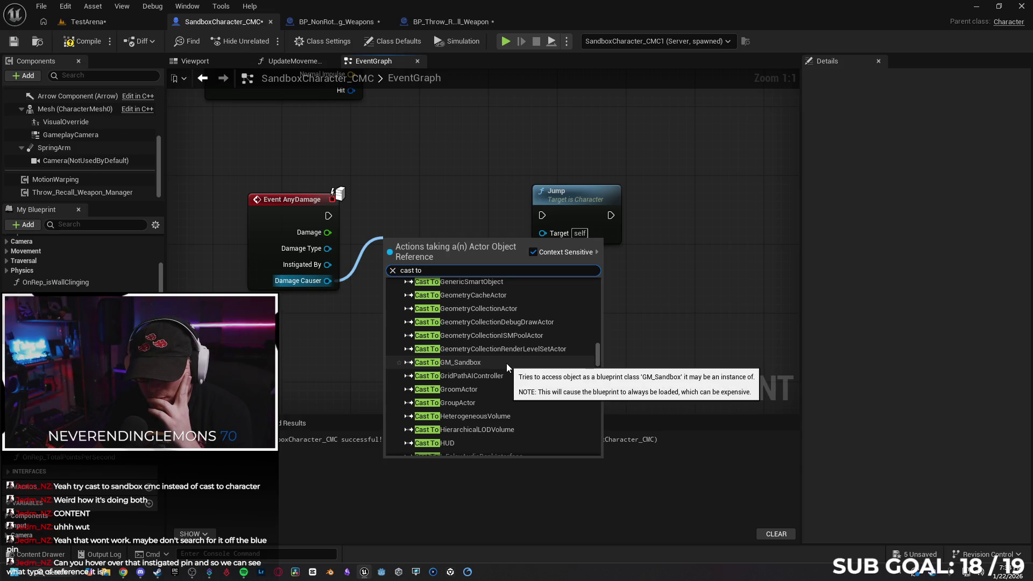
scroll(507, 363, "down", 1)
scroll(515, 358, "down", 3)
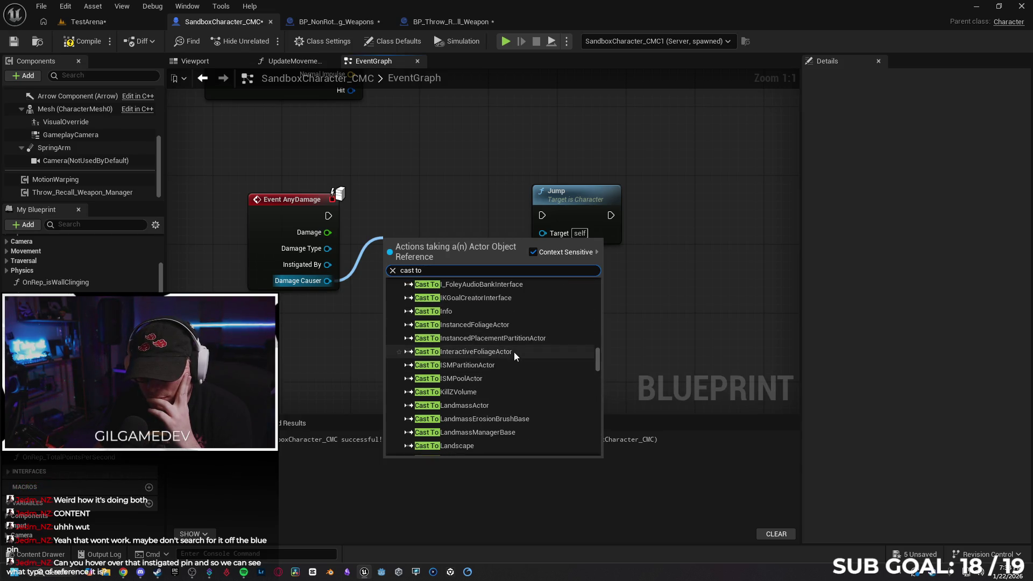
scroll(517, 355, "up", 5)
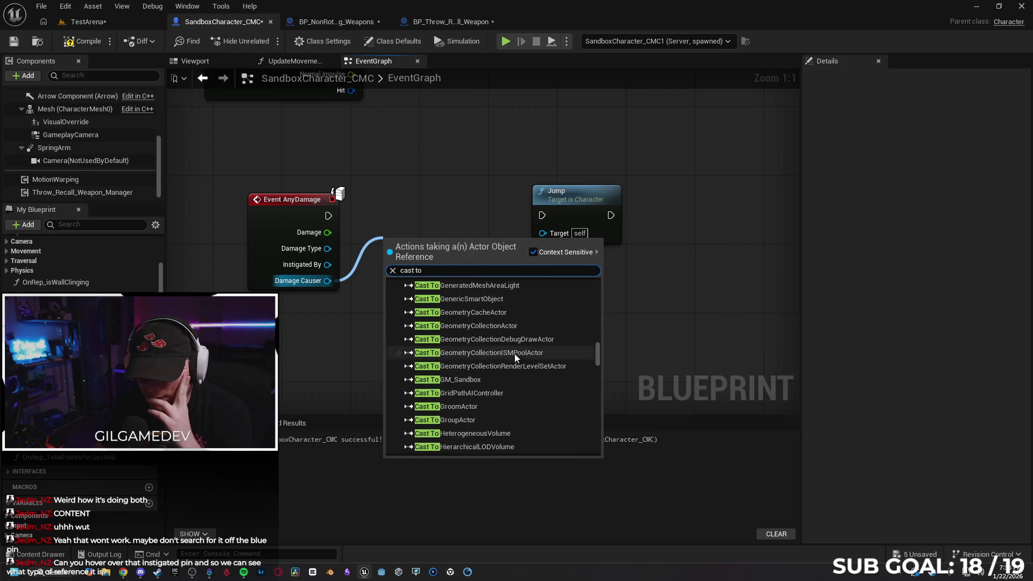
type(" san")
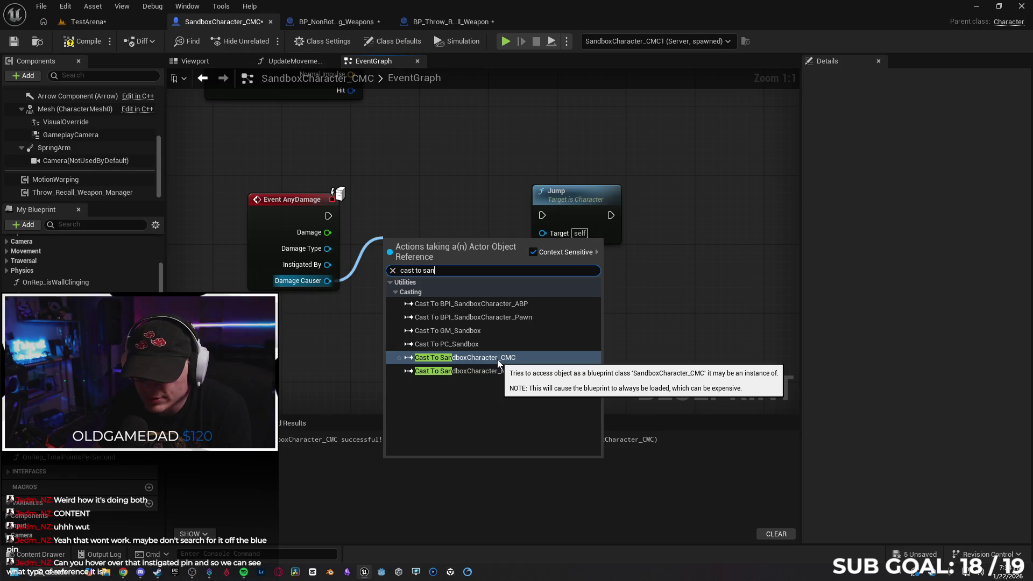
left_click(497, 359)
- Place the cast between Event AnyDamage and Jump and wire its exec into Jump
left_click_drag(432, 247, 416, 205)
mouse_move(542, 216)
left_mouse_down()
mouse_move(501, 215)
mouse_move(542, 232)
left_mouse_up()
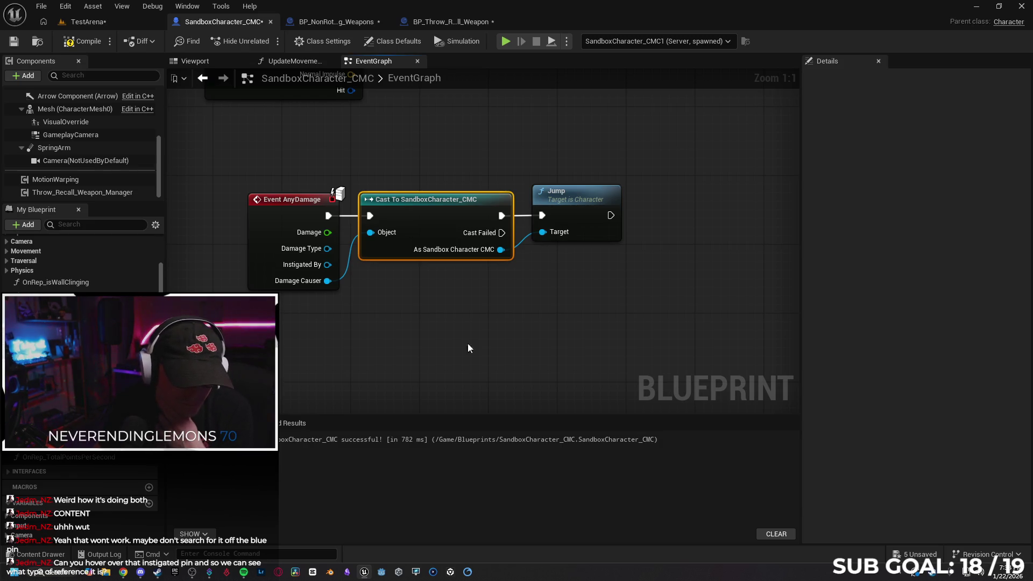
mouse_move(305, 268)
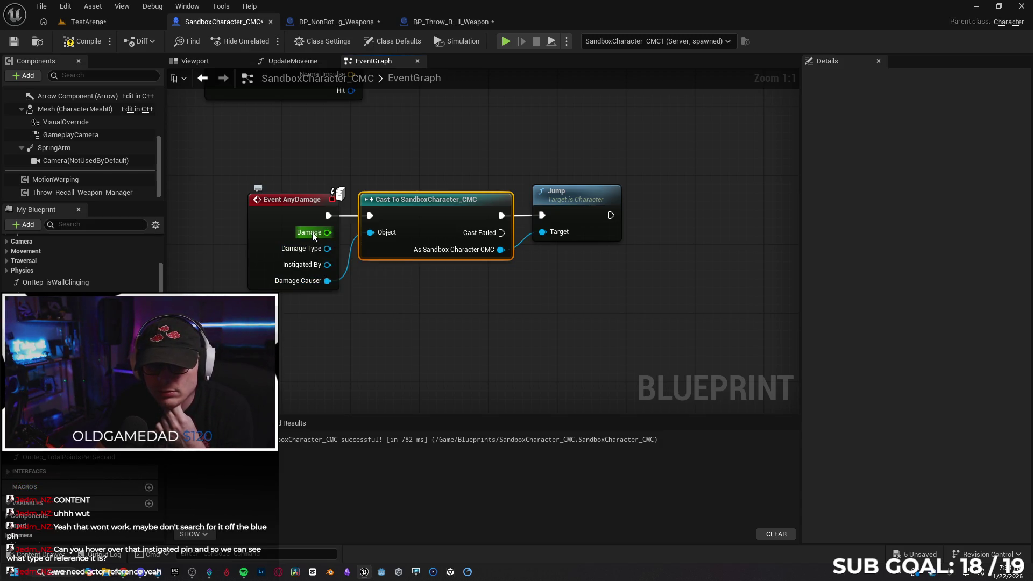
- Switch to BP_NonRotating_Weapons' Trace Hit Player graph
mouse_move(313, 236)
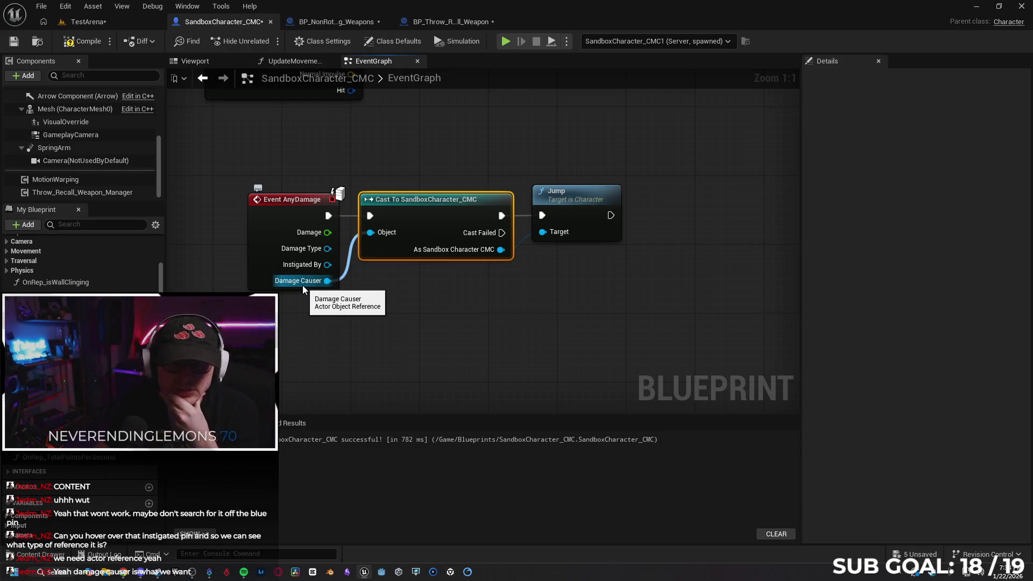
left_click(319, 22)
- Arrange the Get Instigator Controller and Get Owner nodes, then delete Get Instigator Controller
left_click_drag(484, 347, 466, 336)
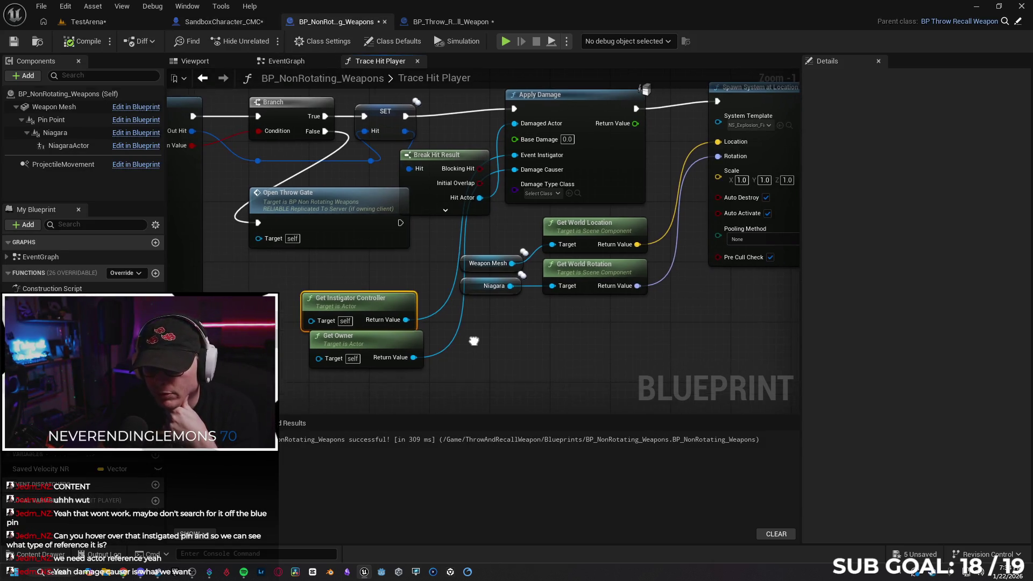
left_click_drag(396, 292, 403, 284)
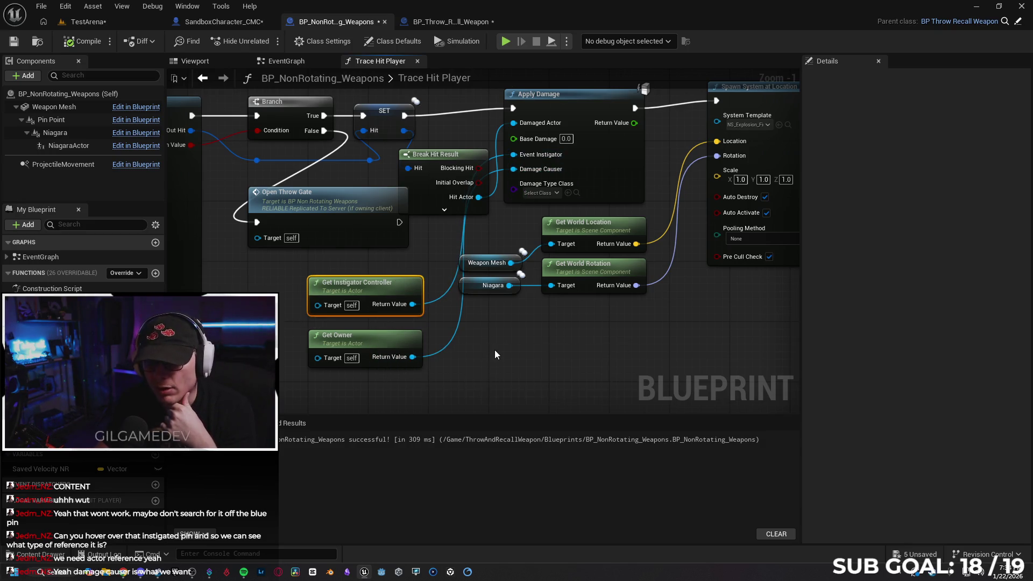
left_click_drag(387, 337, 388, 330)
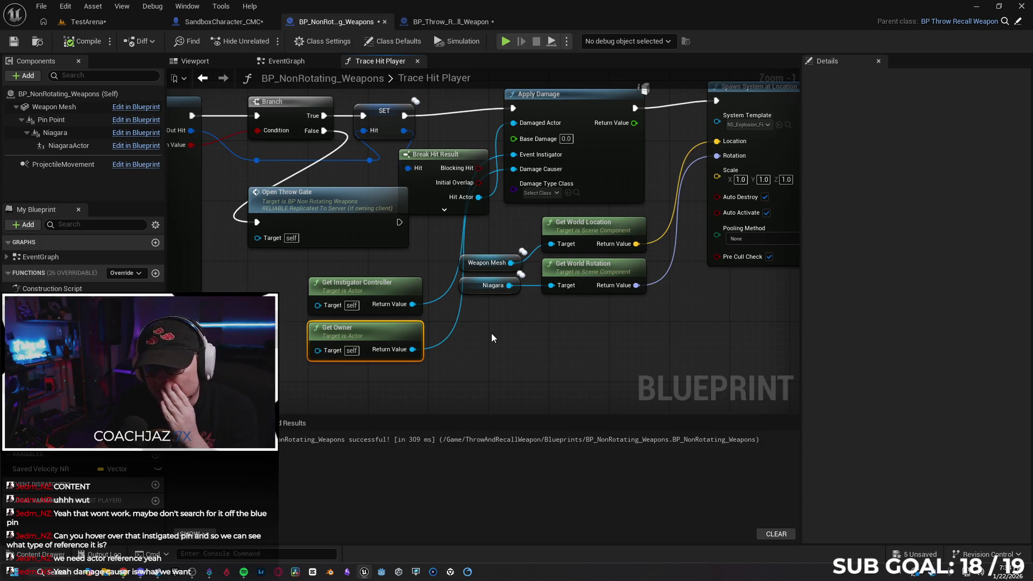
left_click(411, 291)
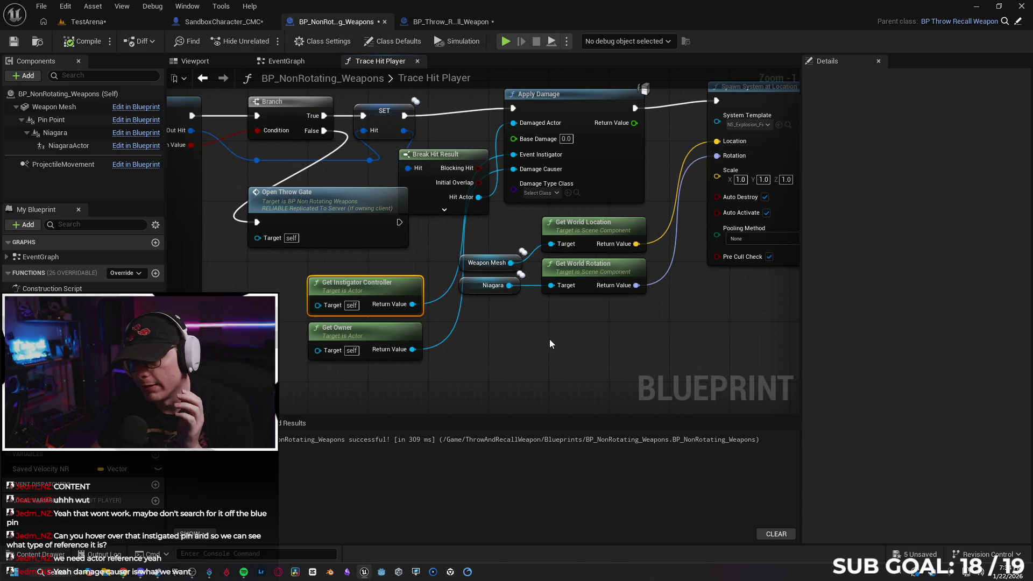
key("Delete")
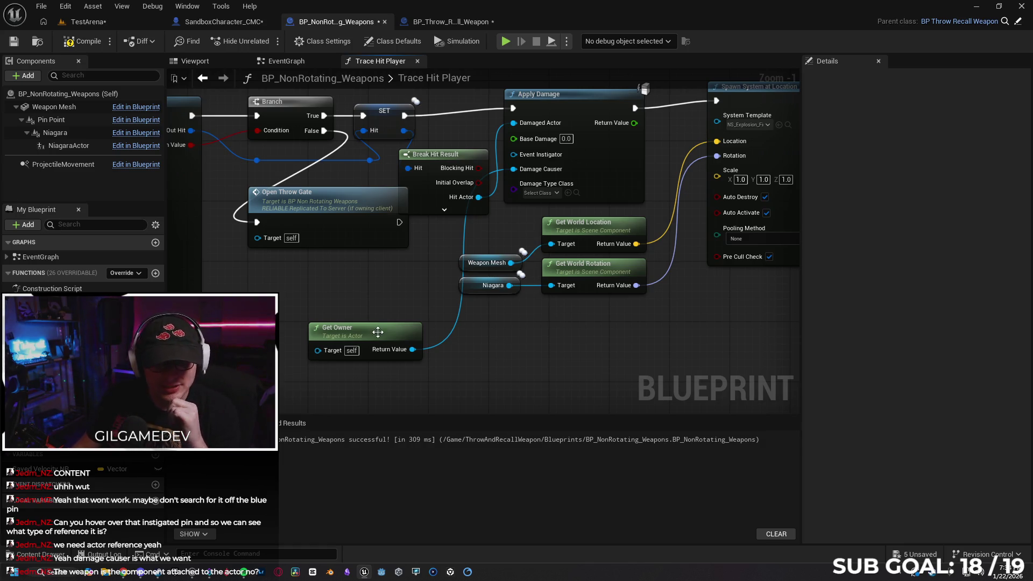
- Review the Trace Hit Player function's Apply Damage and Line Trace For Objects nodes
left_click_drag(316, 288, 492, 303)
scroll(438, 322, "down", 4)
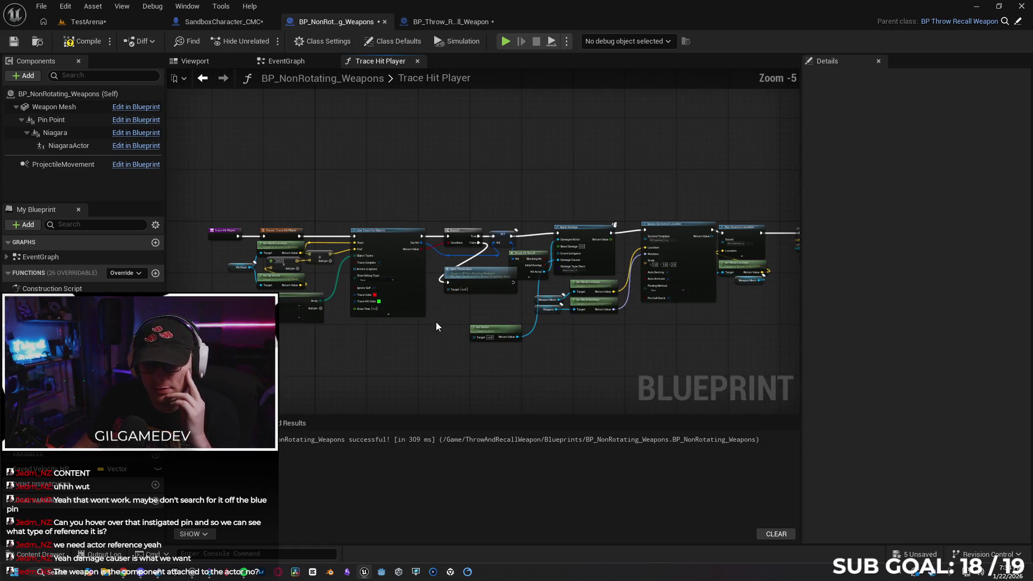
scroll(435, 332, "up", 2)
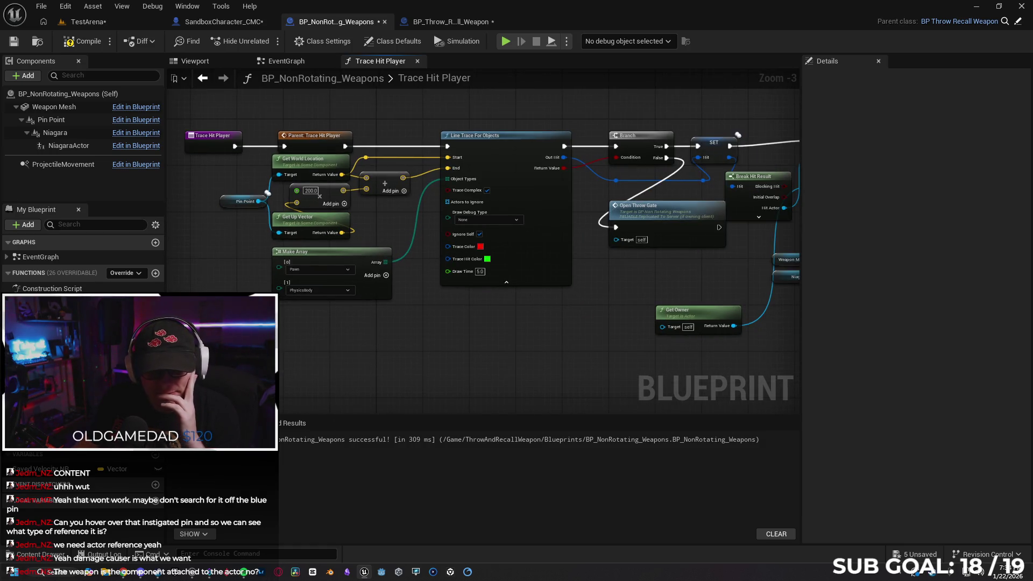
left_click_drag(341, 352, 35, 350)
left_click_drag(237, 340, 425, 326)
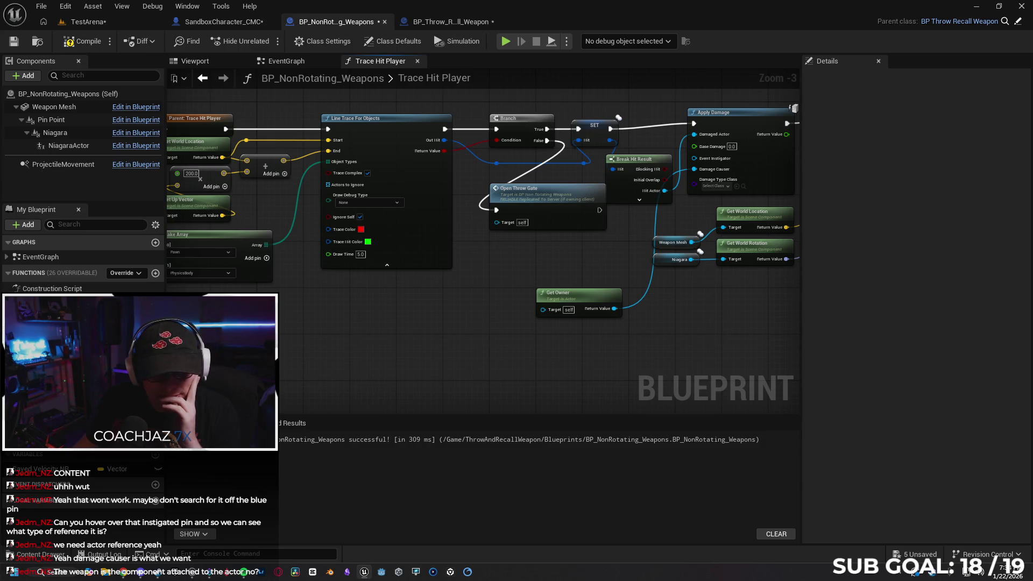
left_click(291, 61)
- Pan the EventGraph across Event Tick, the Gate and the Start Weapon Rotation chain
left_click_drag(399, 244, 653, 244)
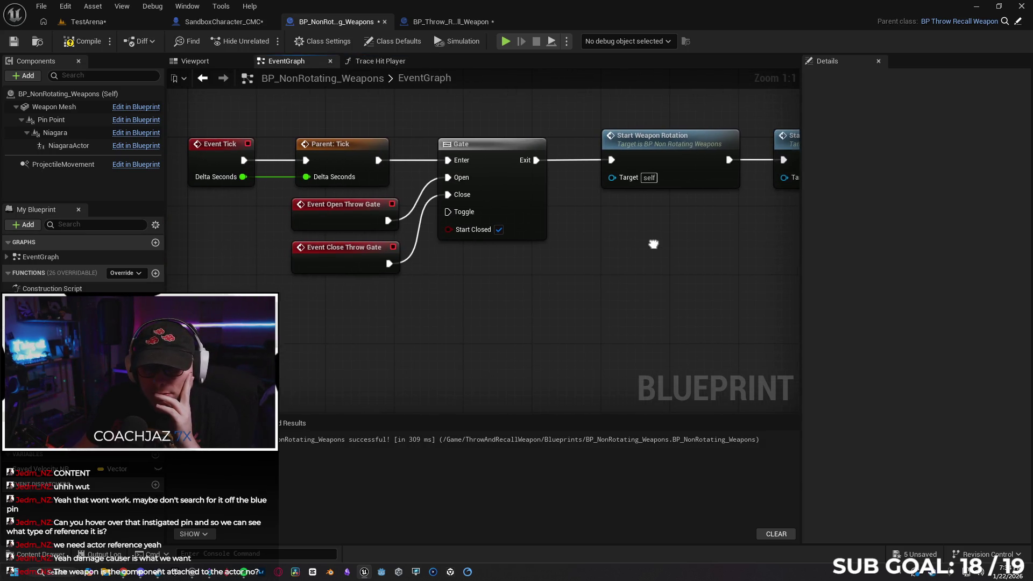
left_click_drag(605, 309, 487, 295)
mouse_move(556, 174)
left_mouse_down()
mouse_move(577, 267)
mouse_move(664, 260)
mouse_move(528, 280)
left_mouse_up()
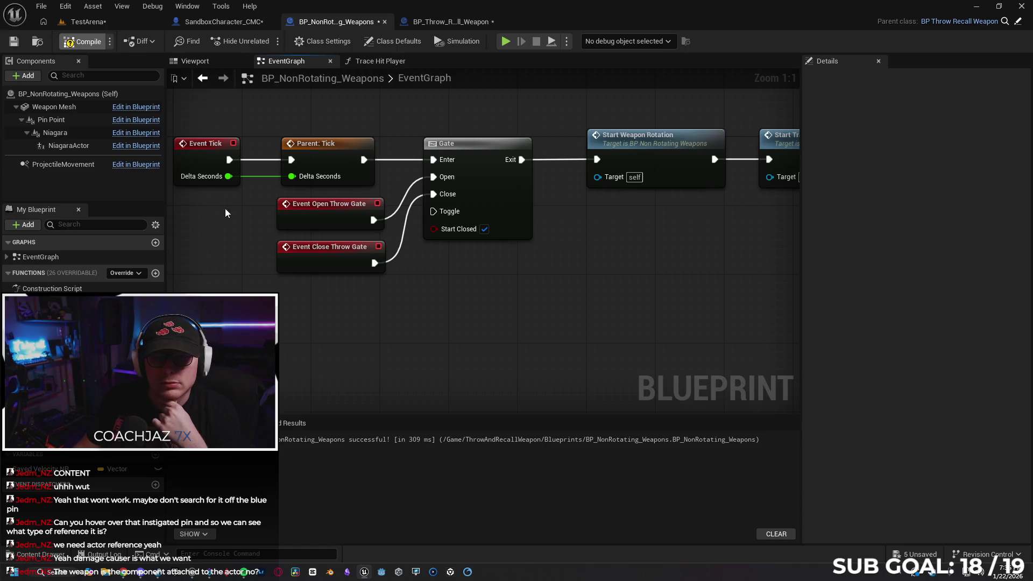
left_click(66, 554)
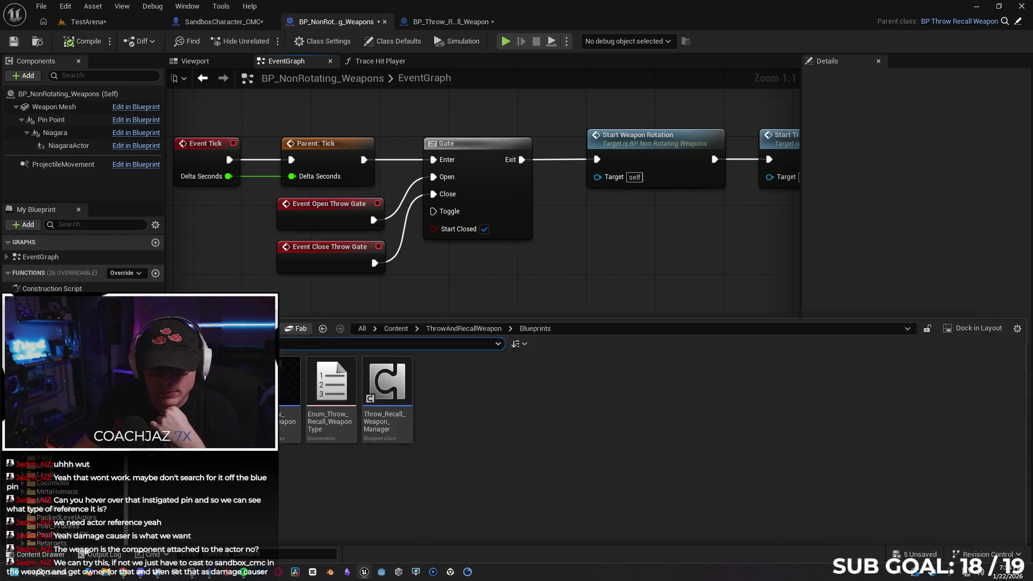
- Inspect BP_Throw_Recall_Weapon's Initialize Variables, then open the Throw_Recall_Weapon_Manager blueprint
double_click(291, 420)
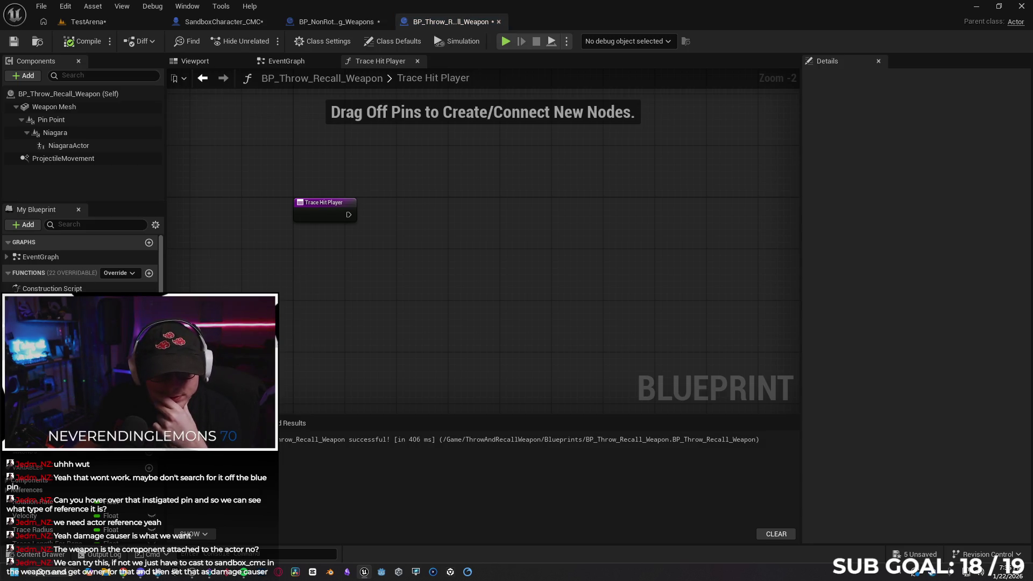
double_click(51, 301)
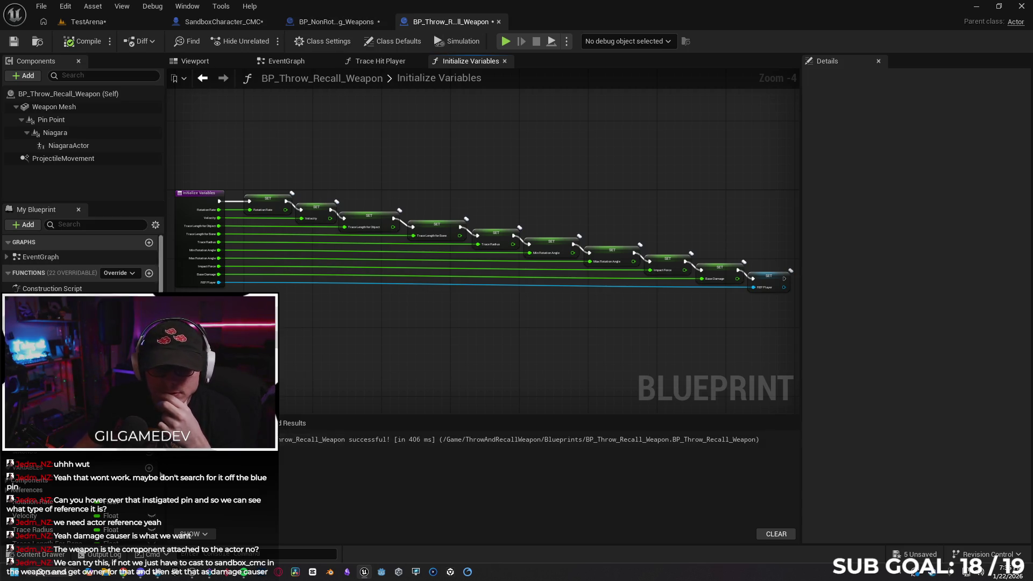
left_click(43, 554)
left_click(383, 338)
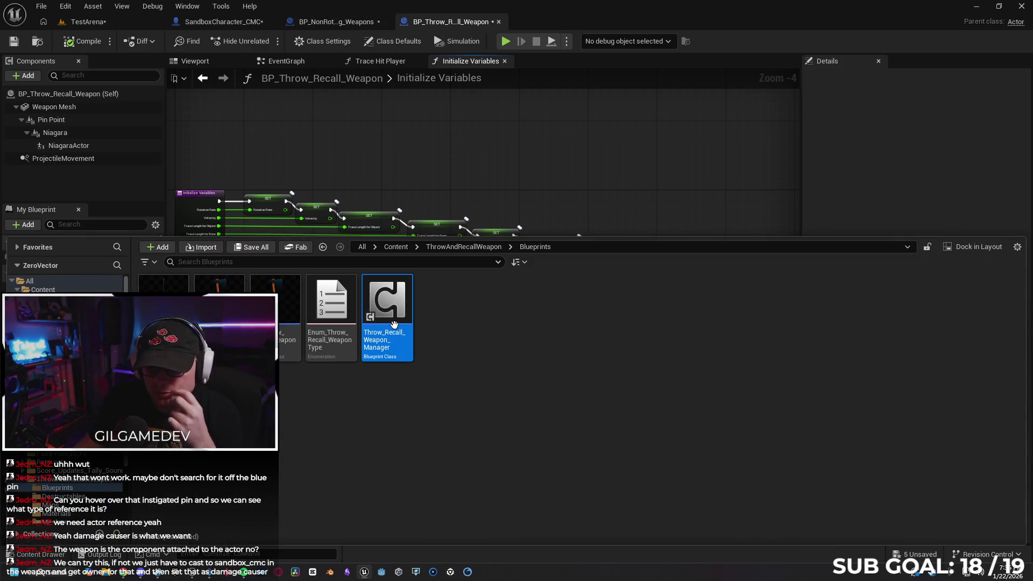
double_click(383, 338)
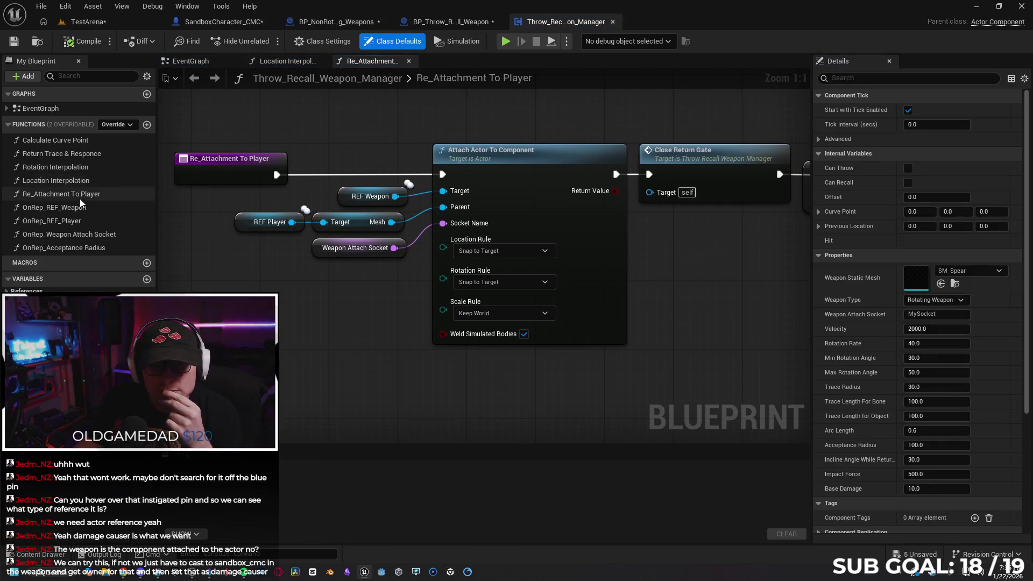
- Review the manager's OnRep_REF_Player function and its EventGraph weapon spawn chain
left_click(88, 218)
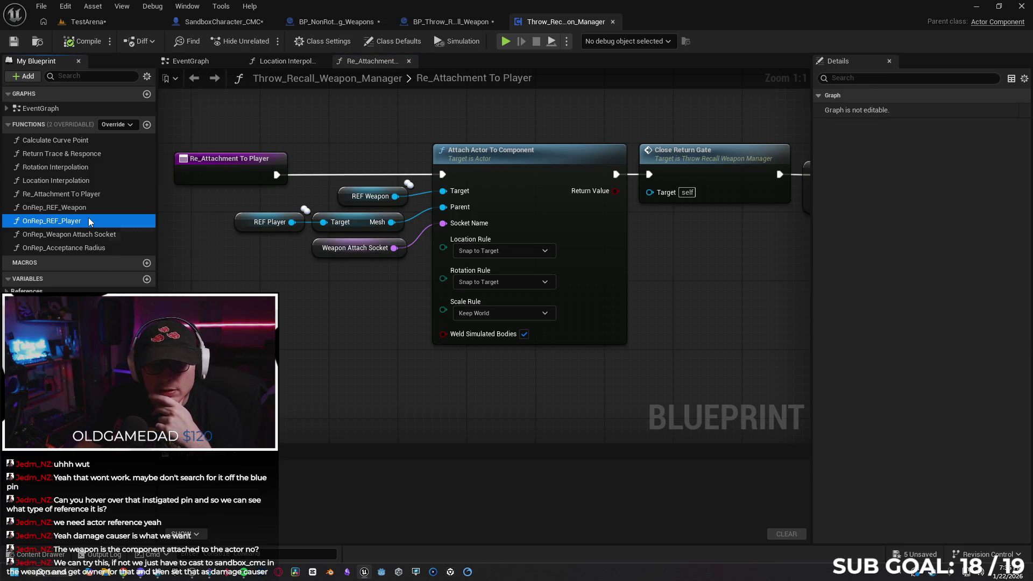
double_click(89, 222)
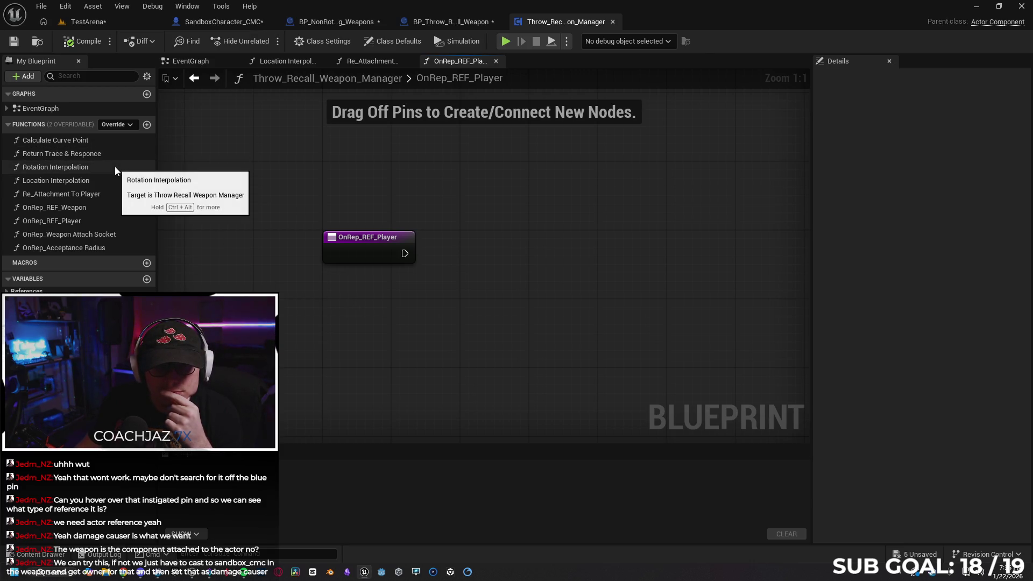
left_click(220, 63)
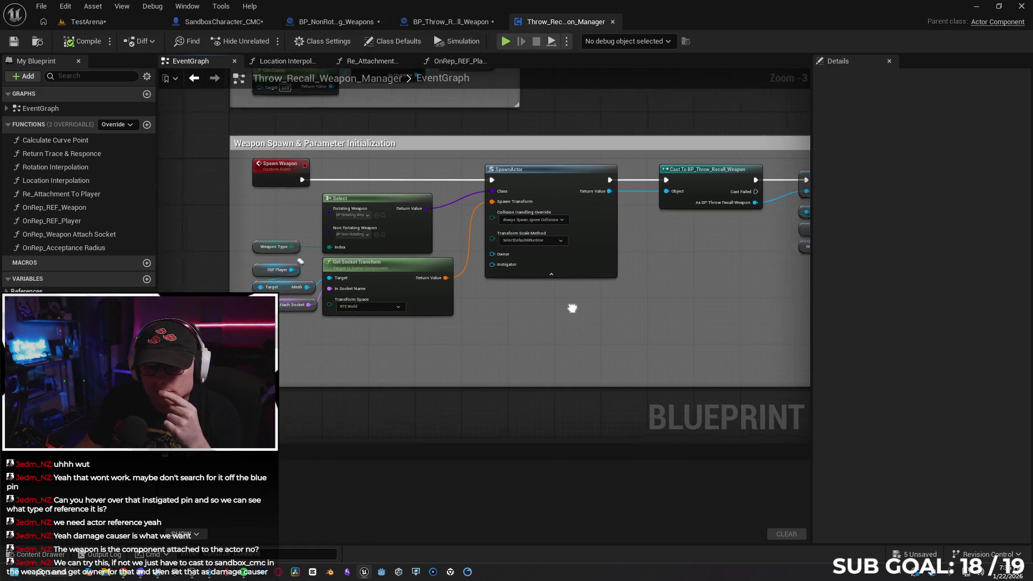
scroll(232, 269, "down", 2)
scroll(240, 273, "up", 3)
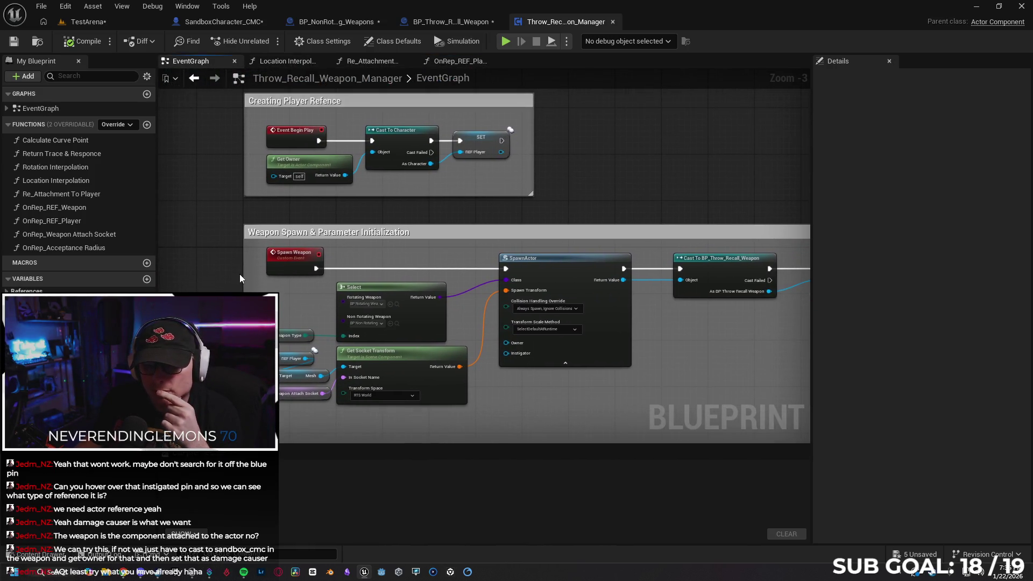
left_click_drag(420, 217, 389, 176)
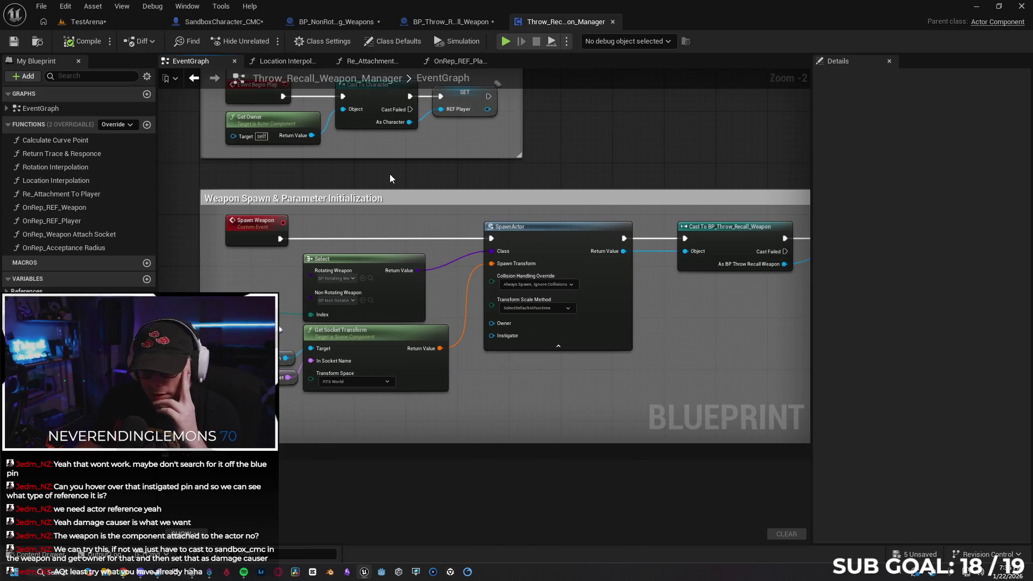
mouse_move(559, 388)
left_mouse_down()
mouse_move(536, 365)
mouse_move(424, 337)
left_mouse_up()
mouse_move(594, 274)
left_mouse_down()
mouse_move(549, 291)
mouse_move(395, 293)
left_mouse_up()
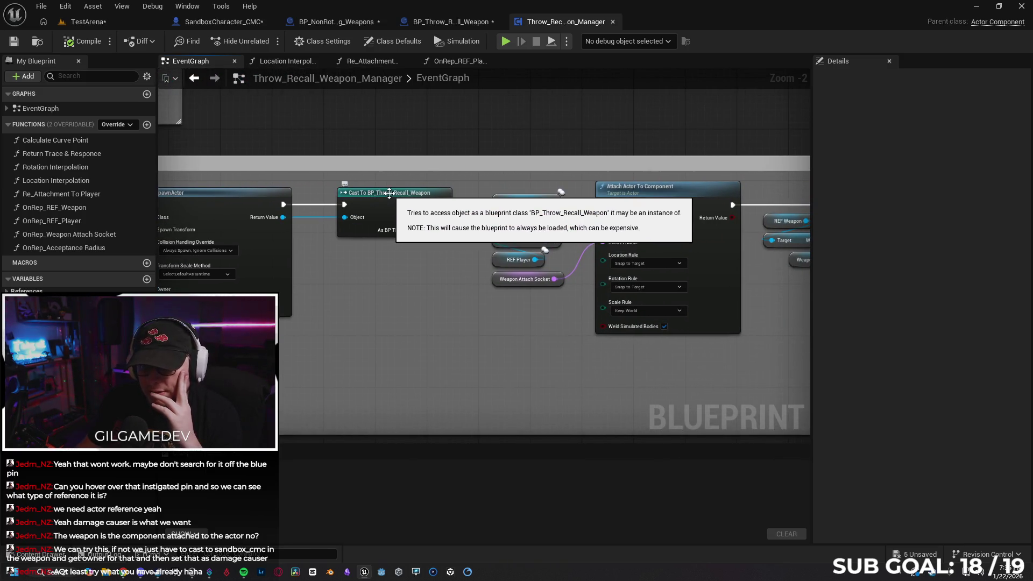
mouse_move(459, 338)
left_mouse_down()
mouse_move(396, 324)
mouse_move(369, 332)
left_mouse_up()
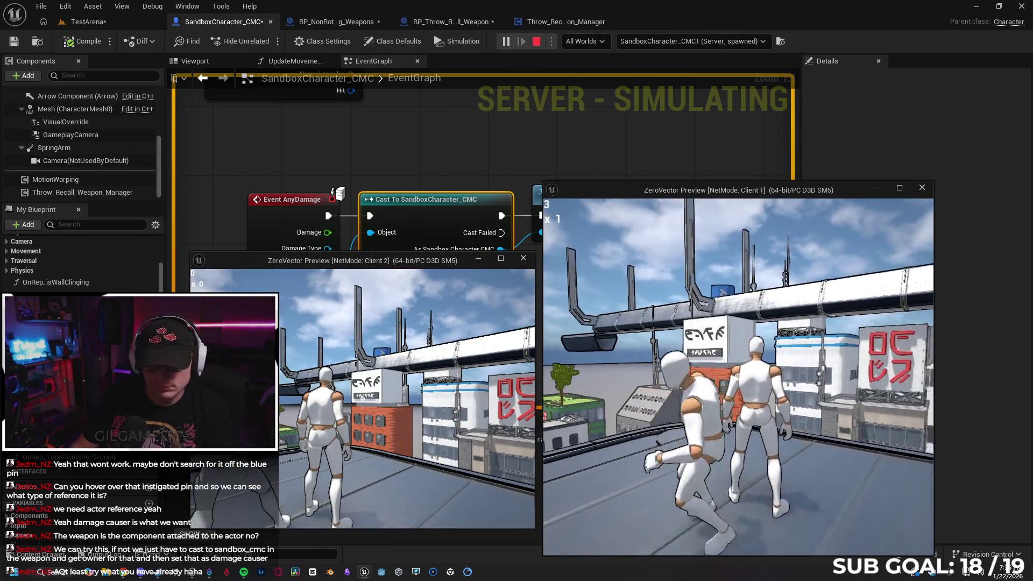
- Throw the weapon at the other player six times
left_click(738, 377)
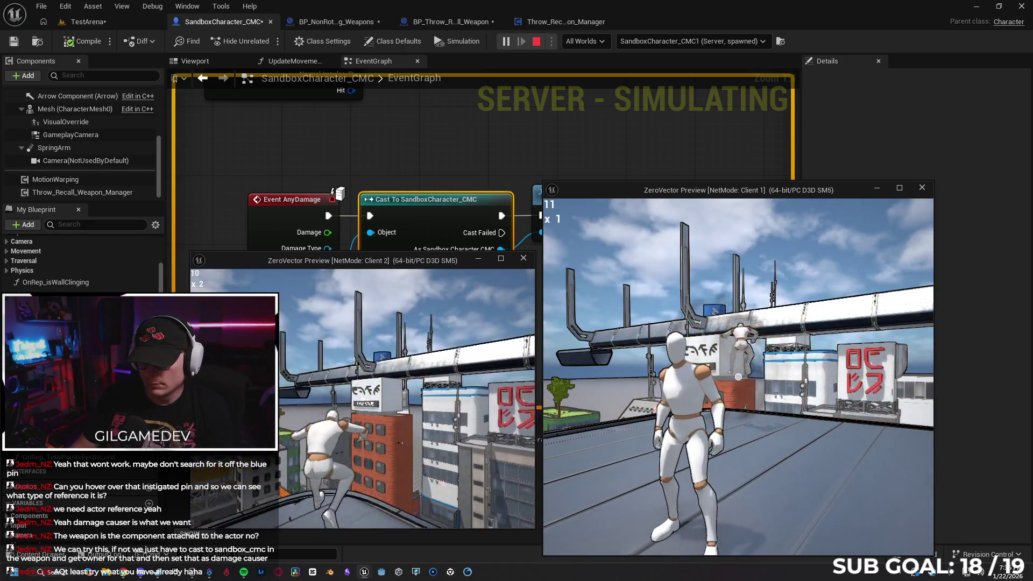
left_click(738, 376)
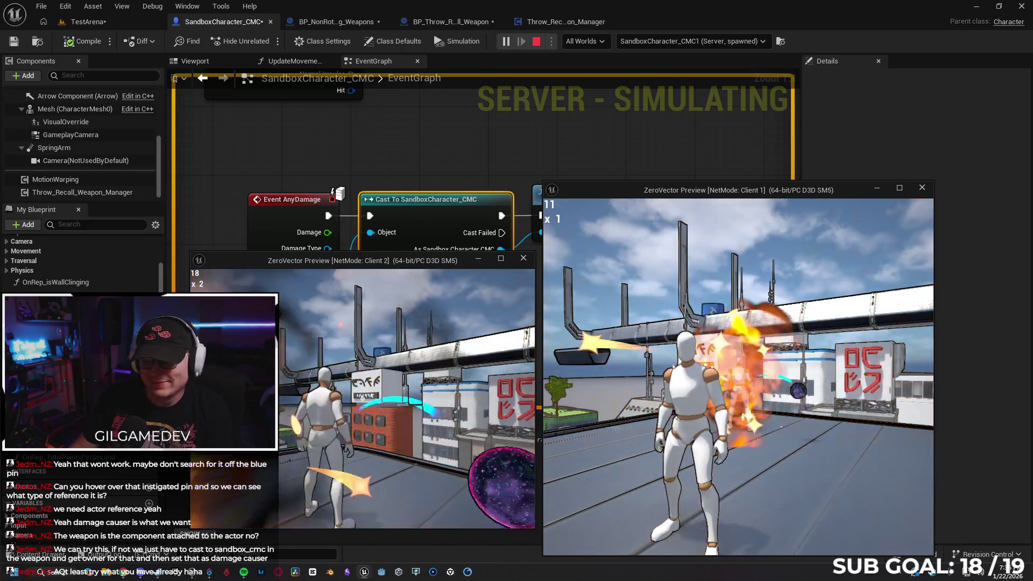
left_click(738, 376)
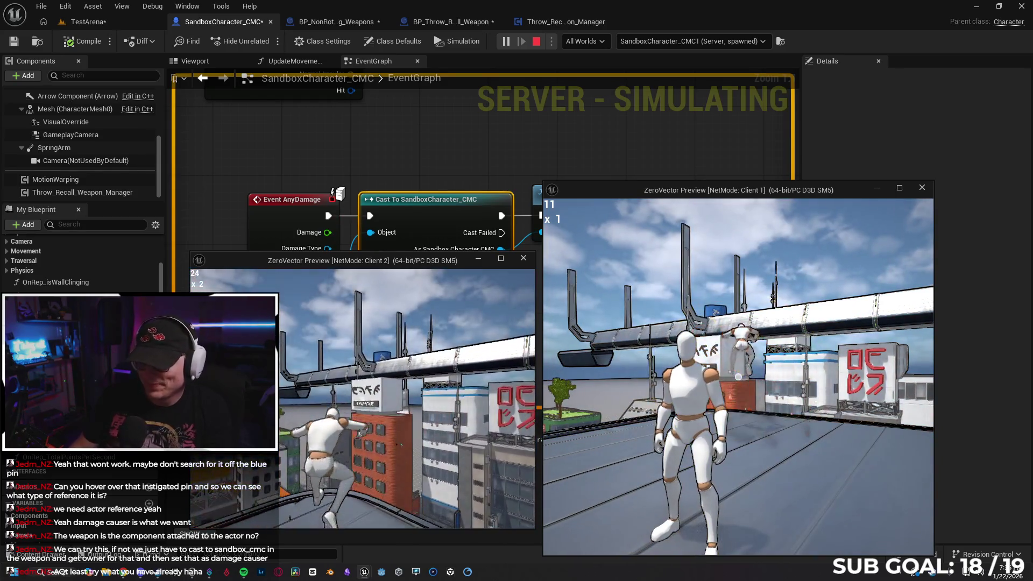
left_click(738, 377)
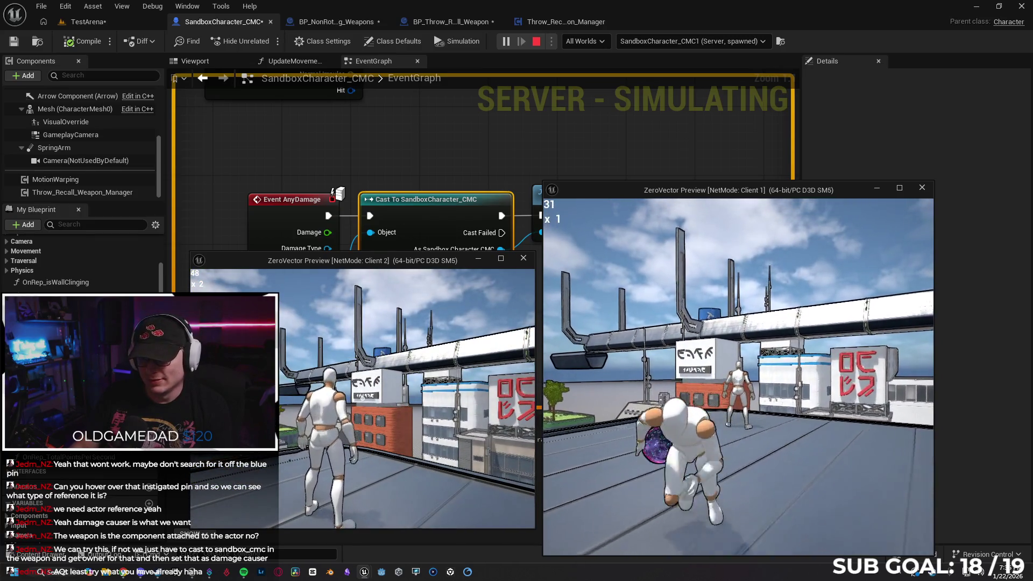
left_click(738, 376)
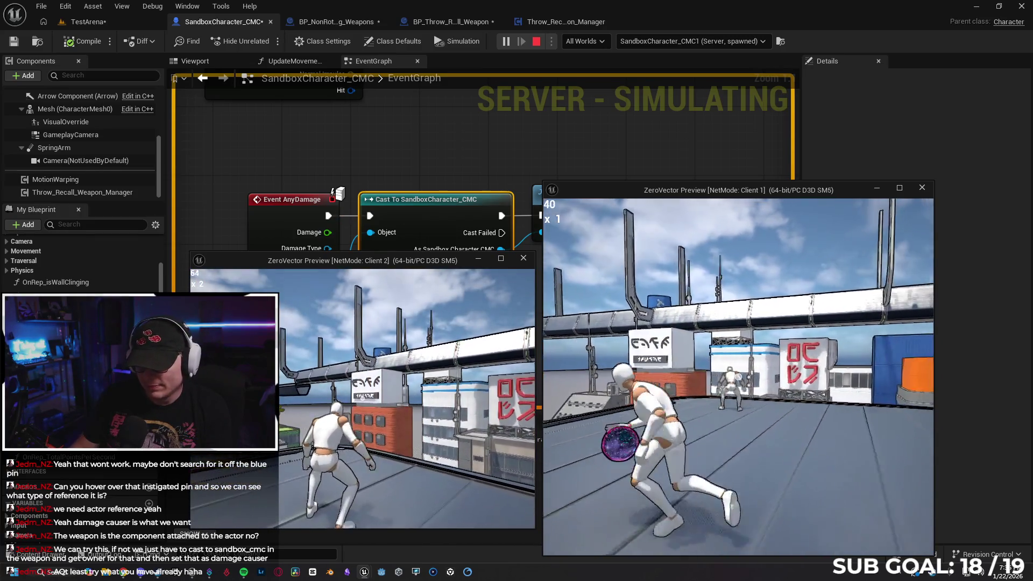
left_click(738, 377)
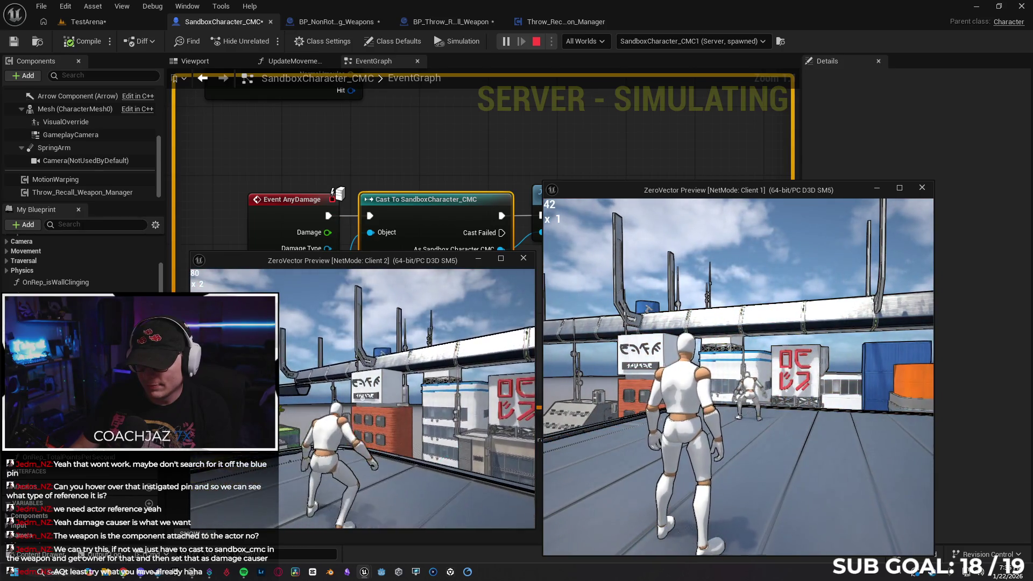
- Move onto the flat rooftop, aim and throw the ball at the other player, then stop play
key("s")
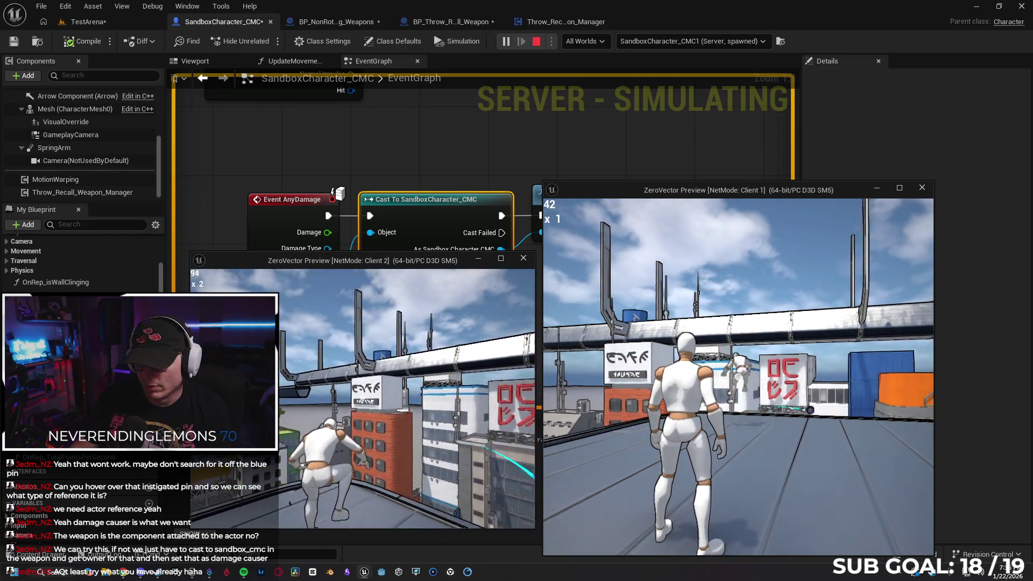
right_click(738, 377)
left_click(738, 377)
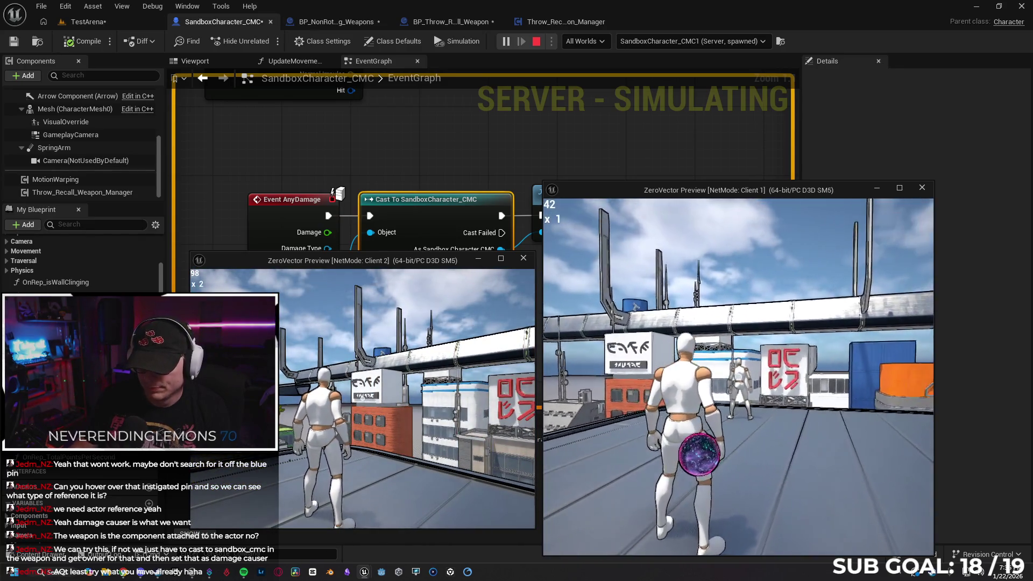
right_click(738, 376)
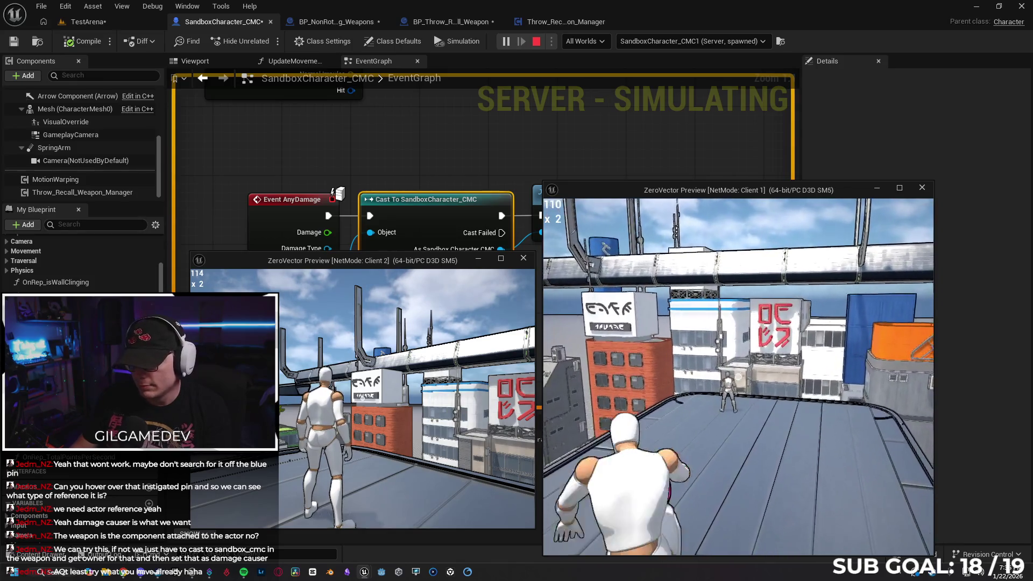
left_click(738, 377)
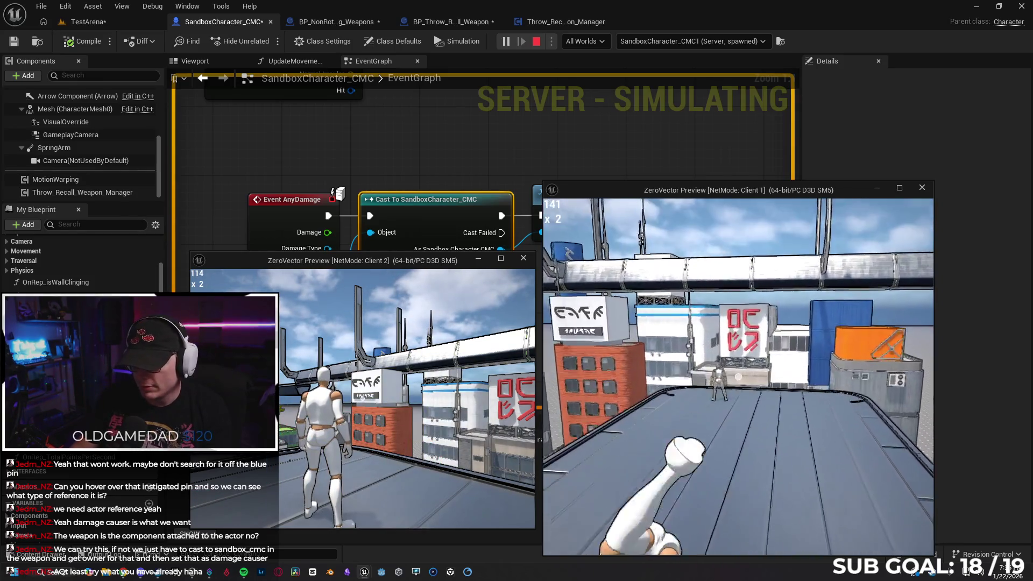
left_click(738, 377)
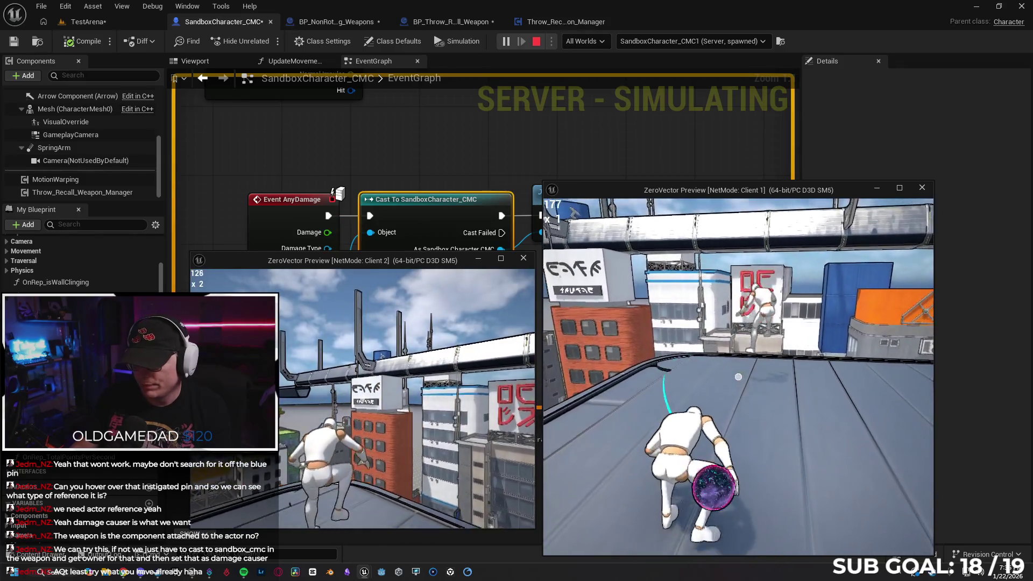
key("Escape")
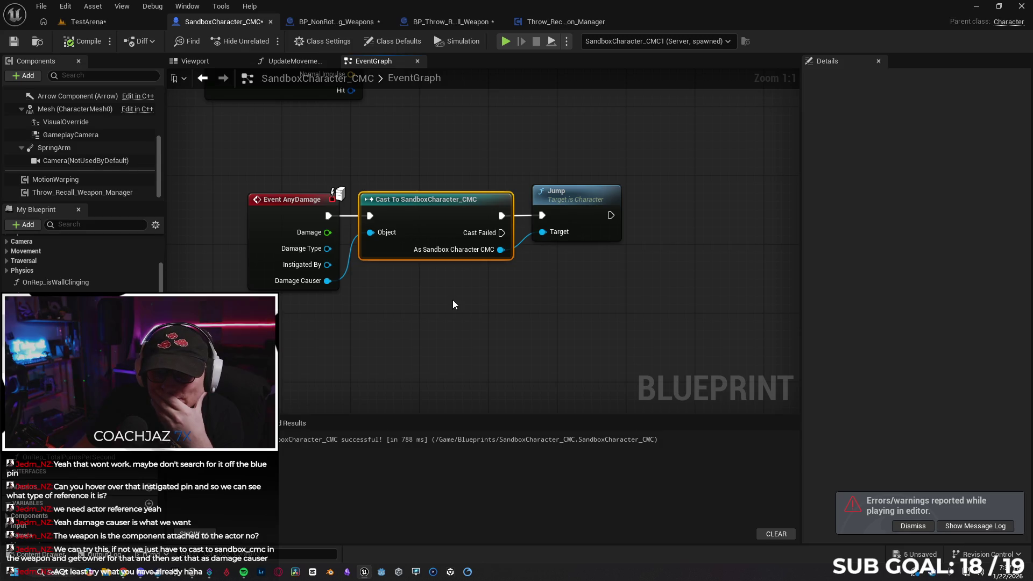
- Close the BP_NonRotating_Weapons, BP_Throw_Recall_Weapon and Throw_Recall_Weapon_Manager tabs
left_click(331, 21)
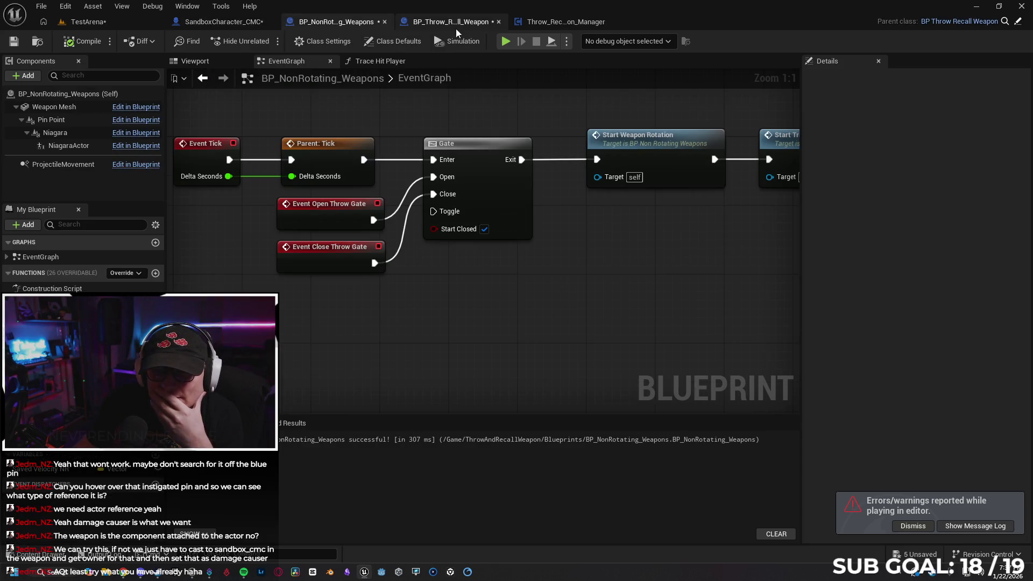
left_click(386, 22)
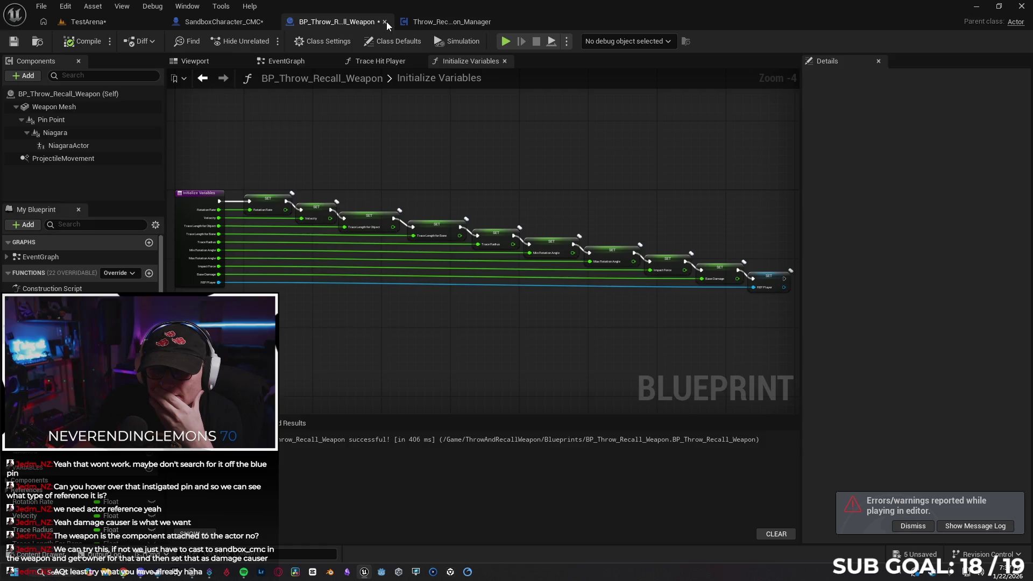
left_click(386, 21)
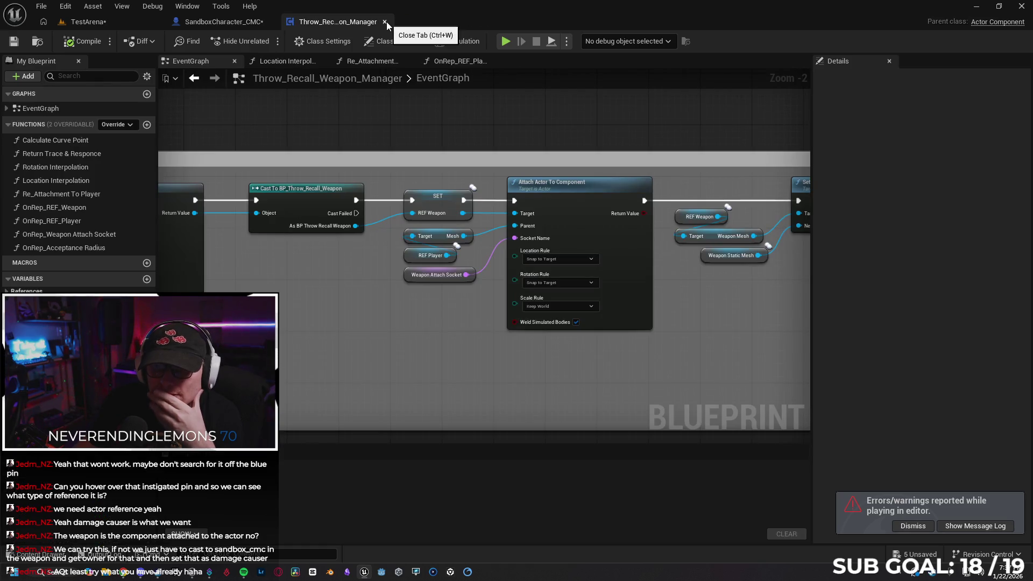
left_click(386, 22)
- Reopen BP_NonRotating_Weapons from the Blueprints folder at its Trace Hit Player graph
left_click(49, 559)
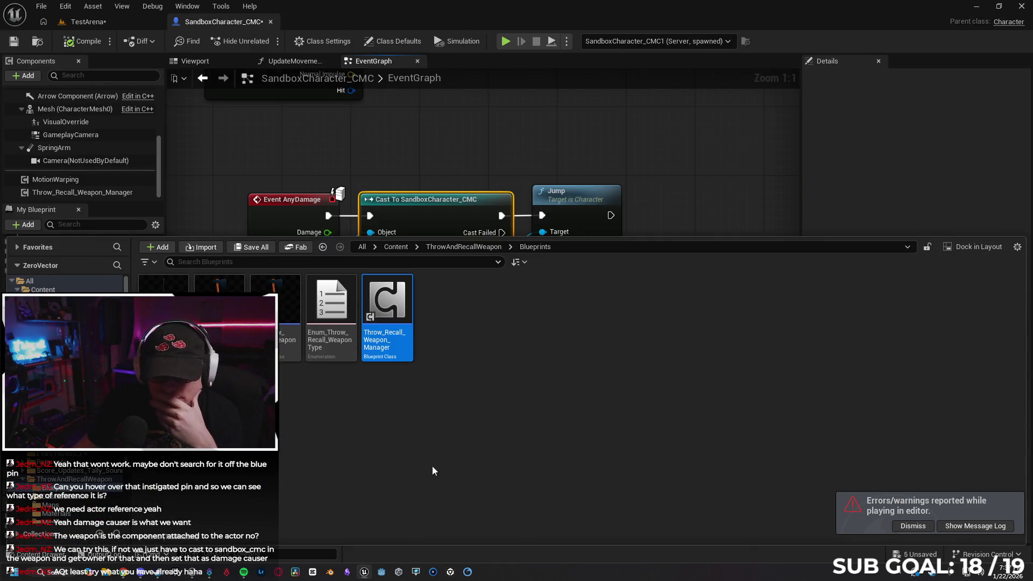
double_click(275, 309)
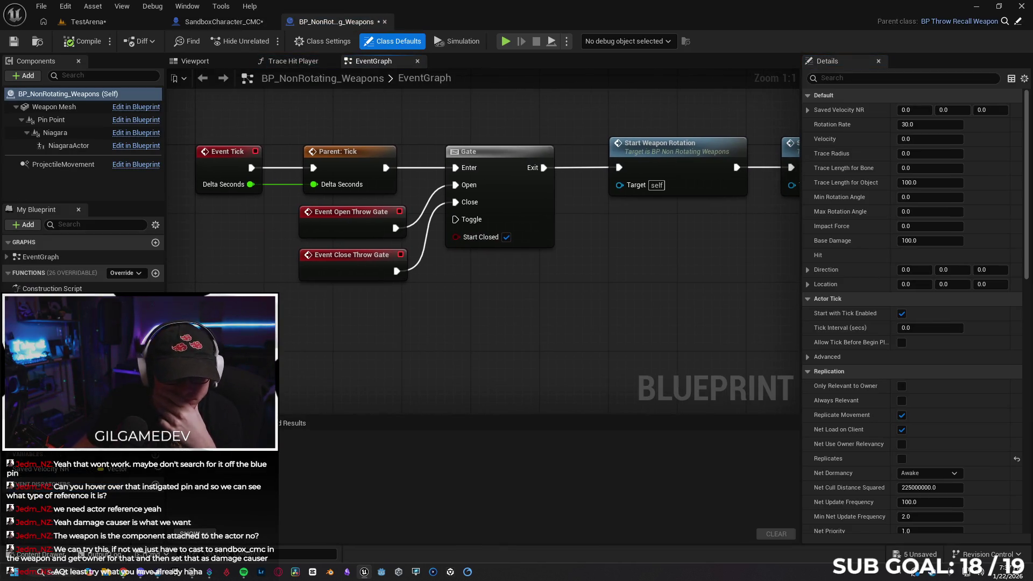
left_click(293, 61)
left_click_drag(547, 300, 553, 303)
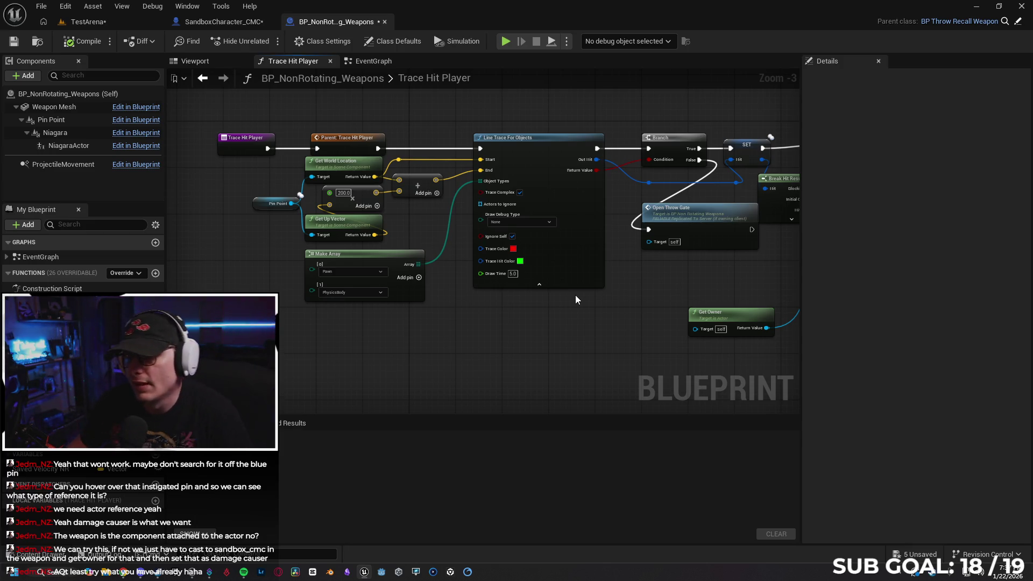
- Drag a wire from Apply Damage's Damage Causer pin and search the action menu for 'get'
scroll(571, 300, "up", 1)
mouse_move(548, 323)
left_mouse_down()
mouse_move(404, 297)
mouse_move(498, 357)
mouse_move(494, 303)
left_mouse_up()
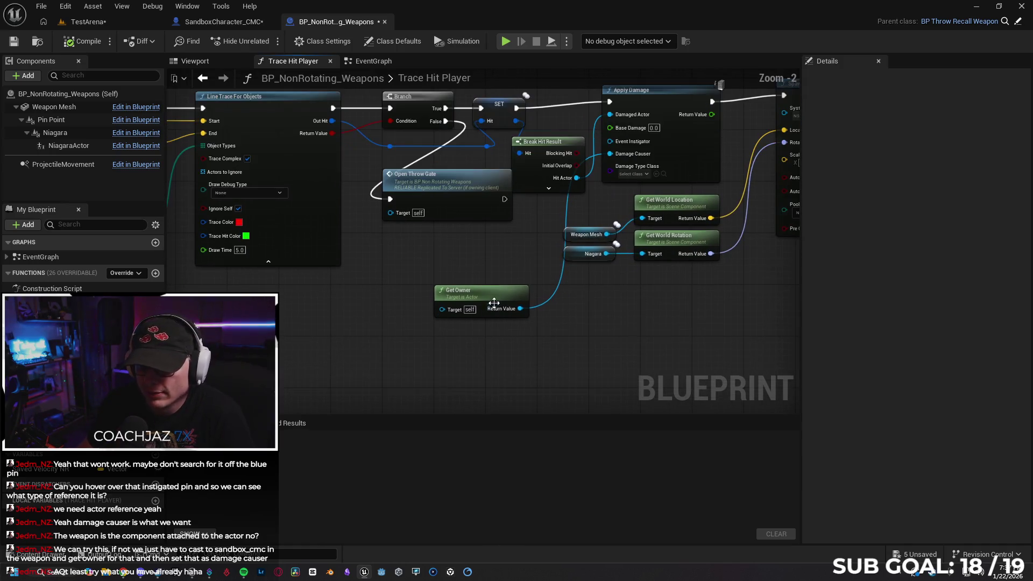
mouse_move(600, 152)
left_mouse_down()
mouse_move(546, 256)
mouse_move(437, 357)
left_mouse_up()
type("get")
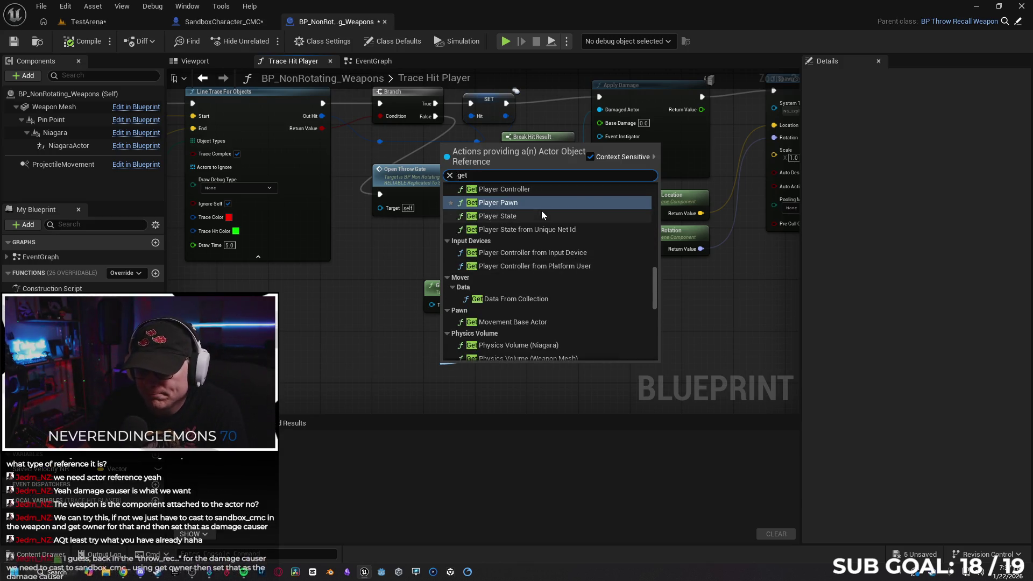
scroll(554, 211, "up", 2)
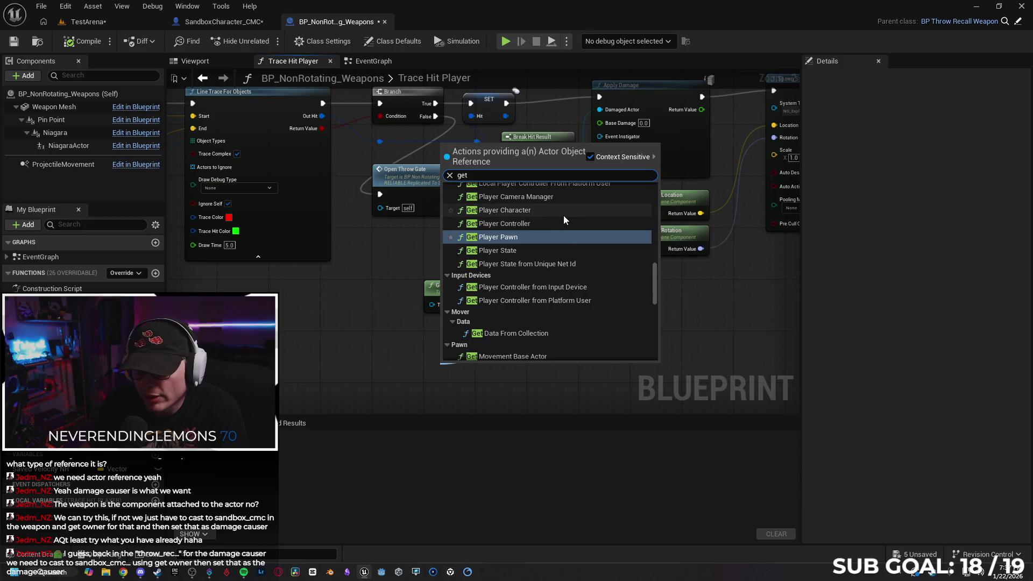
scroll(563, 216, "up", 1)
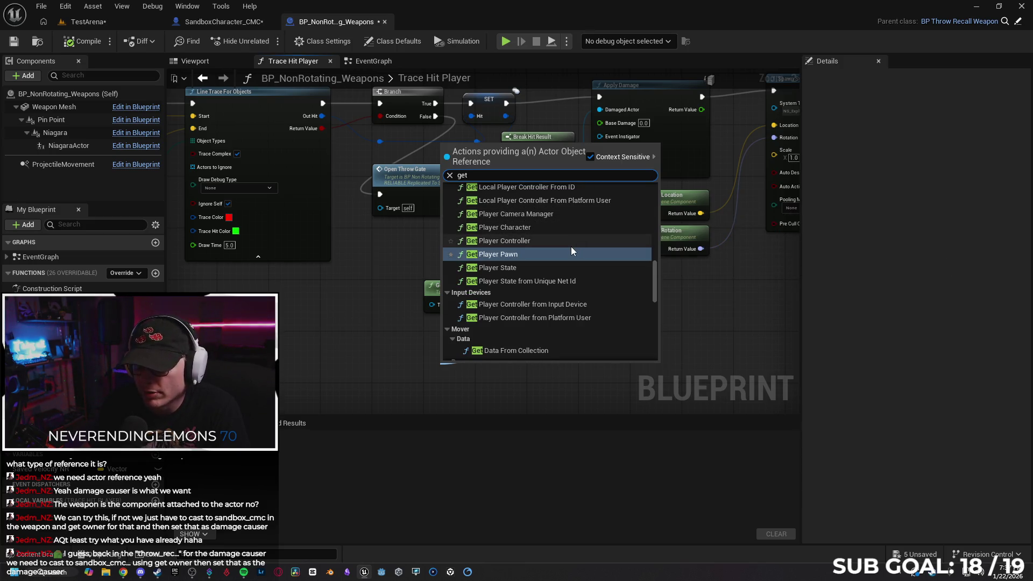
scroll(570, 247, "up", 1)
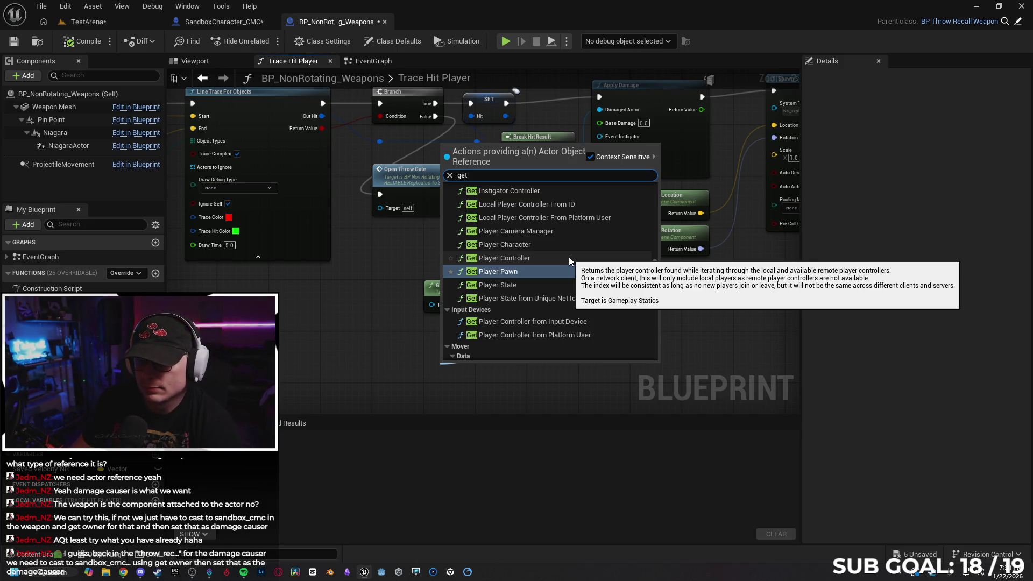
- Feed Damage Causer from a new Get Player Character node and delete the Get Owner node
left_click(538, 243)
left_click(485, 288)
key("Delete")
mouse_move(502, 366)
left_mouse_down()
mouse_move(477, 285)
mouse_move(541, 306)
mouse_move(604, 292)
mouse_move(620, 310)
mouse_move(441, 305)
mouse_move(296, 336)
left_mouse_up()
- Review the Apply Damage section of the graph and compile BP_NonRotating_Weapons
scroll(530, 295, "down", 3)
mouse_move(721, 301)
left_mouse_down()
mouse_move(396, 272)
mouse_move(441, 252)
mouse_move(472, 281)
mouse_move(527, 295)
mouse_move(484, 279)
left_mouse_up()
scroll(473, 282, "up", 1)
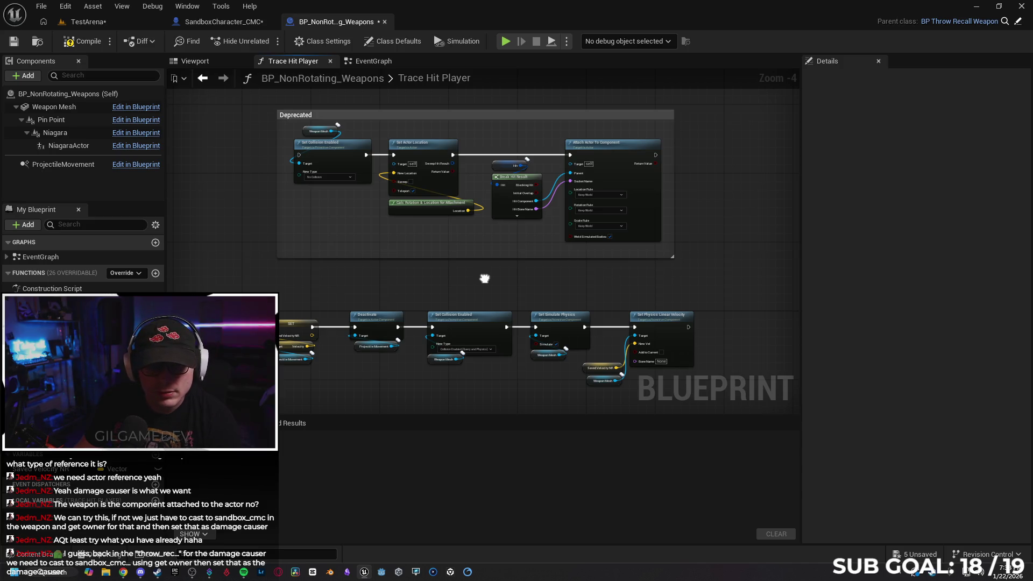
mouse_move(484, 278)
left_mouse_down()
mouse_move(528, 228)
mouse_move(453, 337)
mouse_move(538, 409)
mouse_move(684, 294)
mouse_move(641, 318)
mouse_move(662, 309)
left_mouse_up()
scroll(270, 265, "up", 3)
mouse_move(250, 262)
left_mouse_down()
mouse_move(233, 289)
mouse_move(132, 246)
left_mouse_up()
mouse_move(510, 354)
left_mouse_down()
mouse_move(516, 344)
mouse_move(547, 350)
left_mouse_up()
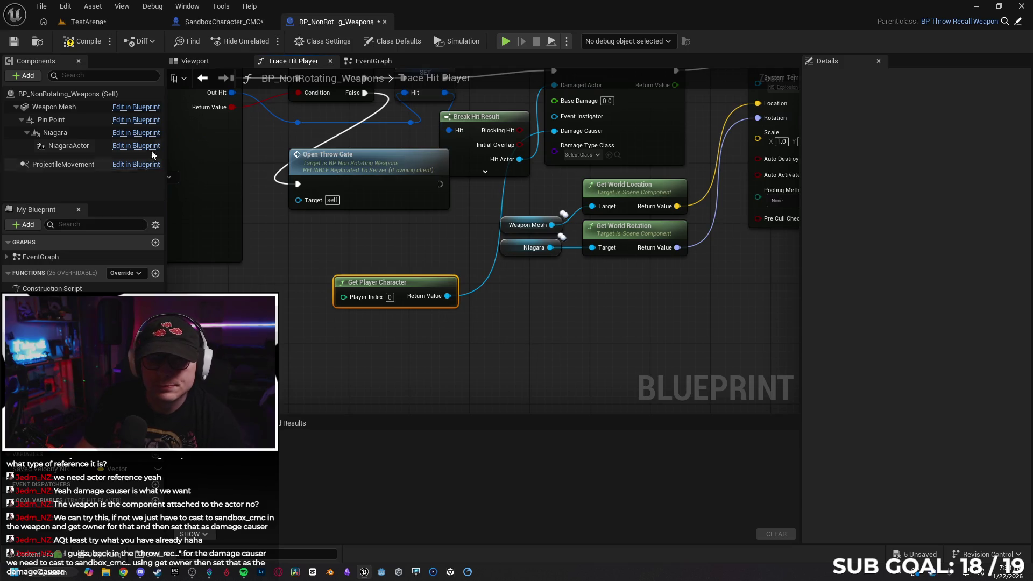
key("F7")
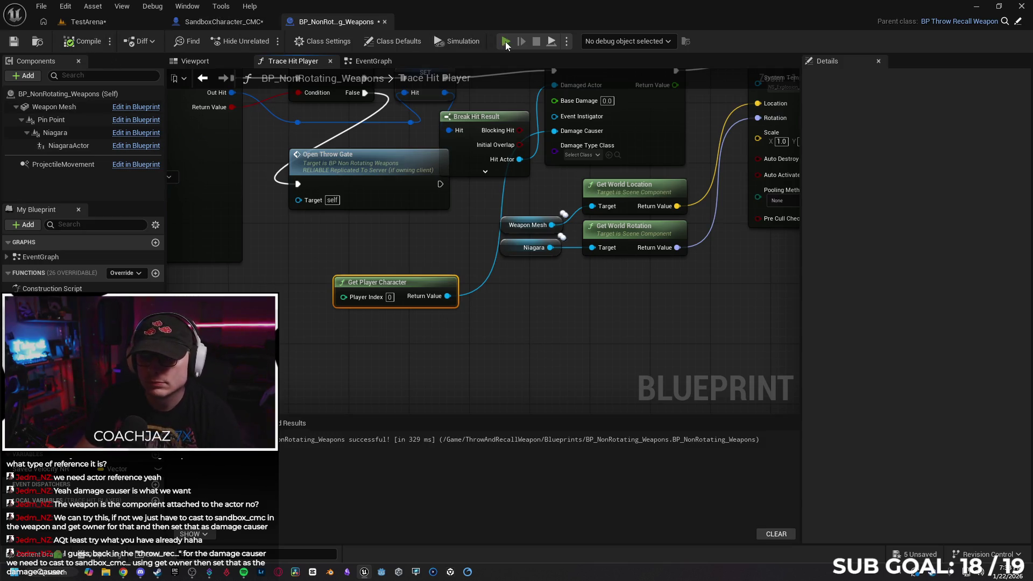
- Run a quick play-in-editor test, stop it, and close the Output Log
key("alt+p")
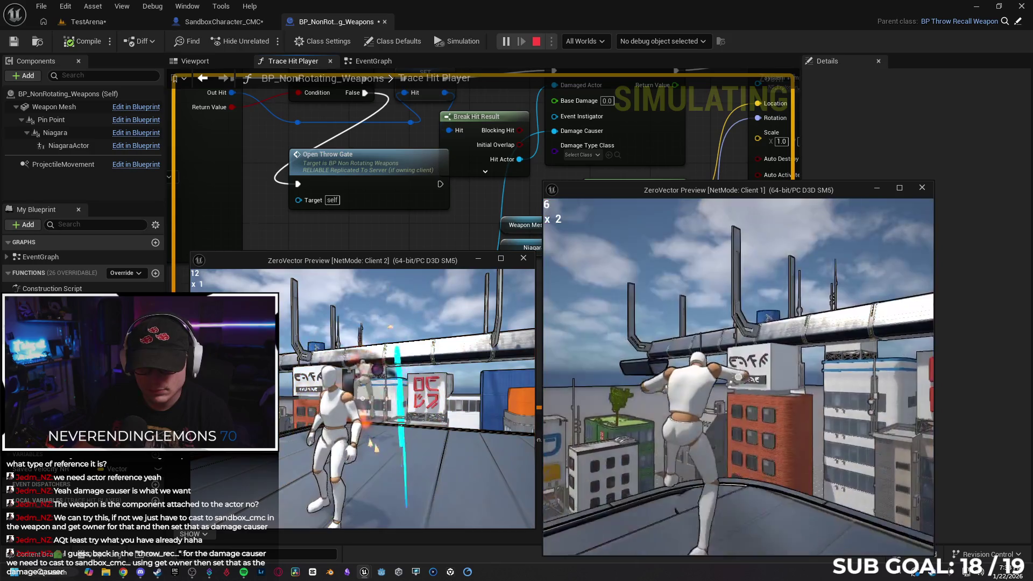
key("Escape")
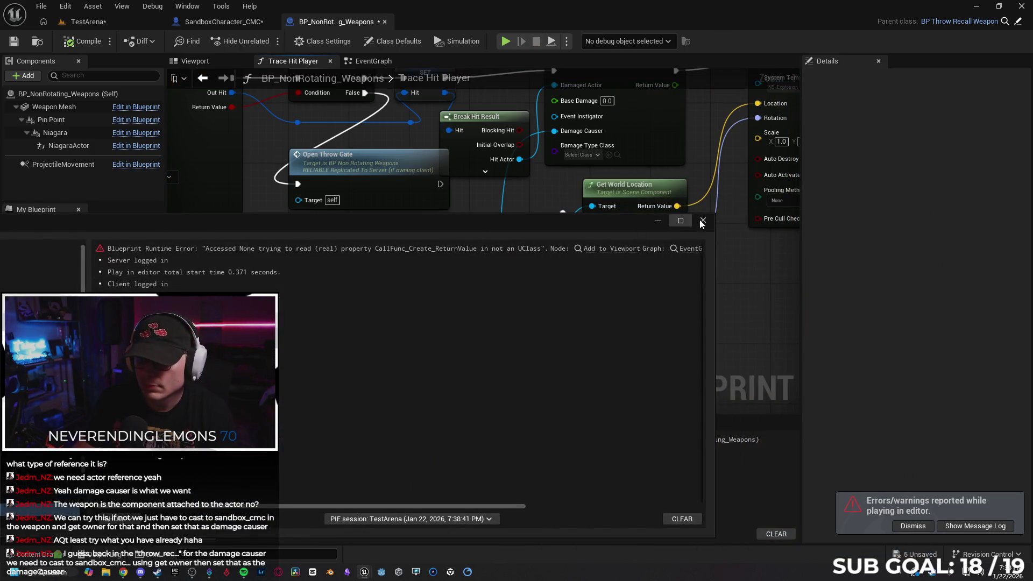
left_click(701, 221)
- Swap Get Player Character for Get Player Controller on Damage Causer, compile, and retest
key("Delete")
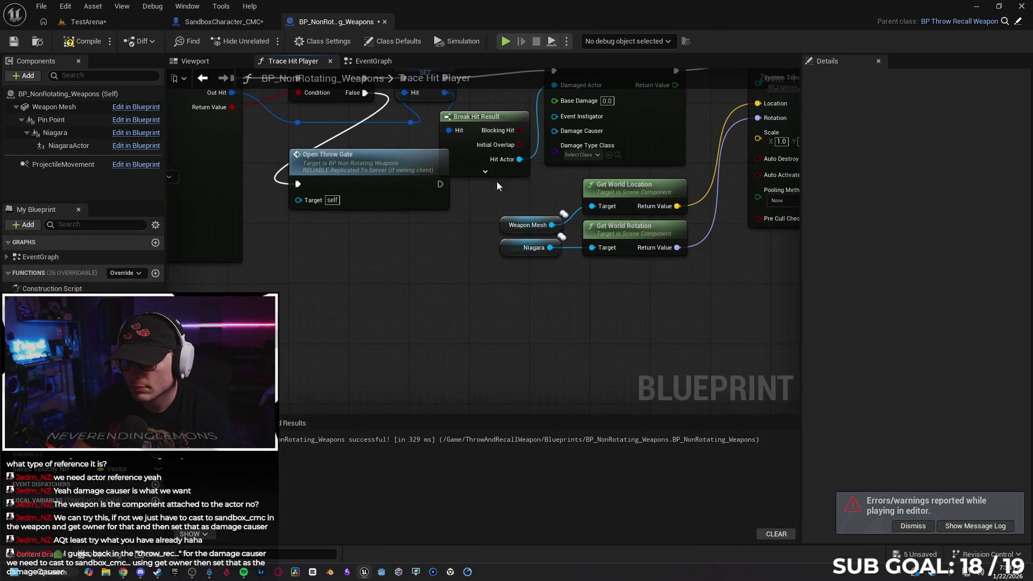
mouse_move(554, 131)
left_mouse_down()
mouse_move(417, 257)
mouse_move(405, 290)
left_mouse_up()
type("get")
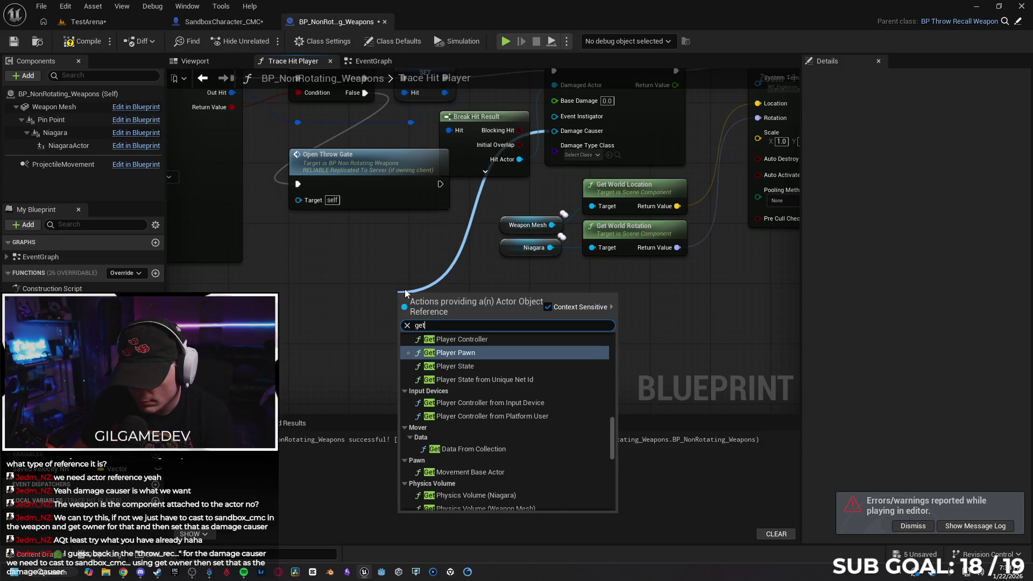
scroll(476, 354, "up", 1)
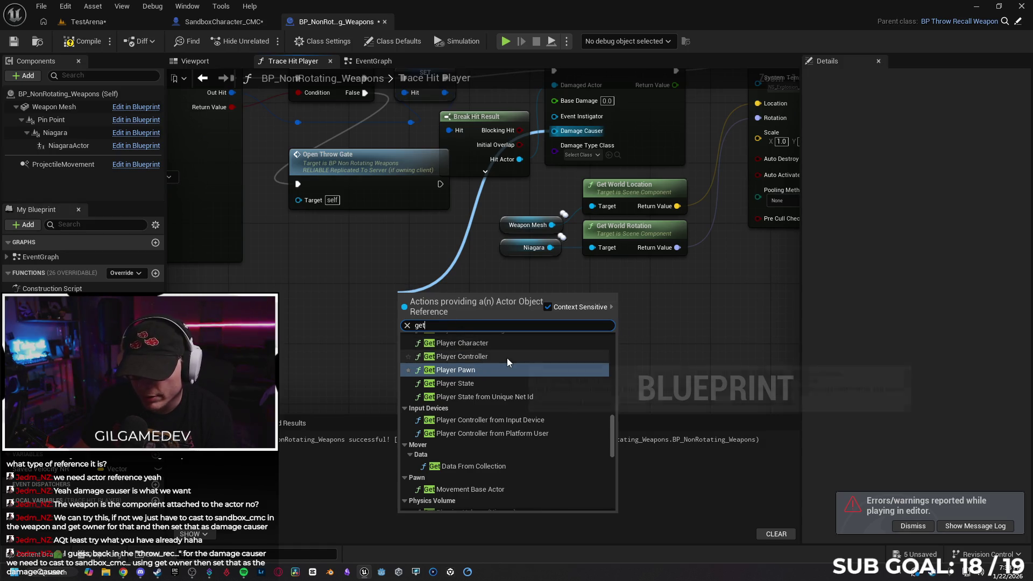
left_click(506, 356)
left_click_drag(460, 299, 399, 298)
left_click(81, 41)
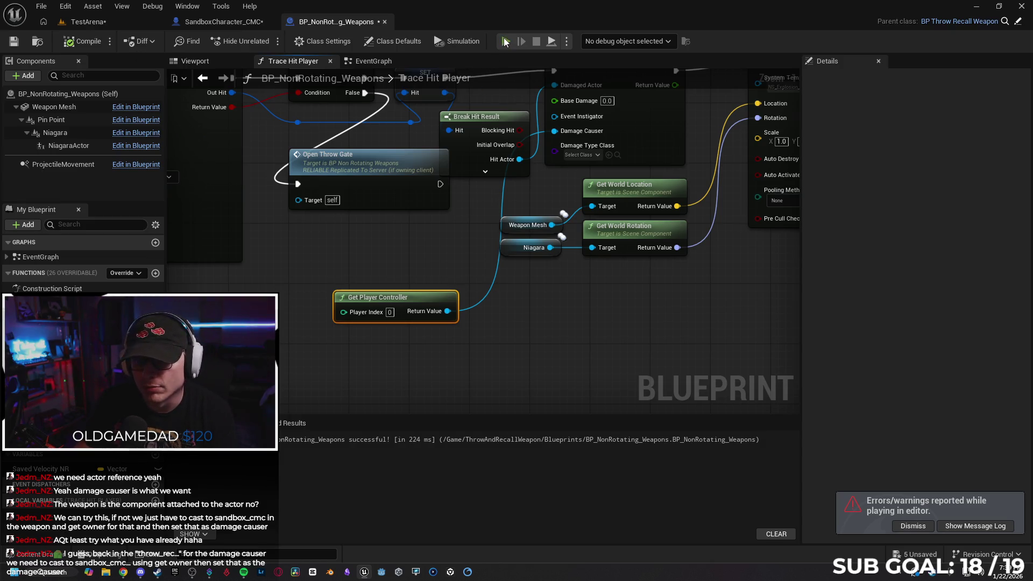
key("alt+p")
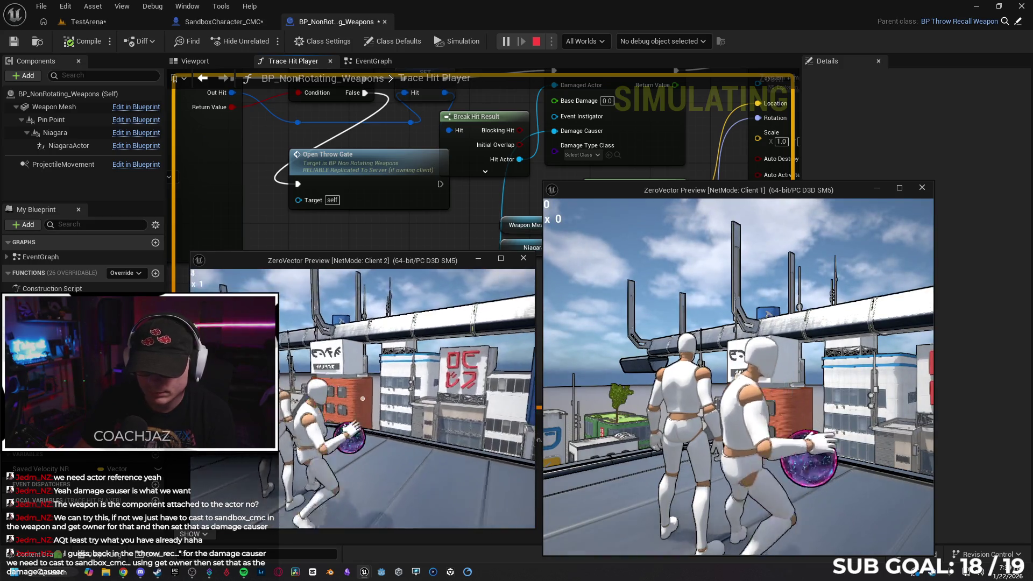
- Stop the test, then feed Damage Causer from a Get Player Pawn node and compile
key("space")
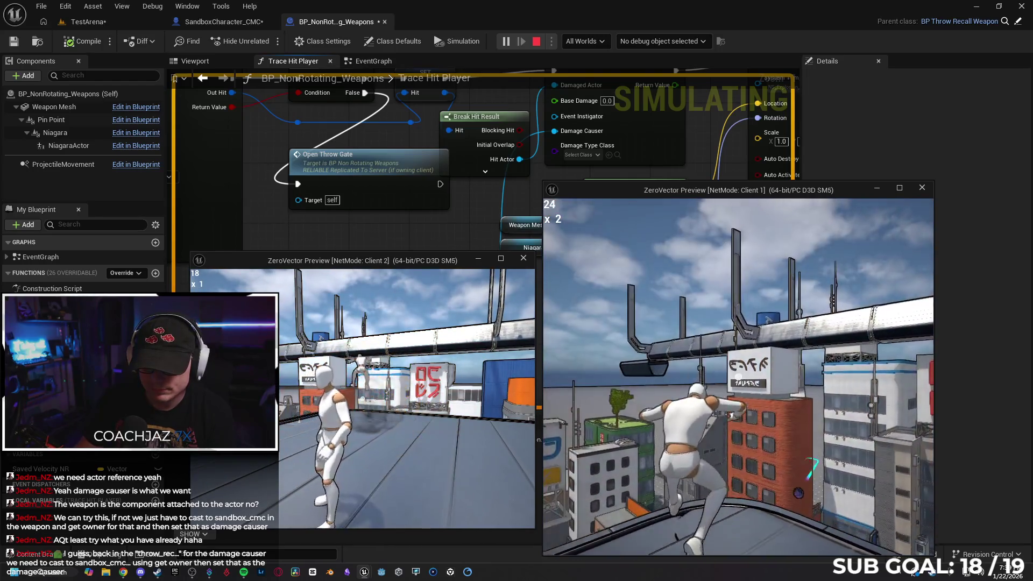
key("Escape")
left_click_drag(520, 159, 386, 265)
type("get")
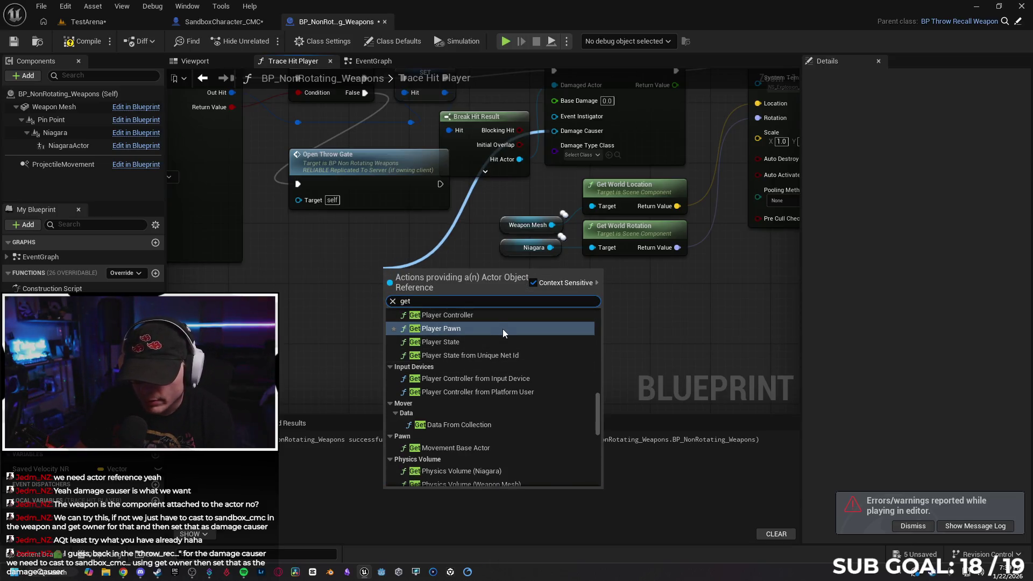
scroll(504, 330, "up", 1)
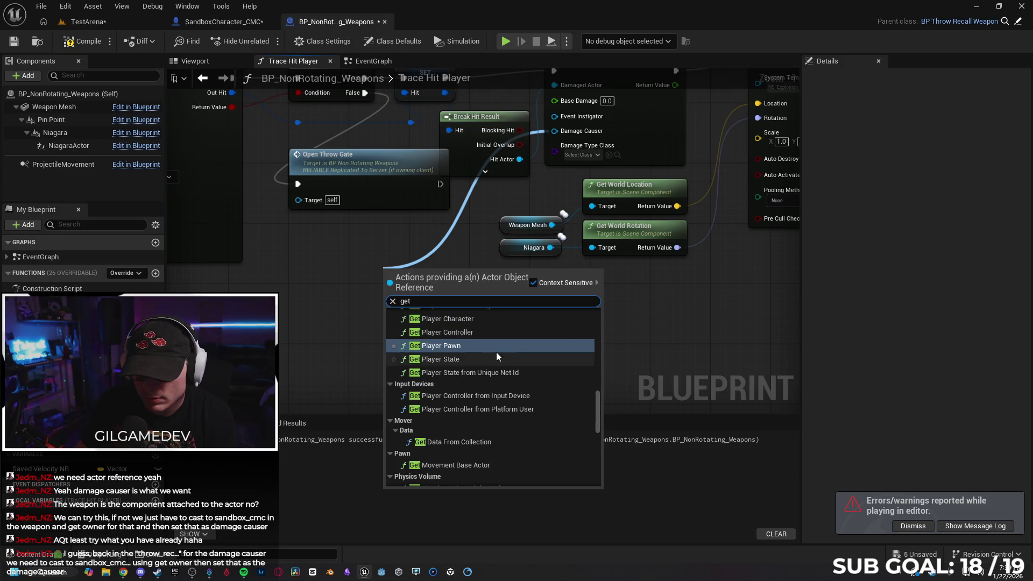
left_click(495, 347)
left_click_drag(452, 272, 375, 300)
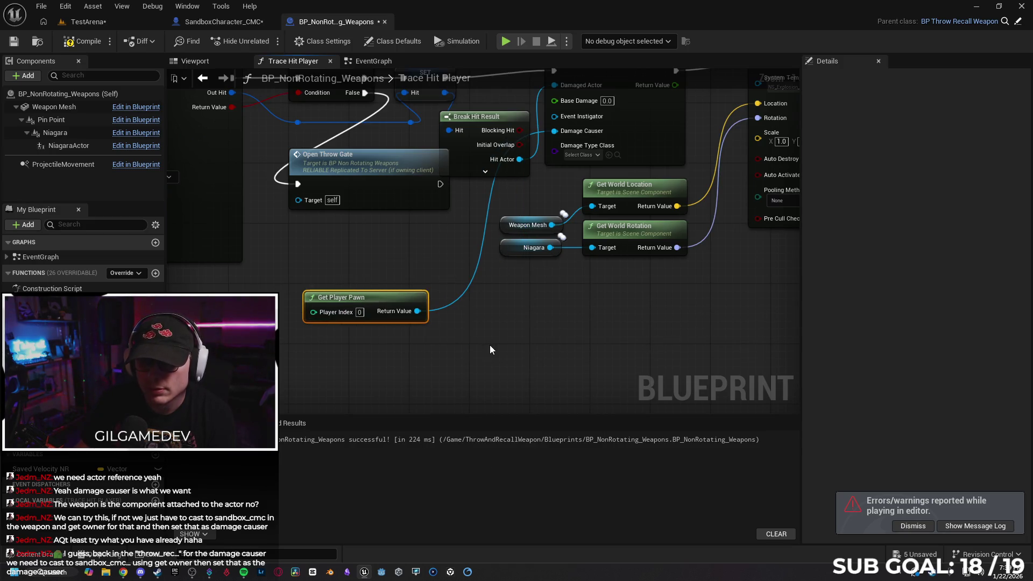
left_click(81, 41)
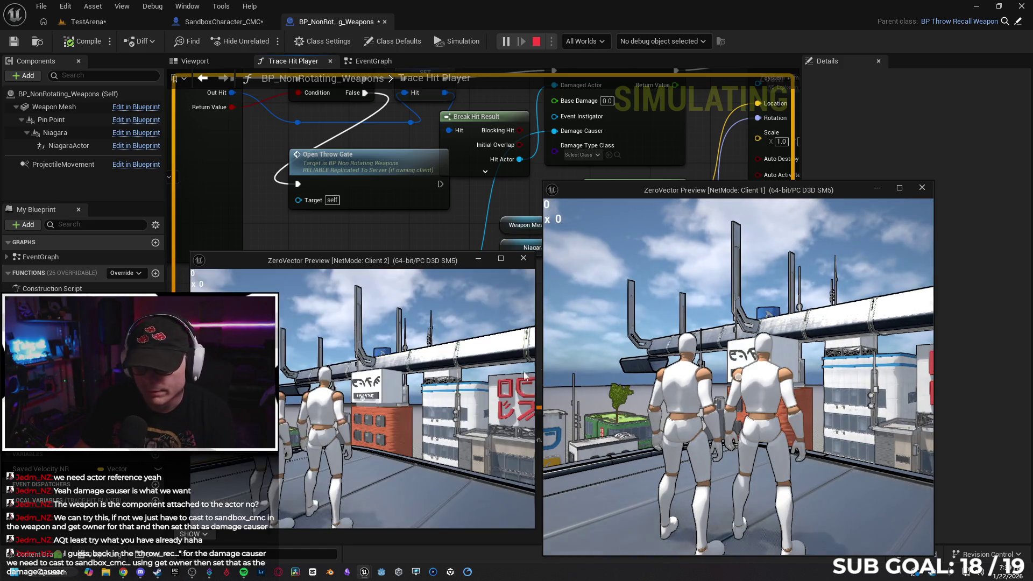
- Throw the orb three times in Client 1, then stop the play session
left_click(688, 398)
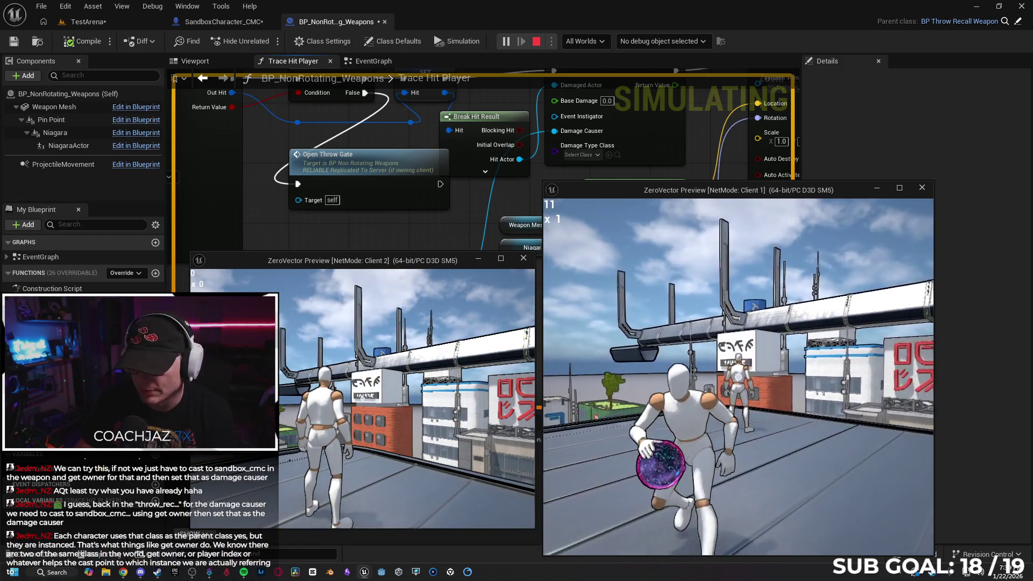
left_click(738, 376)
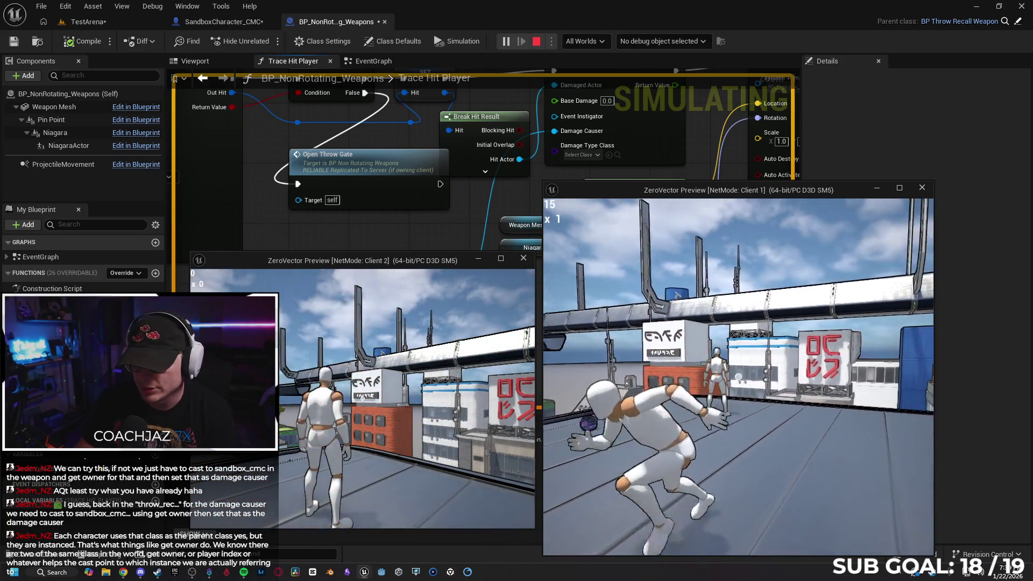
left_click(738, 376)
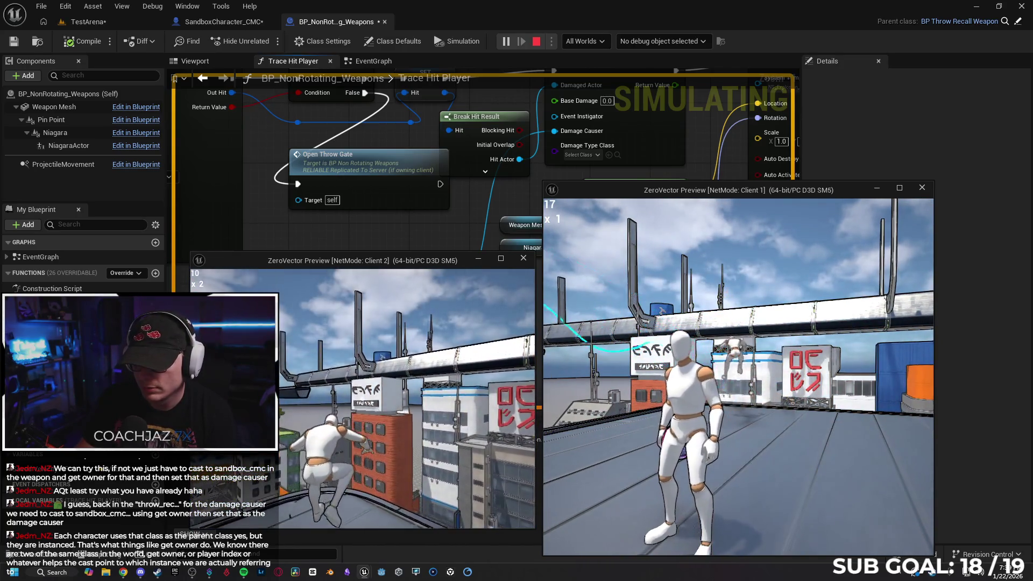
key("Escape")
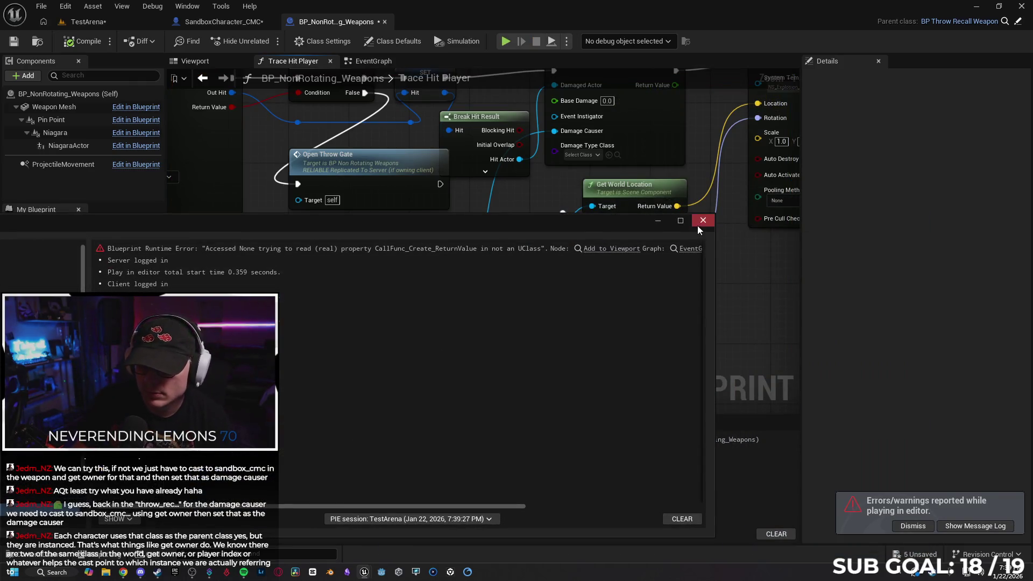
- Close the error log, check the Apply Damage node, and switch to SandboxCharacter_CMC's EventGraph
left_click(702, 220)
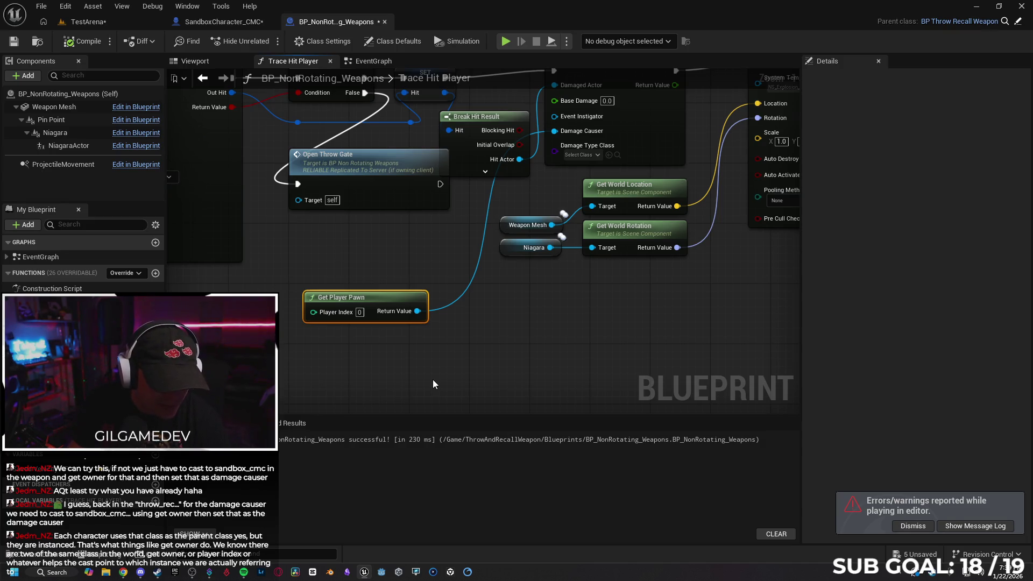
mouse_move(496, 334)
left_mouse_down()
mouse_move(466, 394)
mouse_move(468, 380)
left_mouse_up()
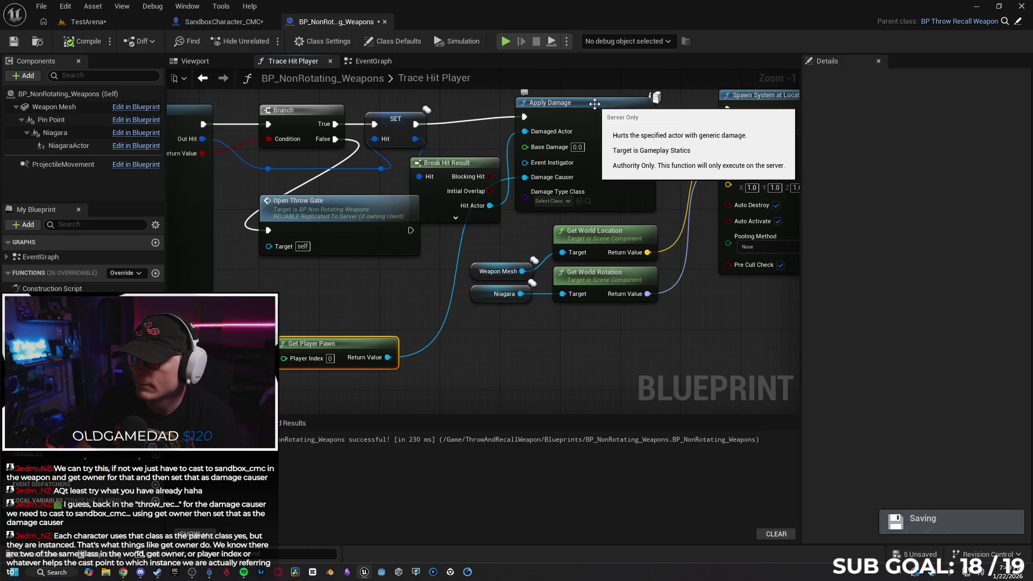
left_click(232, 21)
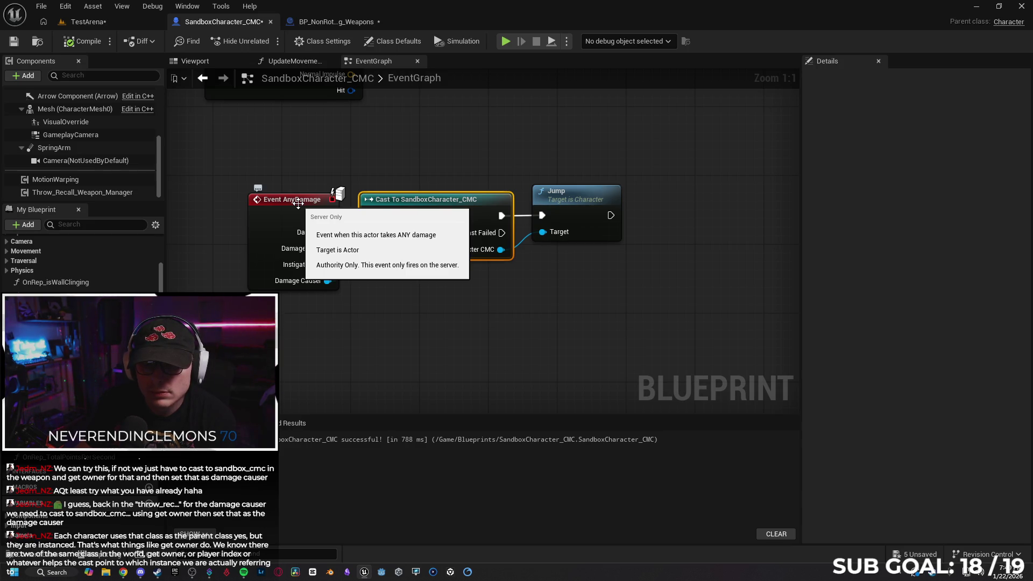
- Nudge the Jump and Cast To SandboxCharacter_CMC nodes right, then start a two-client test
left_click(340, 25)
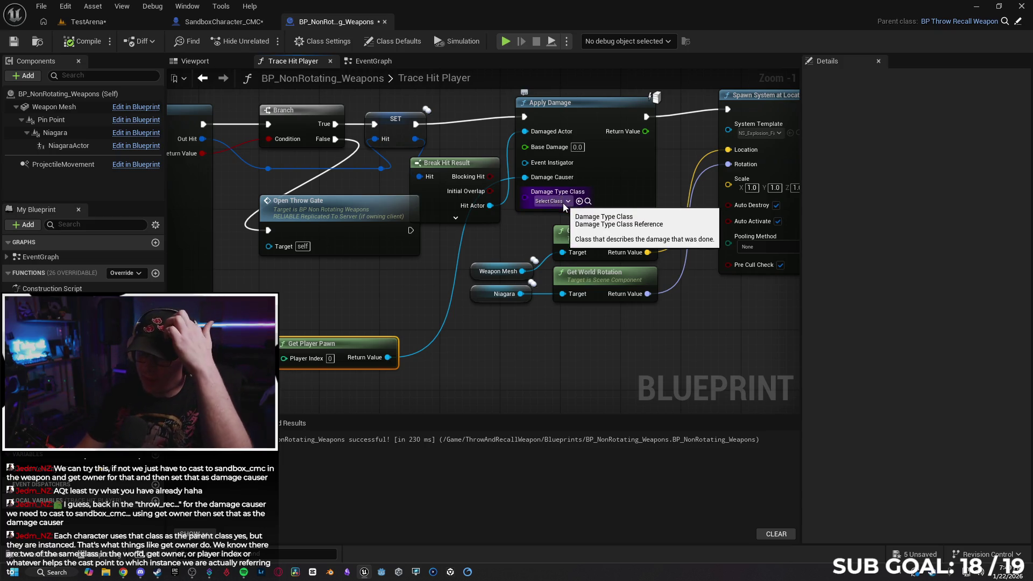
left_click(222, 23)
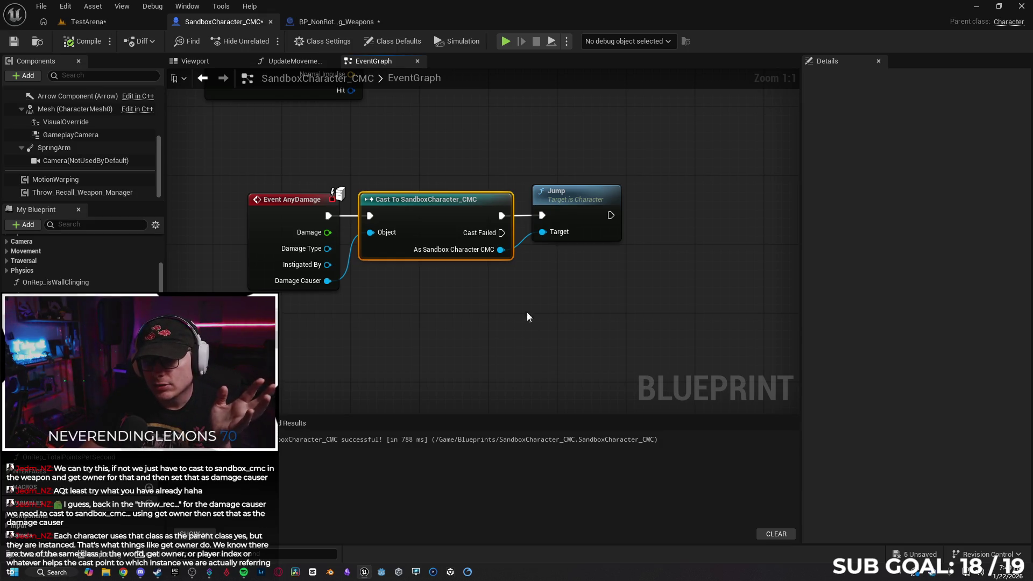
left_click_drag(584, 198, 599, 198)
left_click_drag(438, 207, 446, 206)
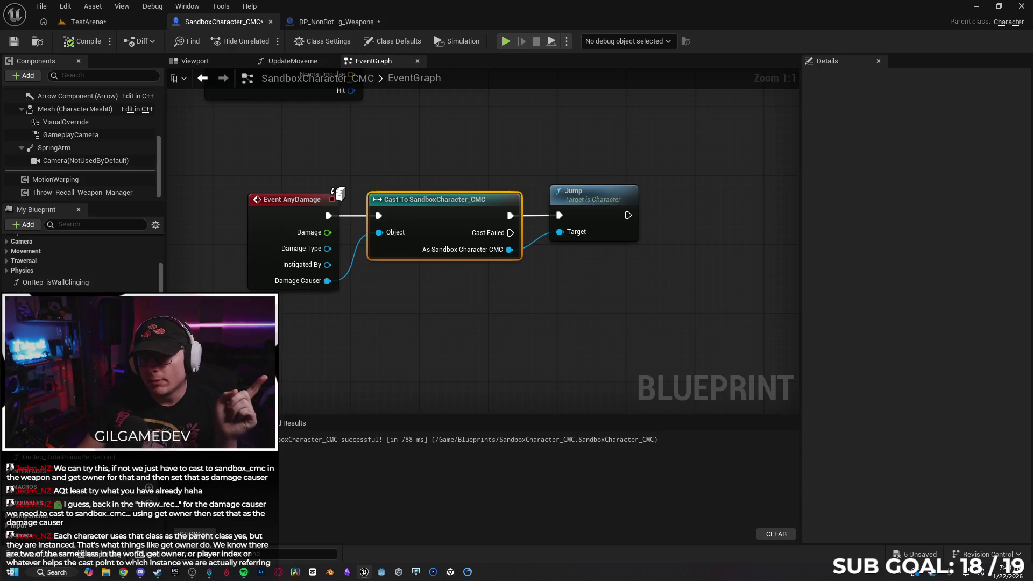
left_click_drag(476, 302, 455, 292)
key("alt+p")
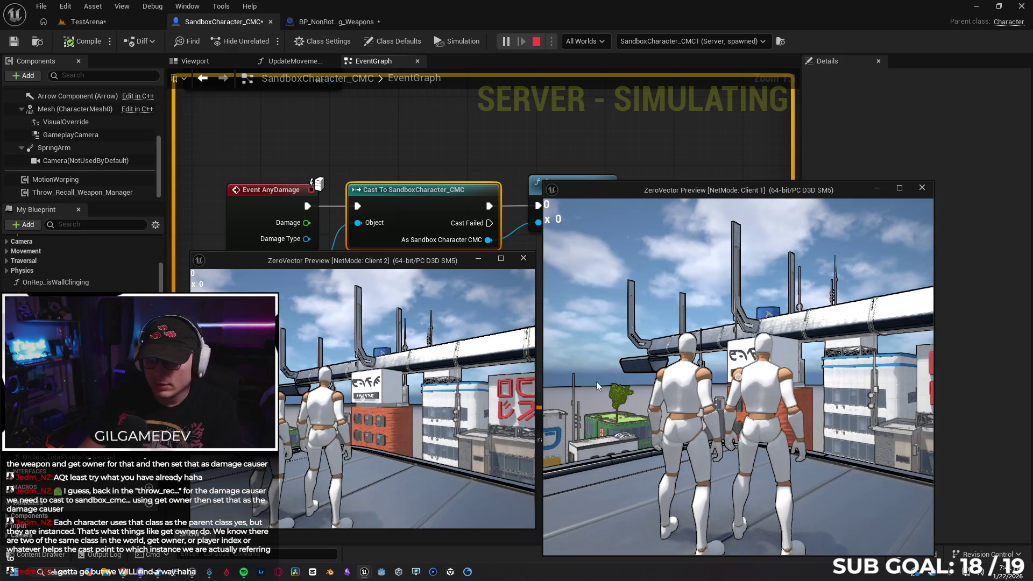
- In Client 1, walk onto the rooftop, throw the orb at the second player, then stop
left_click(576, 375)
key("w")
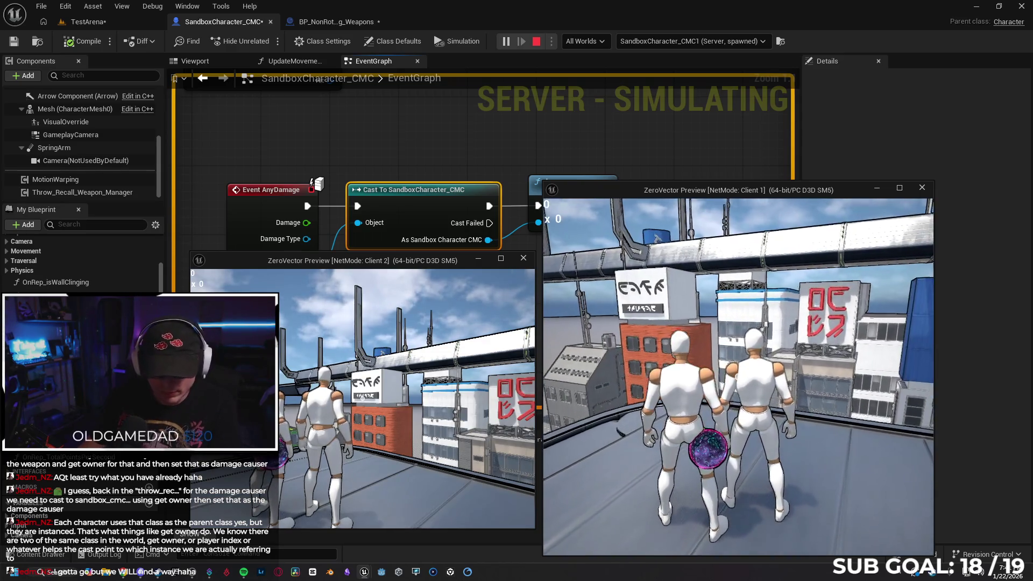
key("w")
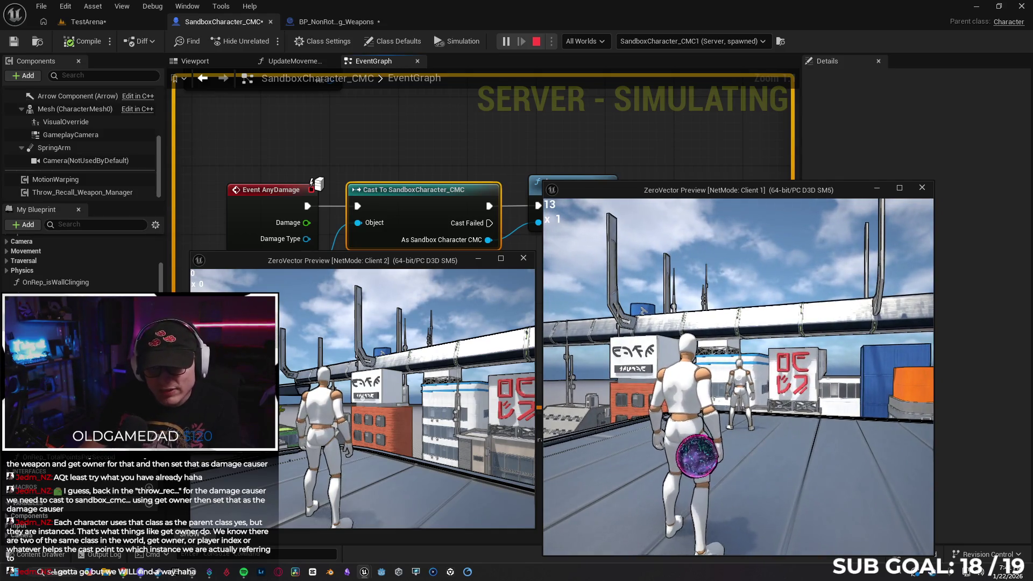
left_click(738, 377)
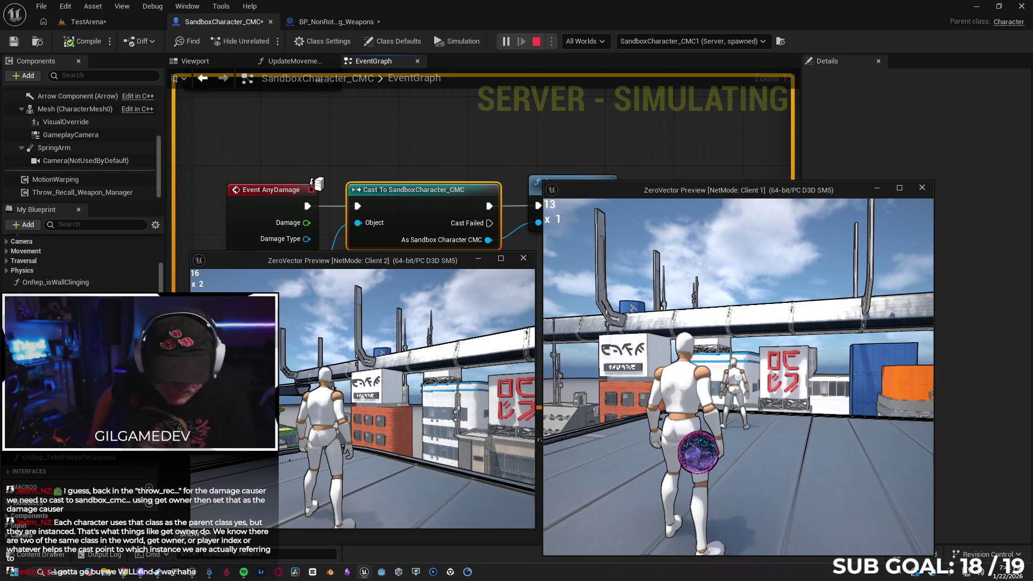
key("Escape")
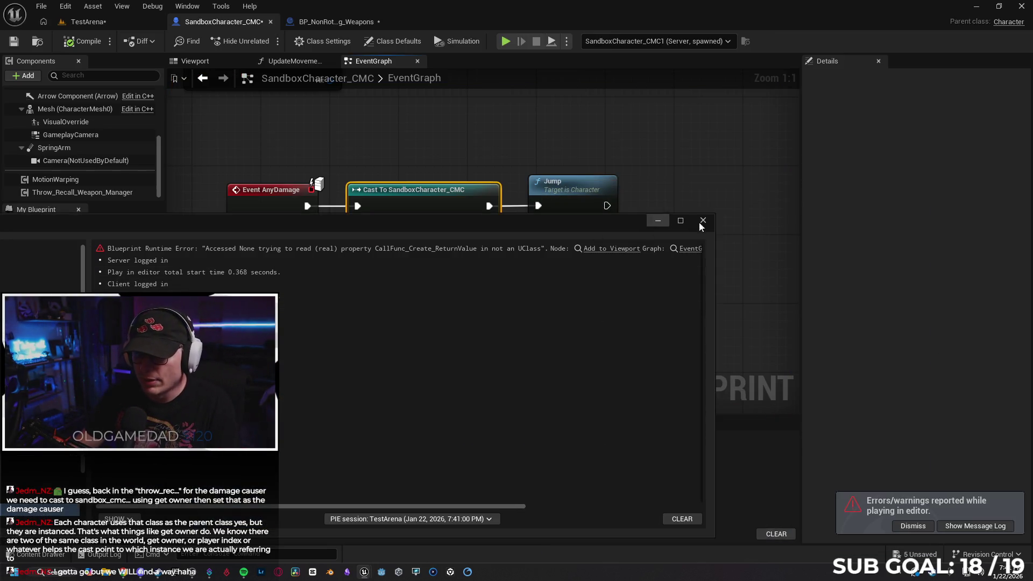
- Close the message log and delete the Cast and Jump nodes after Event AnyDamage
left_click(702, 220)
scroll(668, 167, "down", 2)
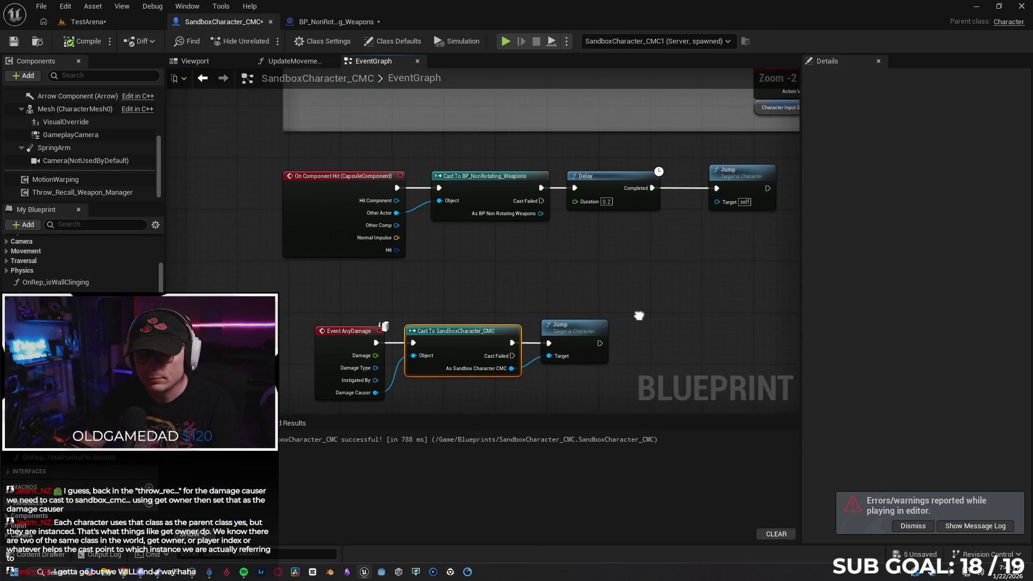
left_click_drag(632, 308, 586, 253)
left_click(519, 268, "ctrl")
key("Delete")
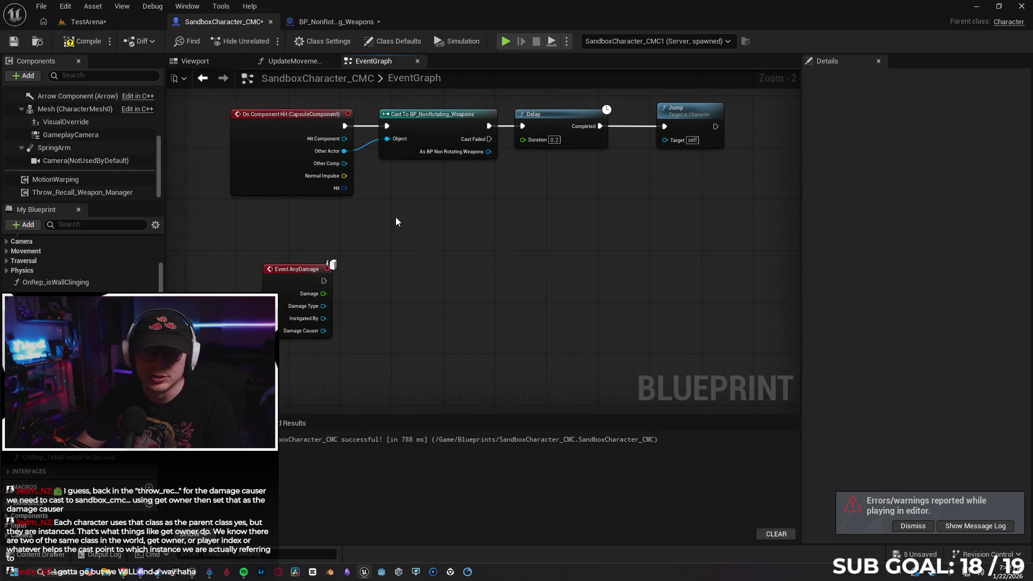
- In Trace Hit Player, wire SET directly to Spawn System at Location and move the damage nodes aside
left_click(325, 21)
scroll(621, 326, "down", 3)
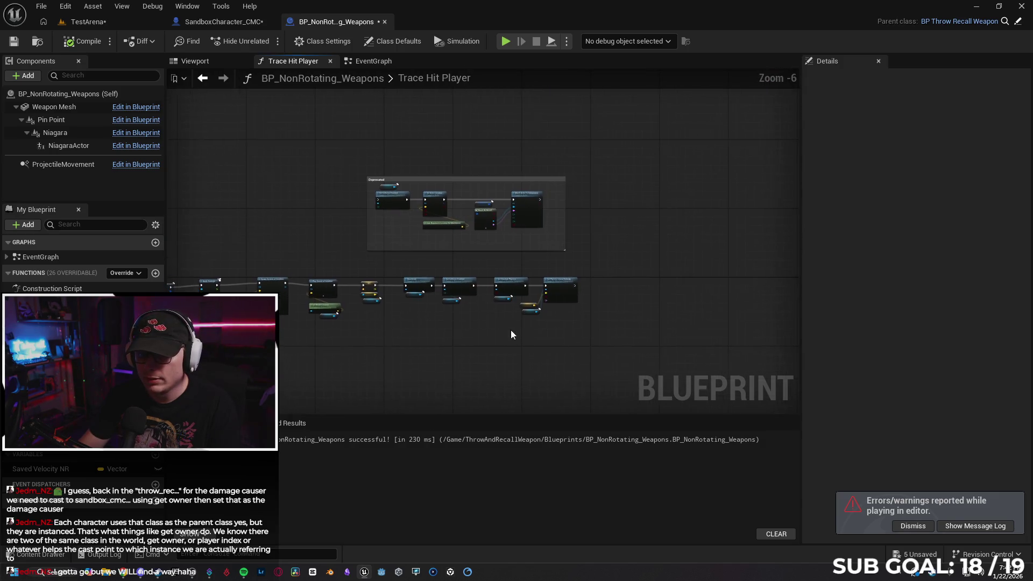
scroll(443, 331, "up", 2)
mouse_move(440, 359)
left_mouse_down()
mouse_move(391, 257)
mouse_move(599, 350)
left_mouse_up()
scroll(490, 371, "down", 1)
left_click_drag(493, 353, 518, 286)
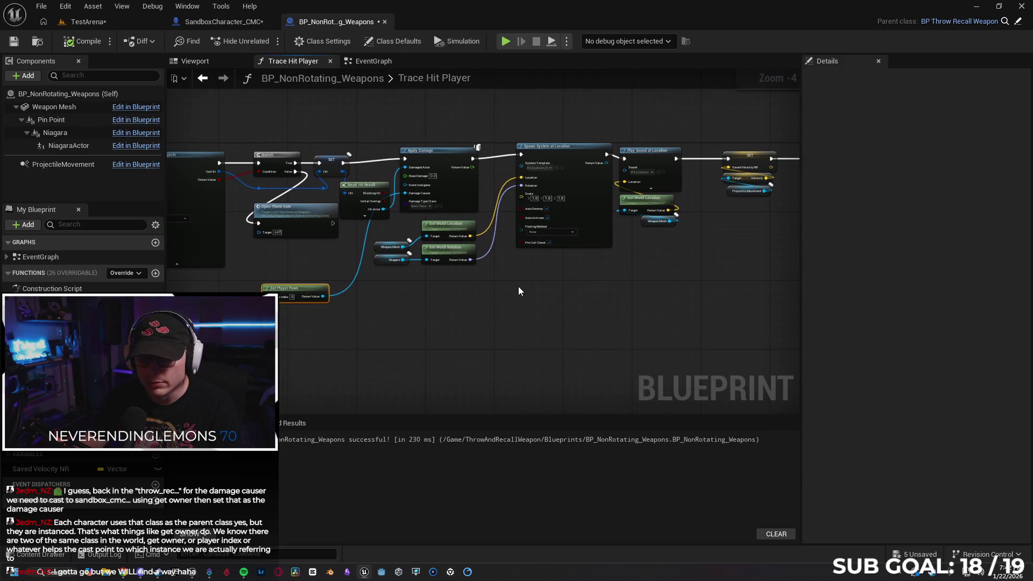
left_click_drag(344, 162, 520, 155)
mouse_move(434, 157)
left_mouse_down()
mouse_move(430, 231)
mouse_move(448, 341)
left_mouse_up()
mouse_move(344, 204)
left_mouse_down()
mouse_move(352, 337)
mouse_move(373, 340)
left_mouse_up()
mouse_move(296, 289)
left_mouse_down()
mouse_move(328, 373)
mouse_move(364, 376)
left_mouse_up()
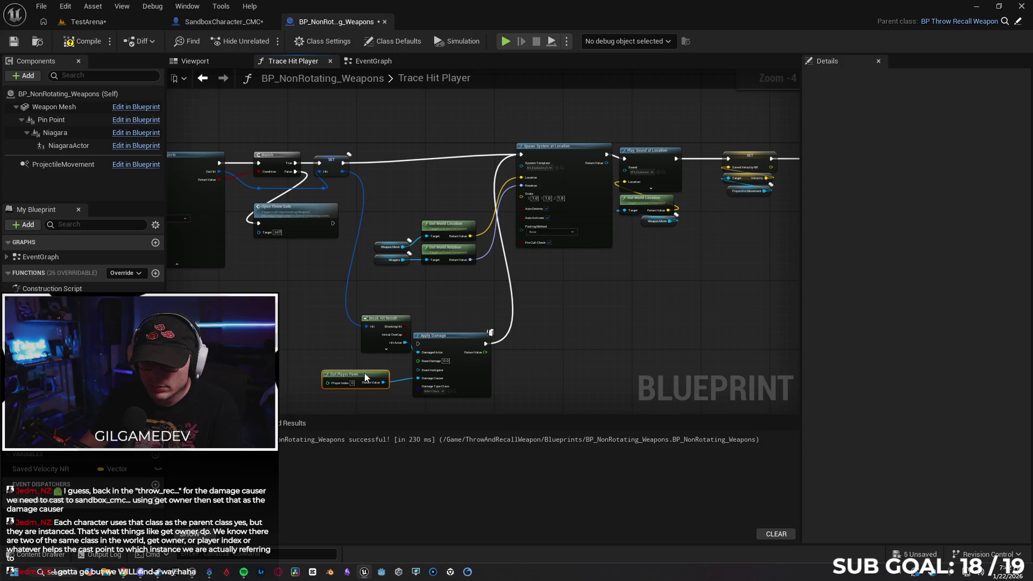
left_click(511, 330)
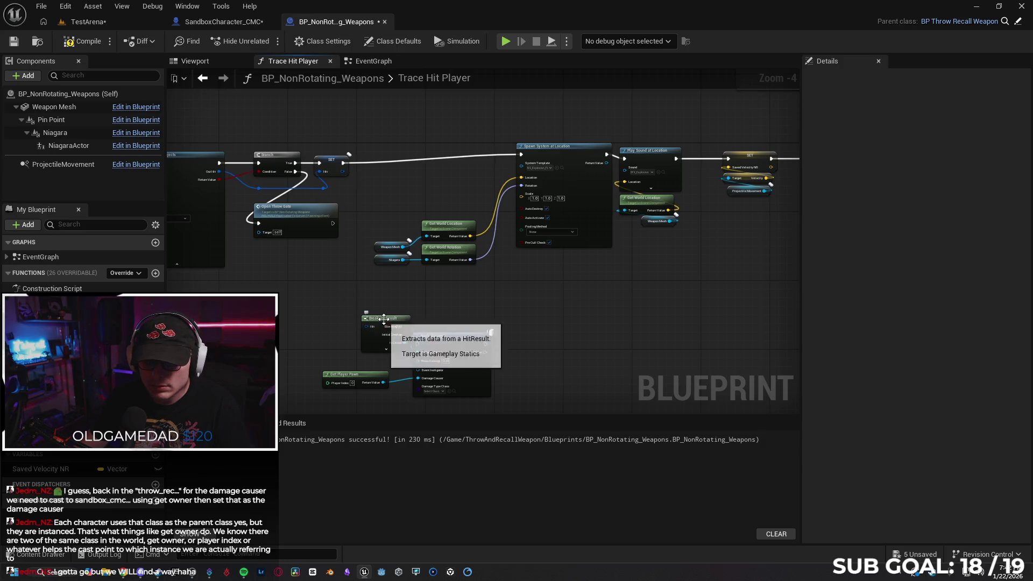
left_click_drag(393, 331, 380, 339)
- Compile and save the weapon blueprint, then save SandboxCharacter_CMC
left_click(79, 49)
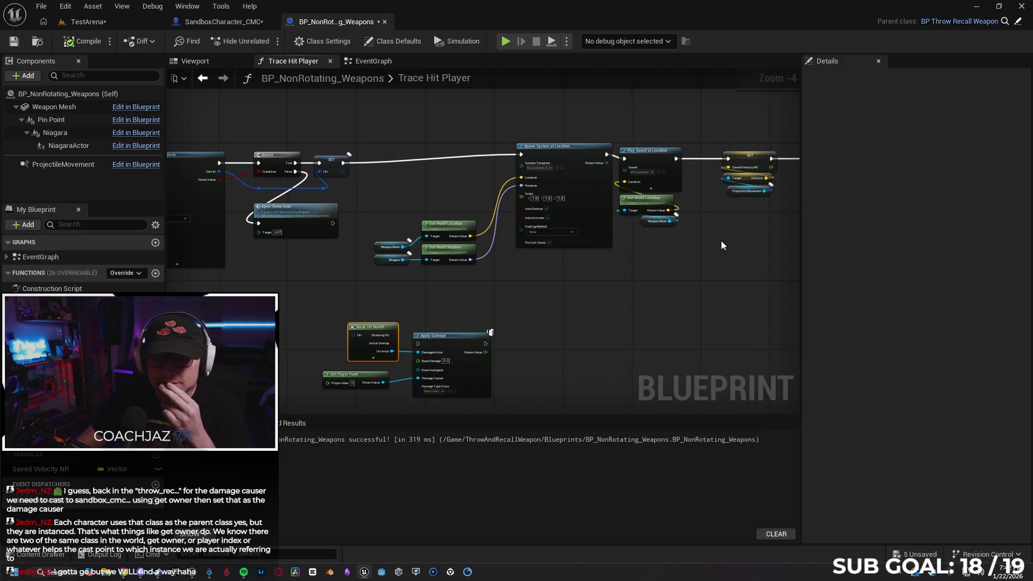
left_click(13, 41)
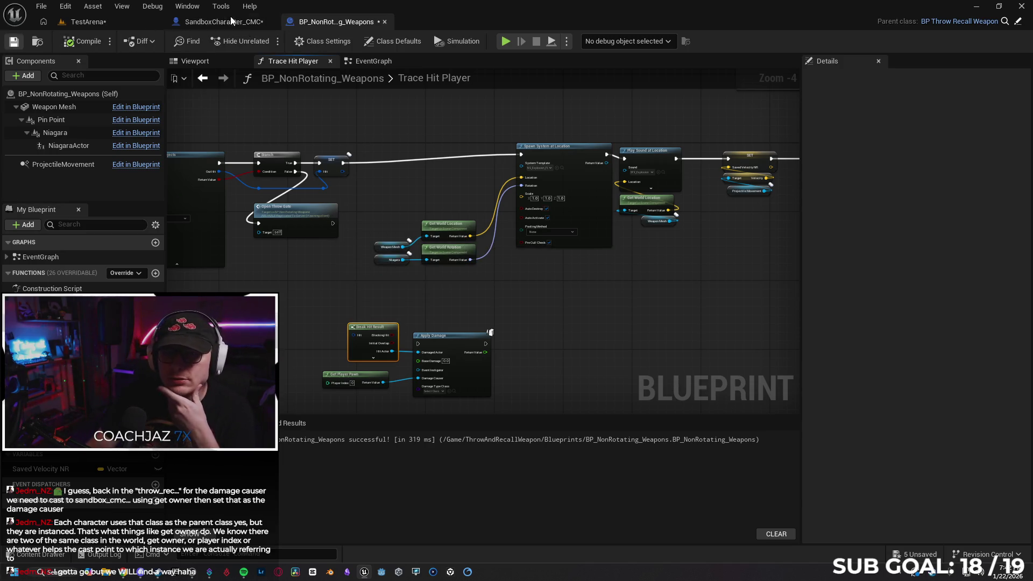
left_click(224, 21)
left_click(15, 42)
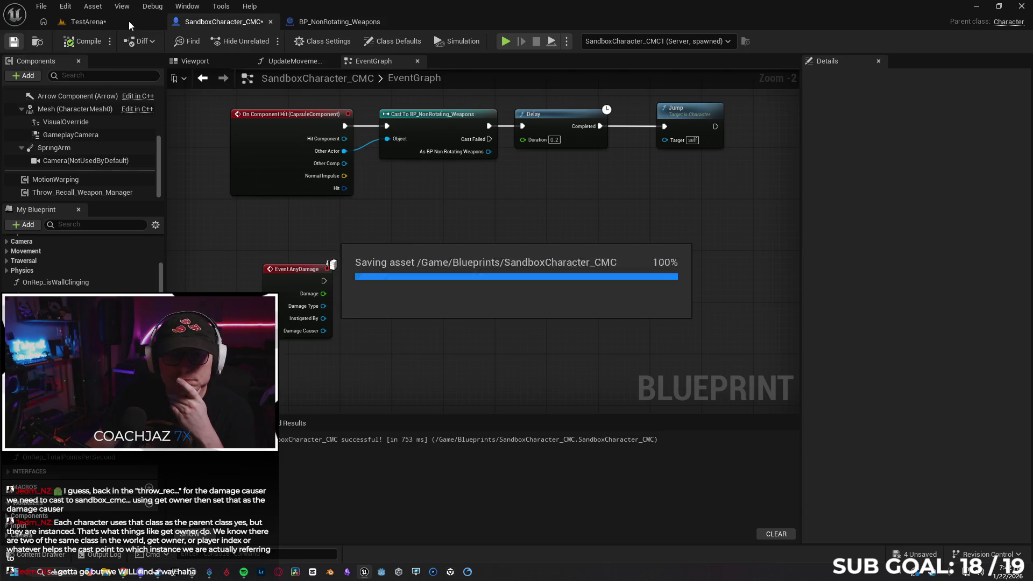
- Save all remaining unsaved assets, including the two weapon blueprints, from the TestArena level
left_click(104, 24)
left_click(14, 41)
left_click_drag(390, 438, 391, 438)
left_click_drag(621, 303, 254, 148)
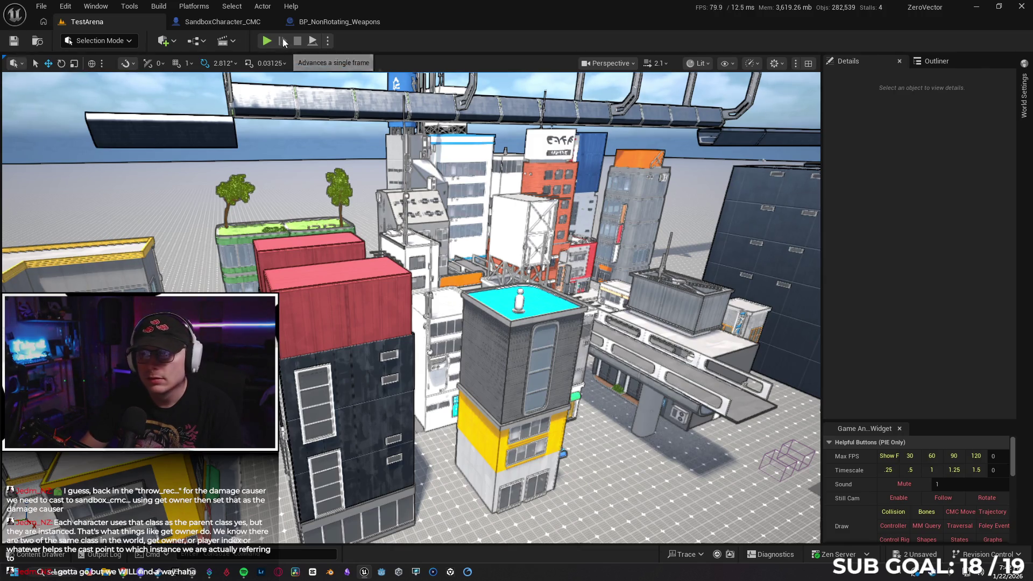
left_click(915, 554)
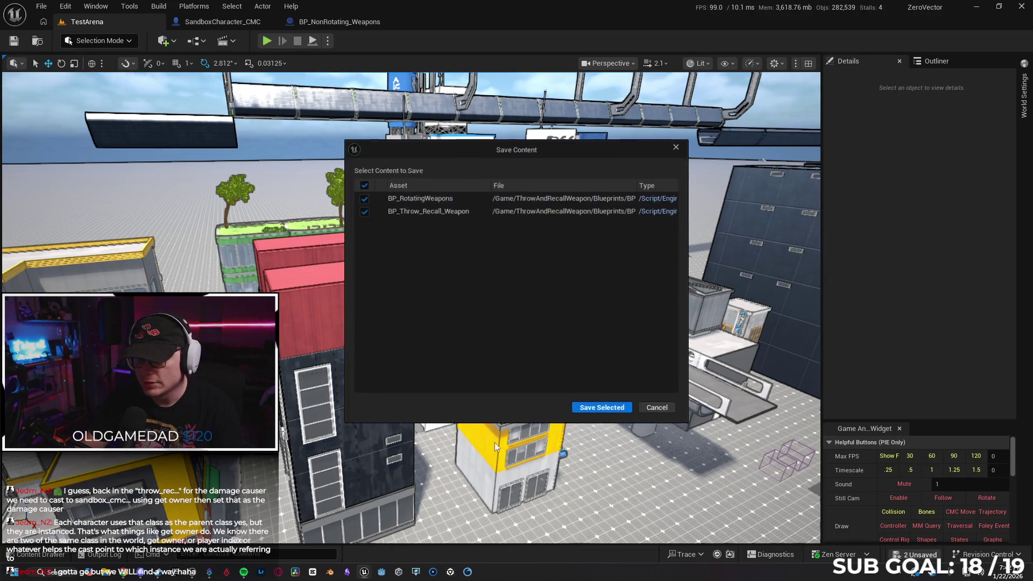
left_click(573, 412)
left_click_drag(557, 413, 494, 375)
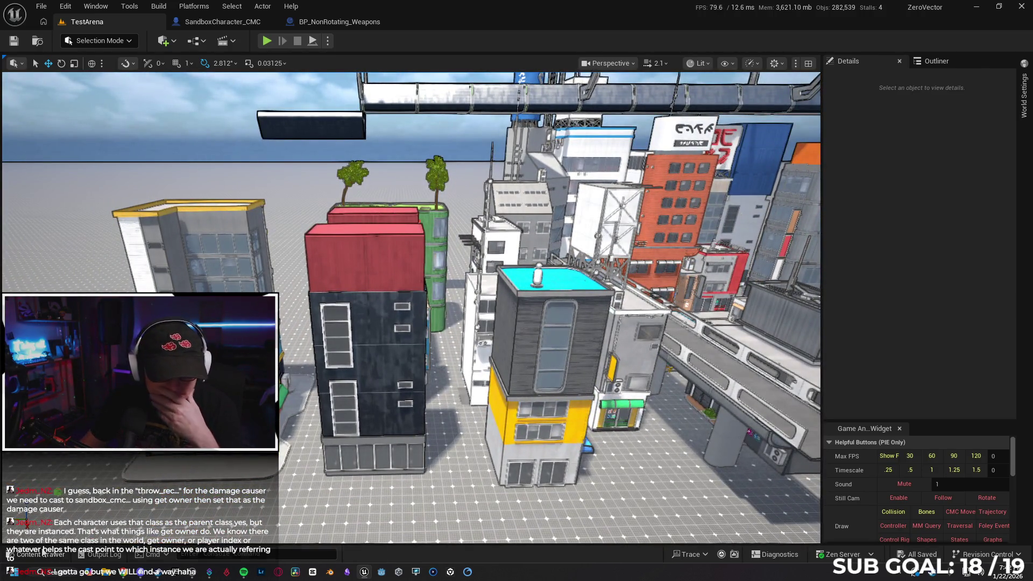
- Open the content browser and collapse the ThrowAndRecallWeapon folder in the tree
left_click(57, 557)
key("alt+Left")
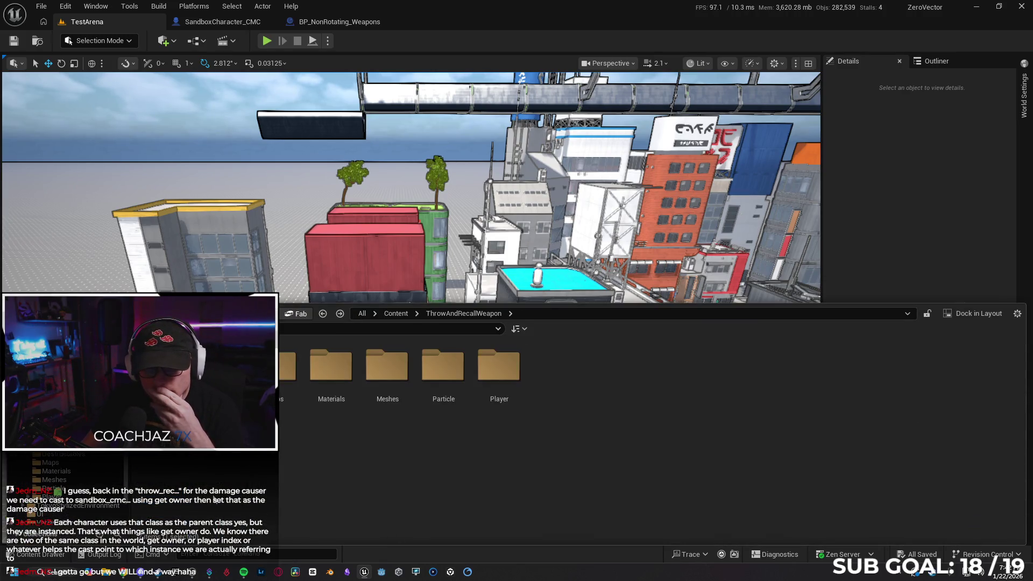
key("Left")
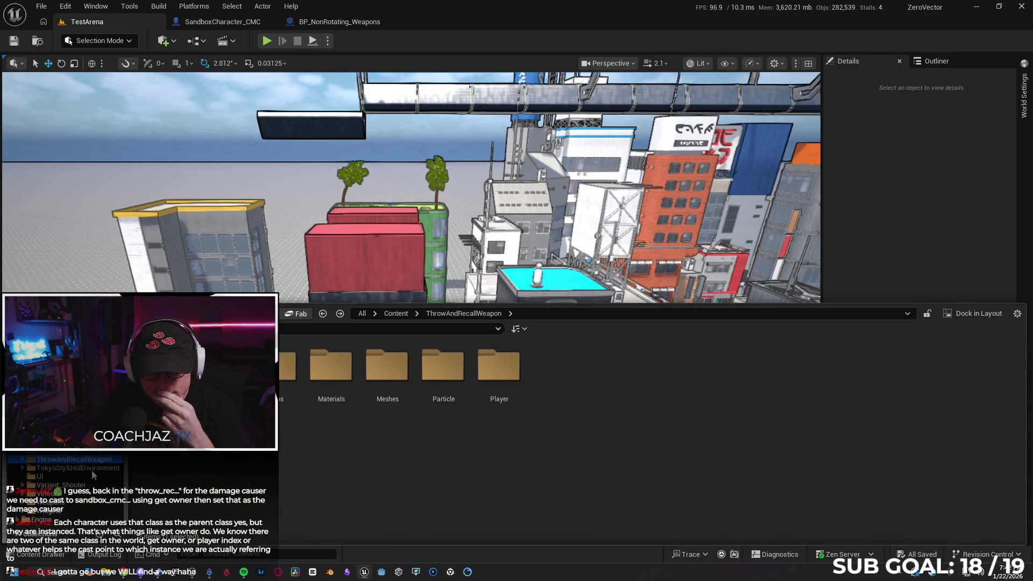
scroll(64, 484, "up", 2)
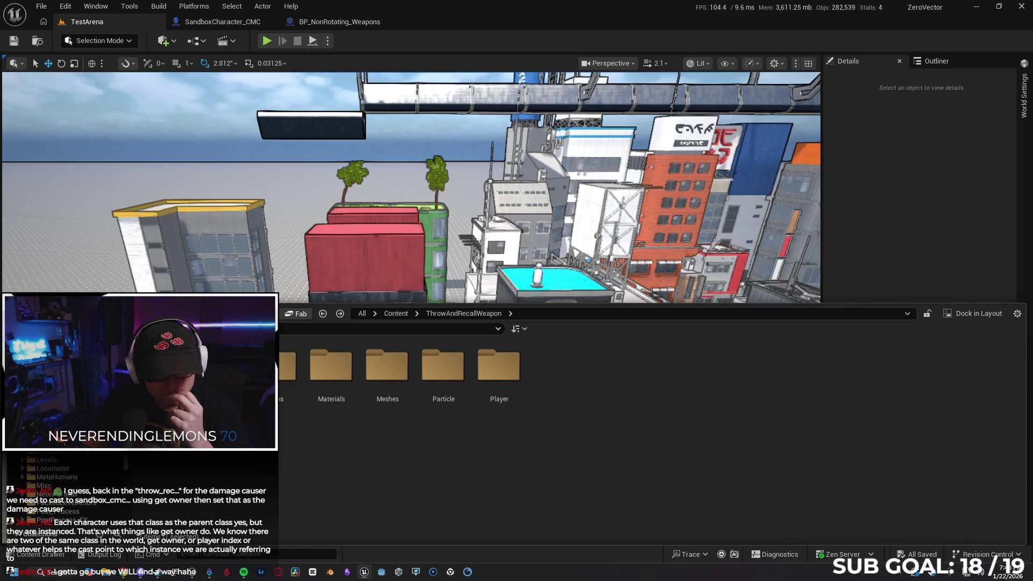
scroll(94, 457, "down", 2)
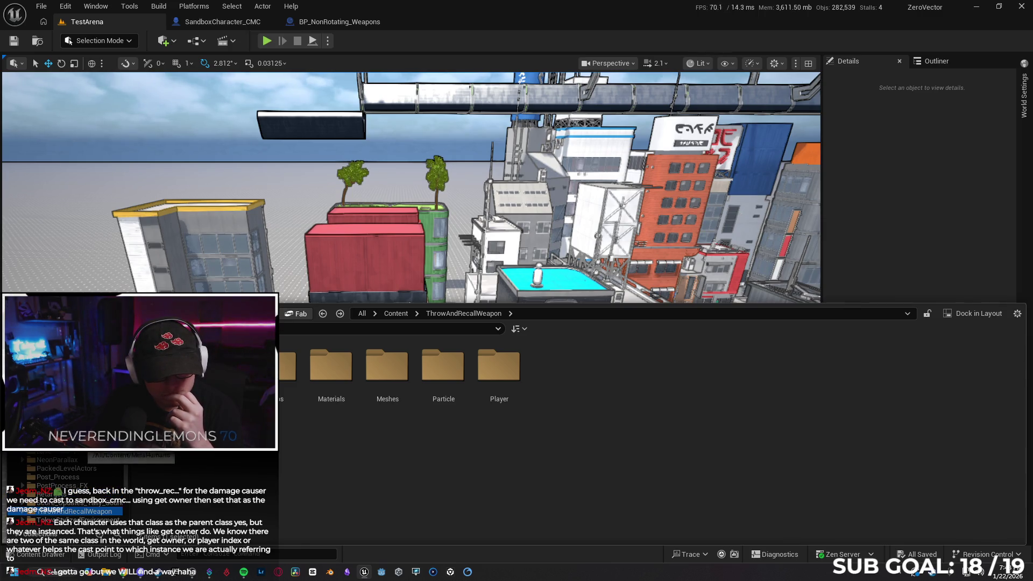
- Inspect BPP_Building13, AltBuild4, Building12, Building15, Bridge1 and Building5 in PackedLevelActors, then start a play test
left_click(77, 469)
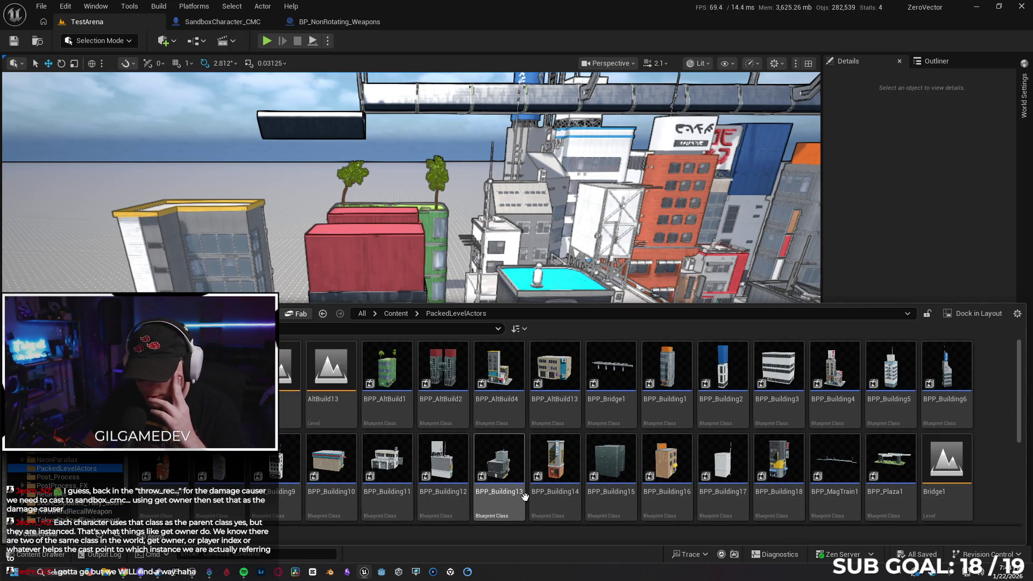
left_click(499, 463)
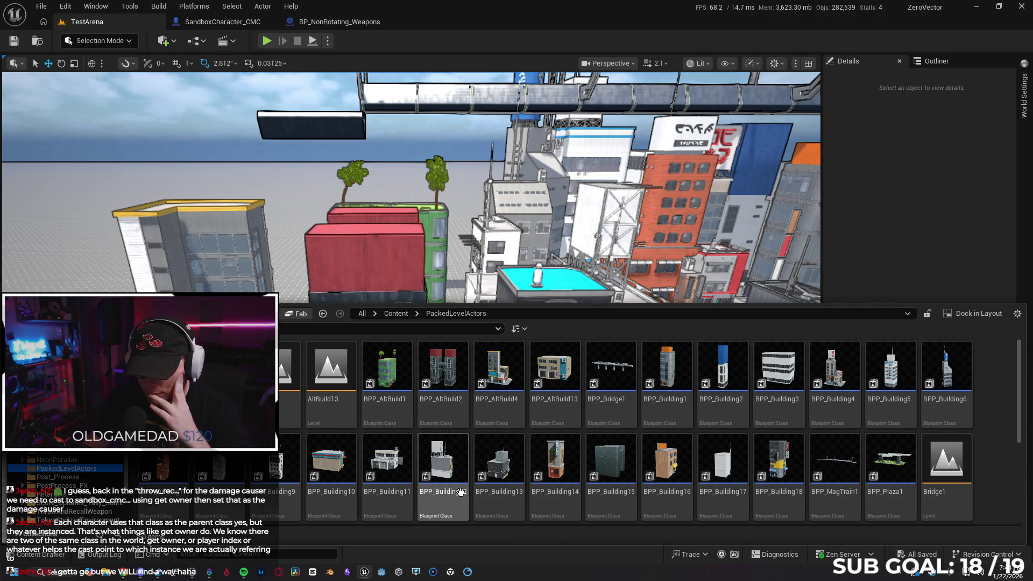
left_click(476, 402)
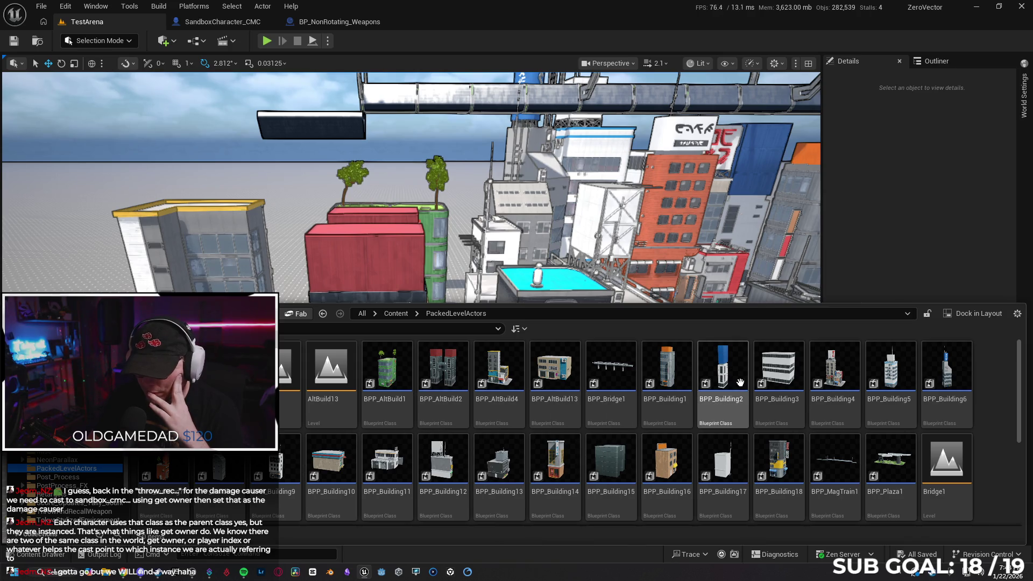
left_click(441, 446)
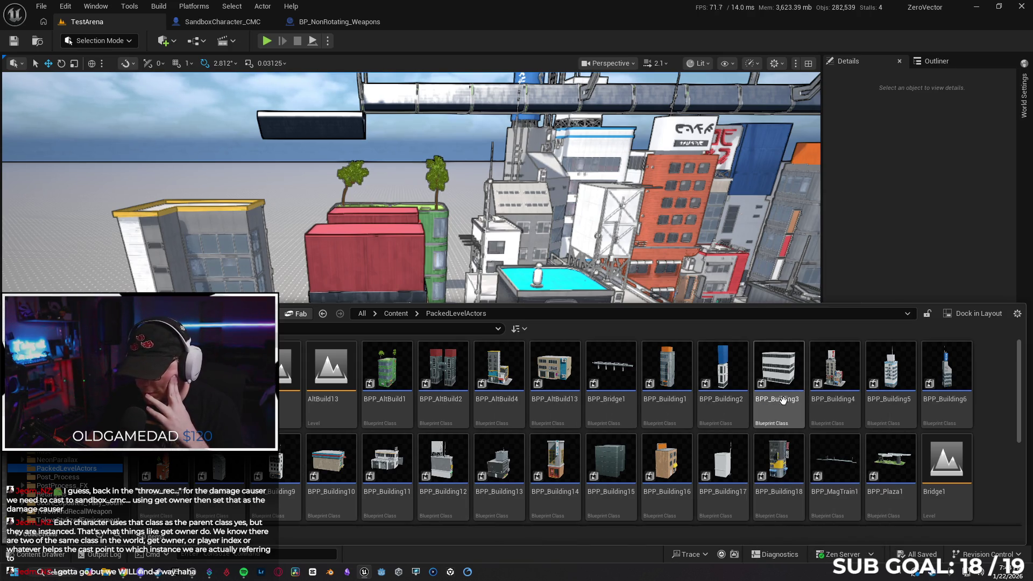
left_click(597, 433)
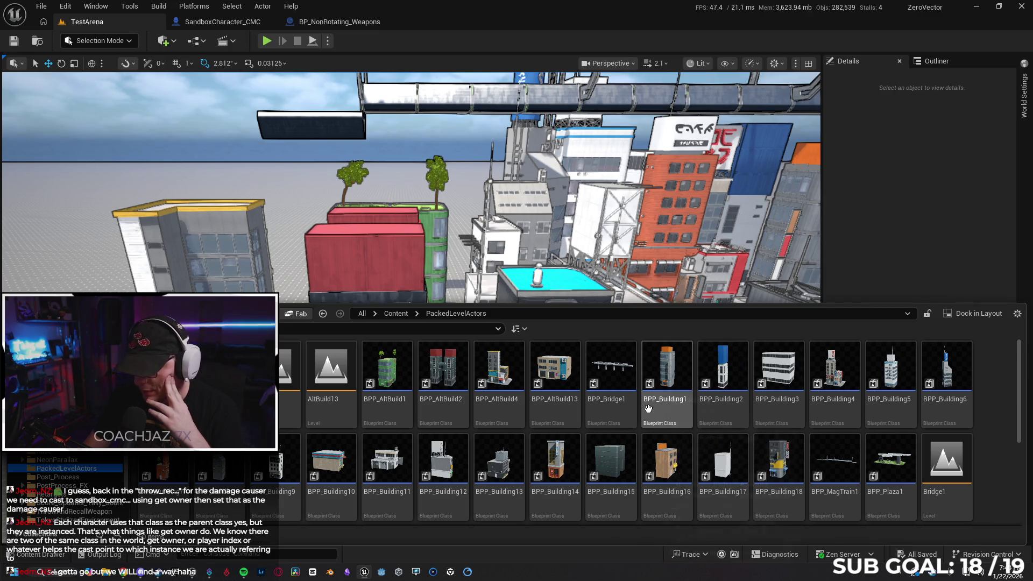
left_click(635, 425)
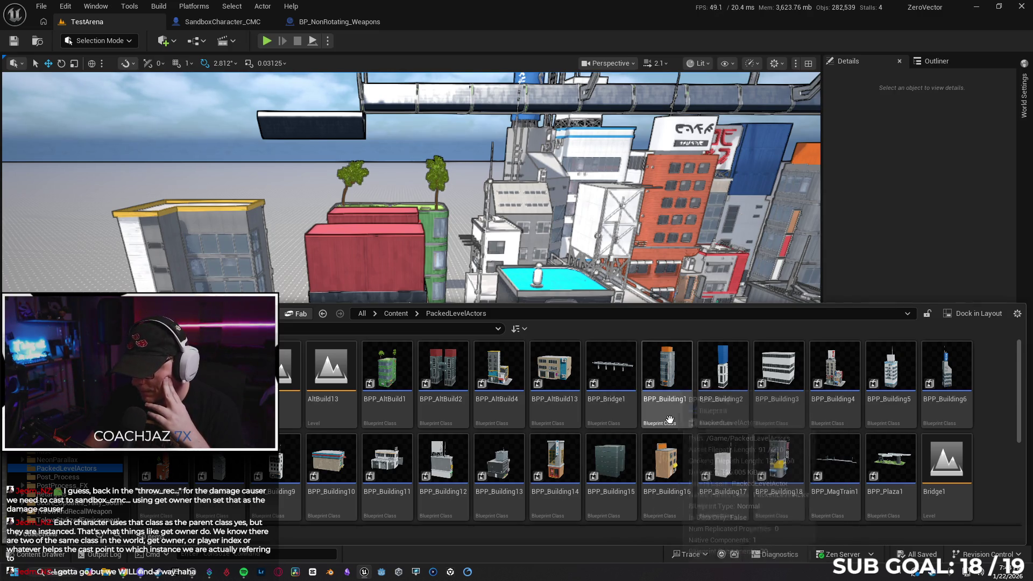
left_click(877, 376)
mouse_move(885, 375)
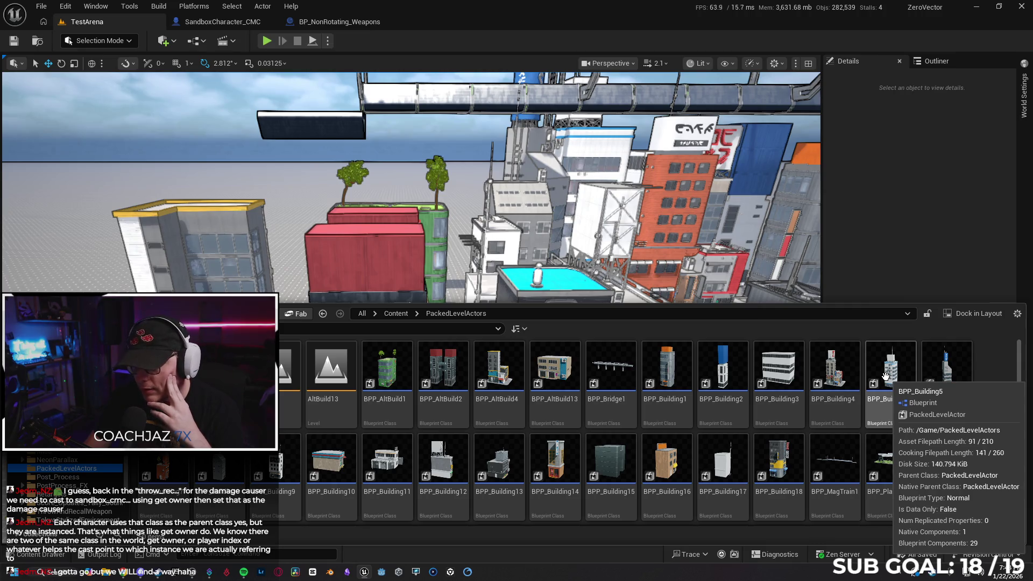
key("alt+p")
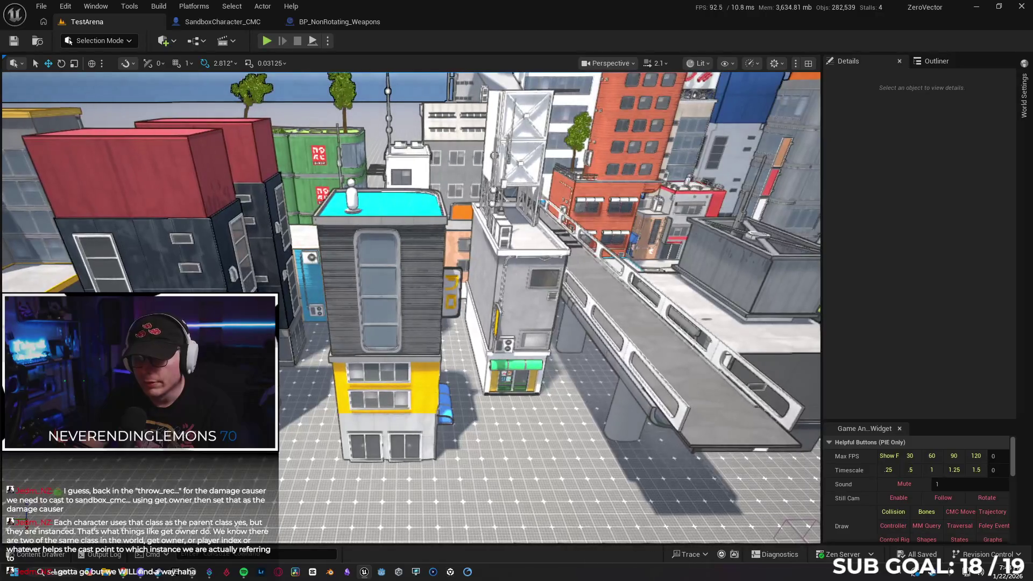
- Alt-drag the white building along Y to create BPP_Building9 at about Y 6401
left_click(537, 282)
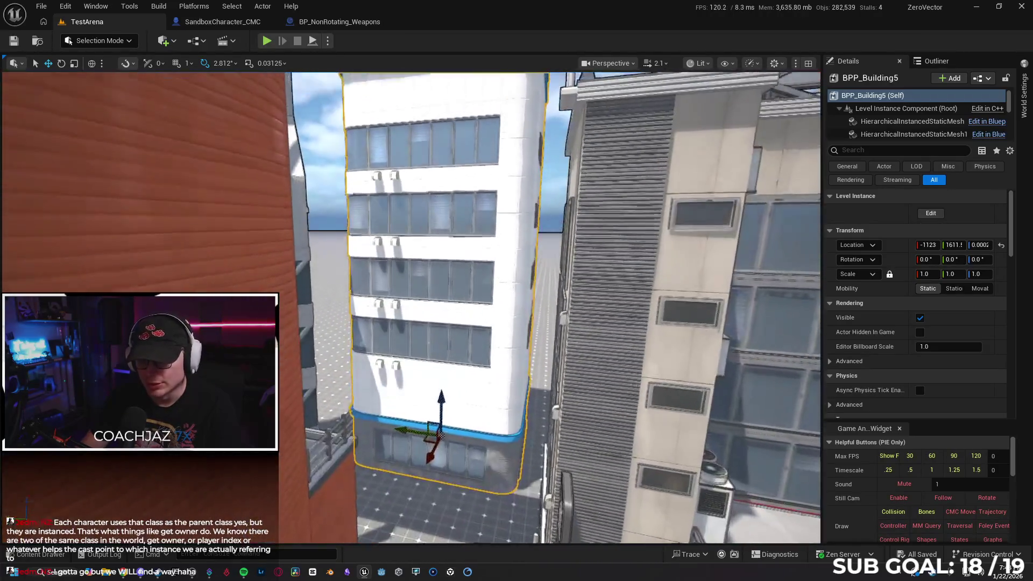
key("e")
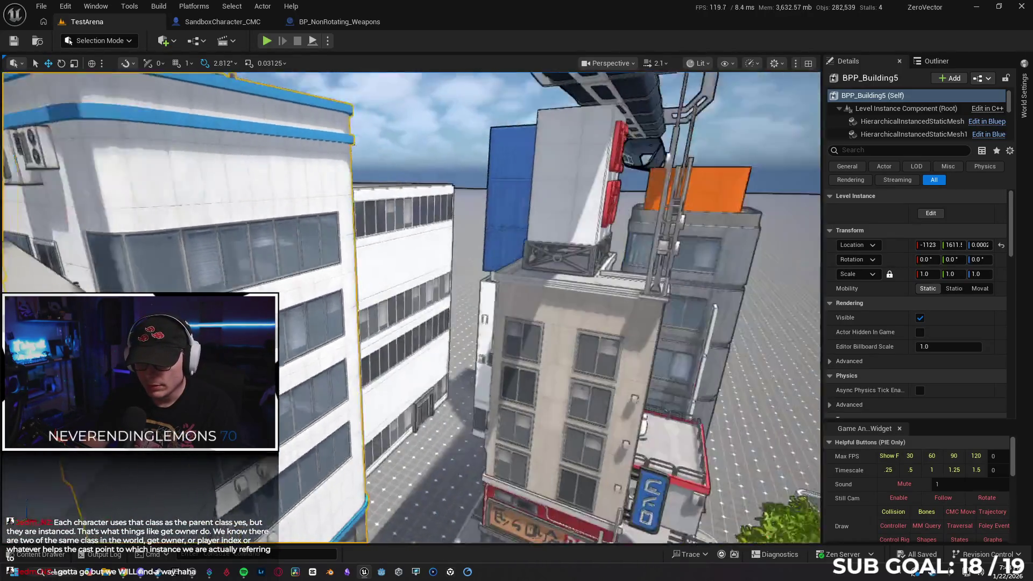
key("s")
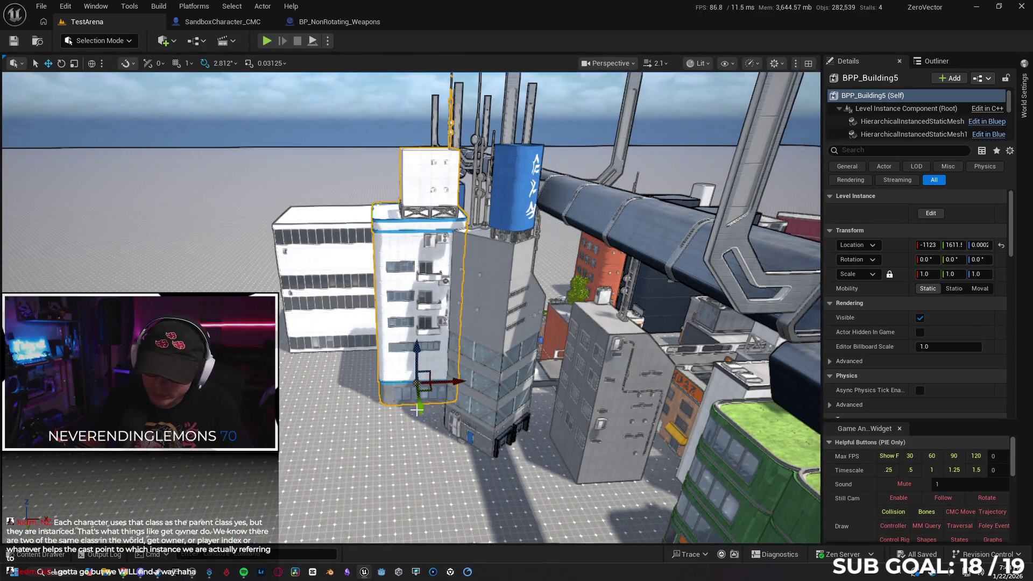
mouse_move(419, 403)
left_mouse_down()
mouse_move(427, 492)
mouse_move(441, 456)
left_mouse_up()
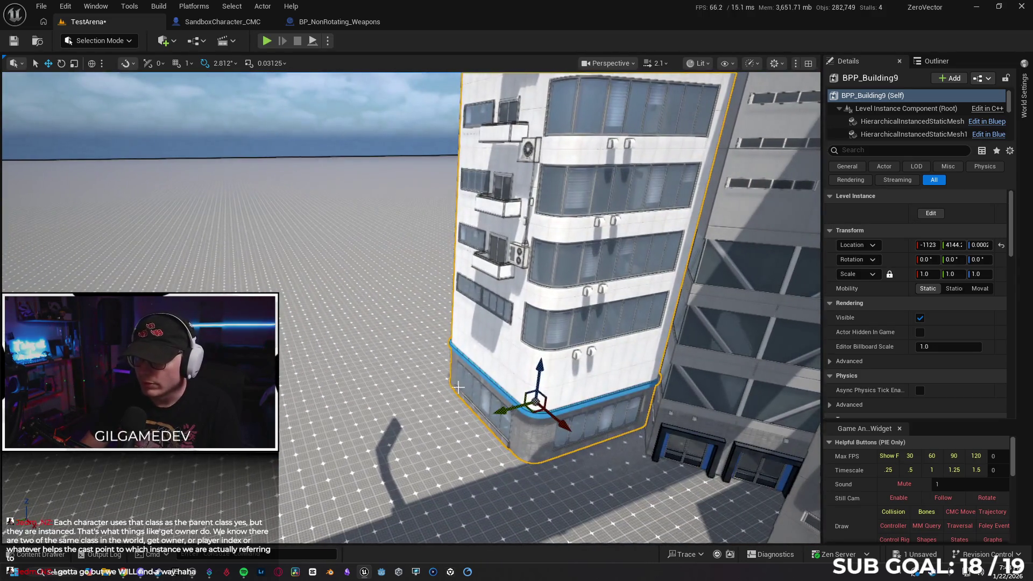
left_click_drag(473, 412, 430, 451)
right_click(389, 426)
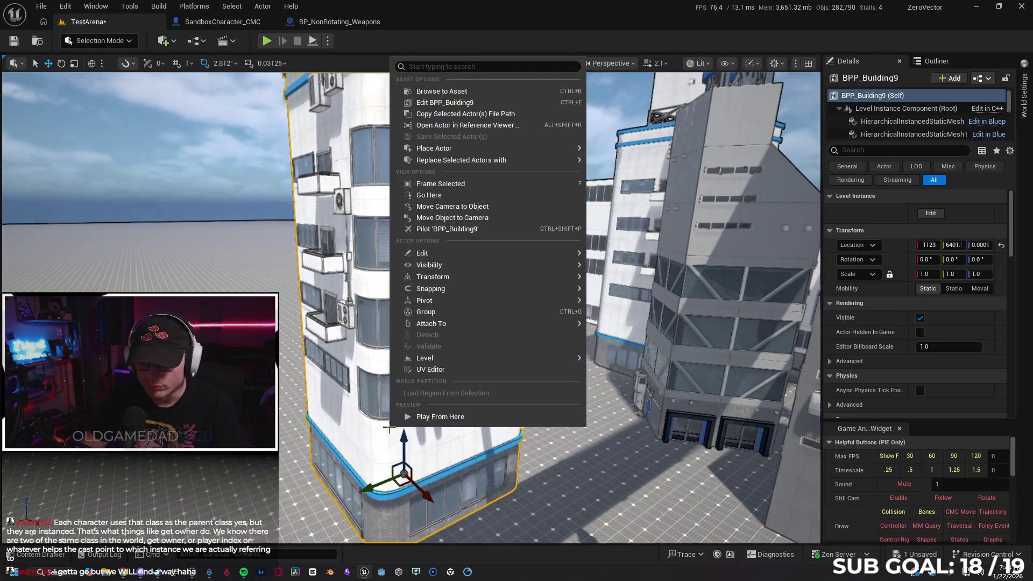
- Apply Level > Break > Break Level Instance(s) to BPP_Building9 and confirm with Yes
mouse_move(438, 359)
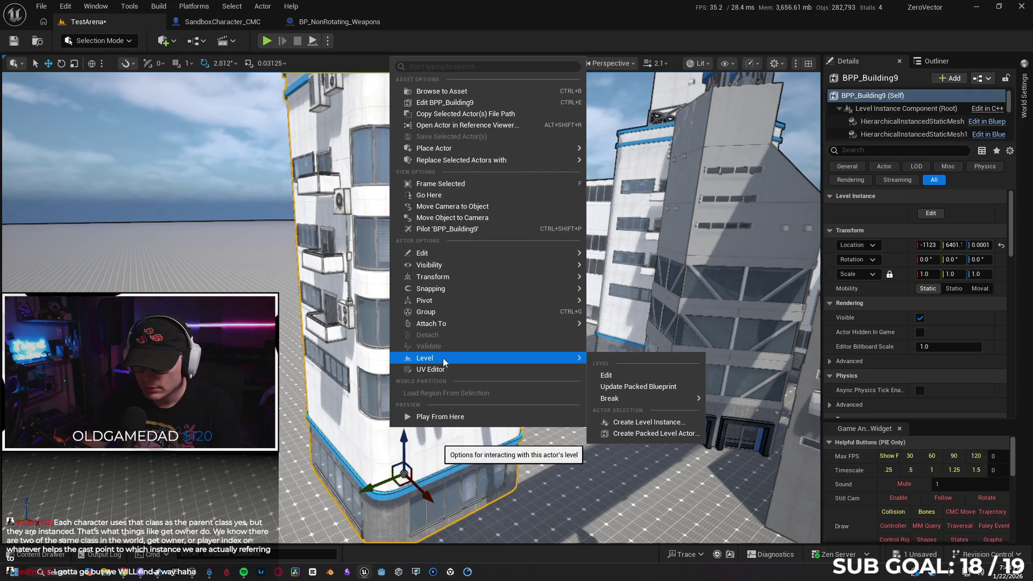
mouse_move(631, 400)
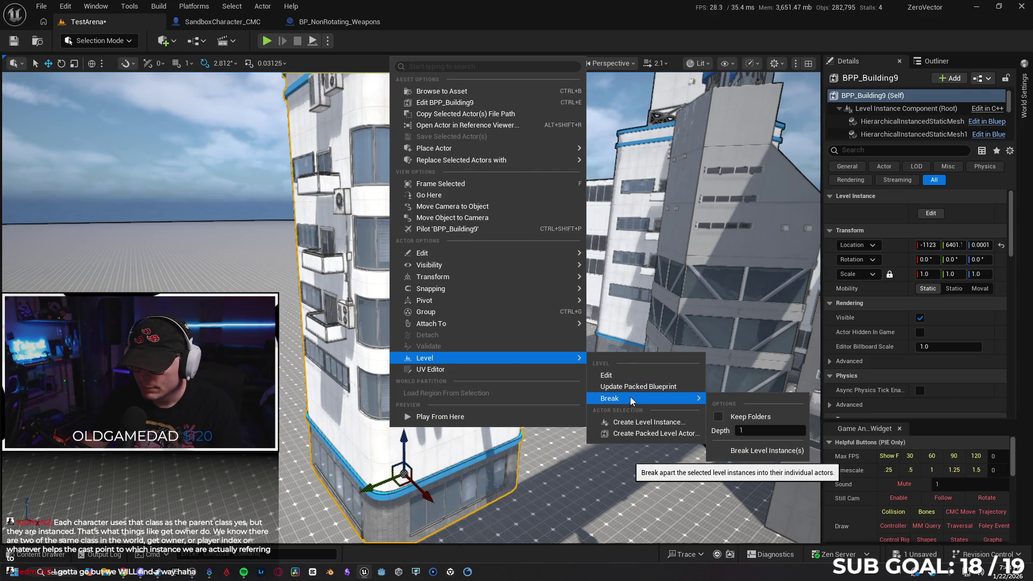
left_click(742, 451)
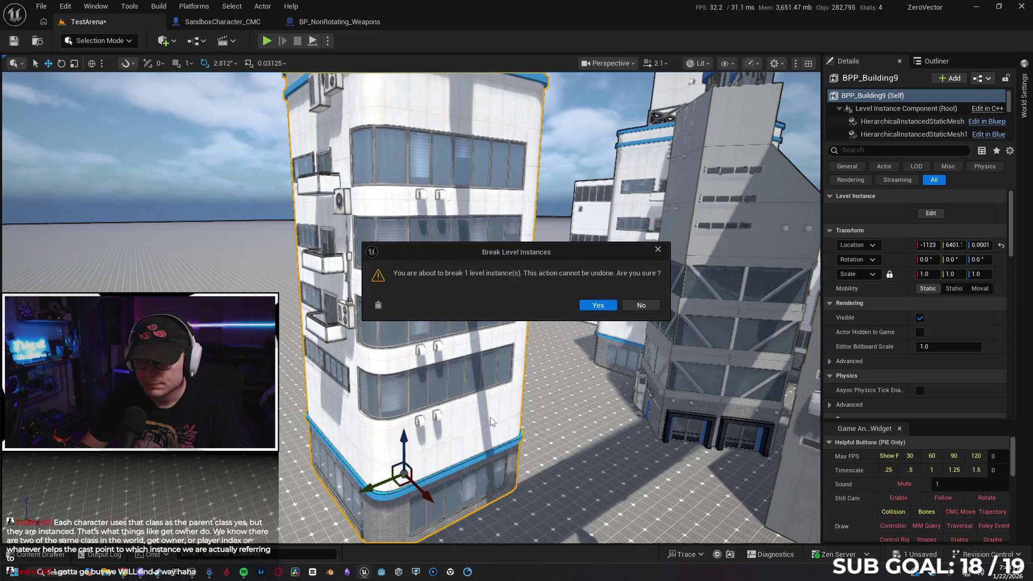
left_click(596, 306)
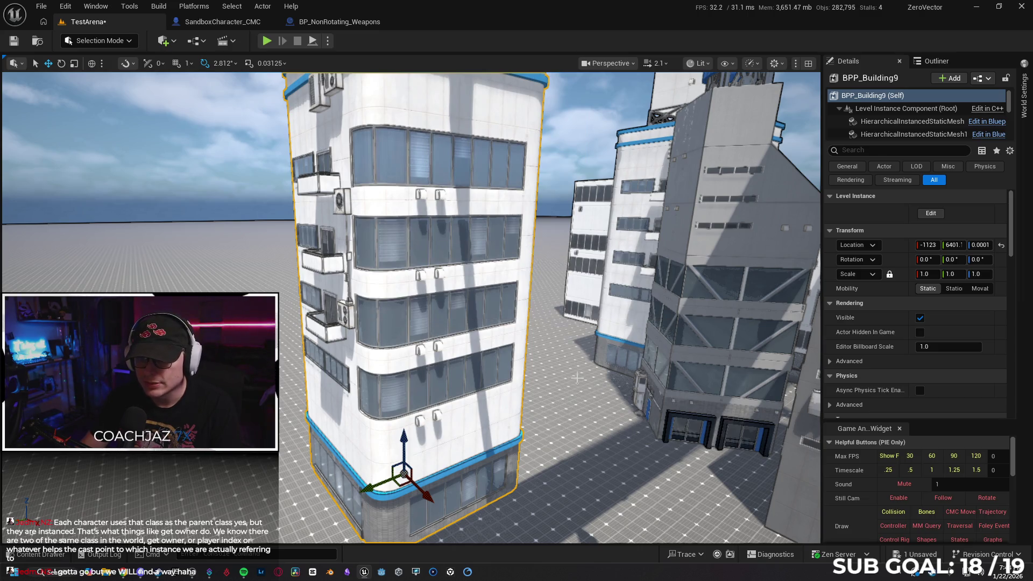
- Undo the stray selection, frame the broken building, and select a rooftop tower wall panel
left_click_drag(578, 378, 608, 361)
left_click(620, 358)
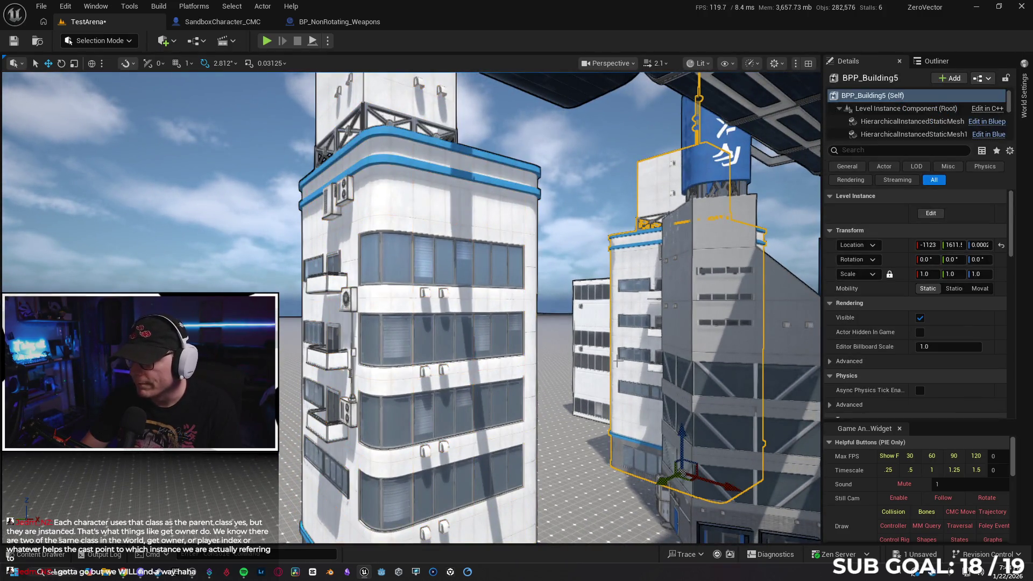
mouse_move(731, 284)
left_mouse_down()
mouse_move(424, 368)
mouse_move(520, 385)
mouse_move(642, 384)
left_mouse_up()
left_click(424, 368)
left_click(642, 384)
key("ctrl+z")
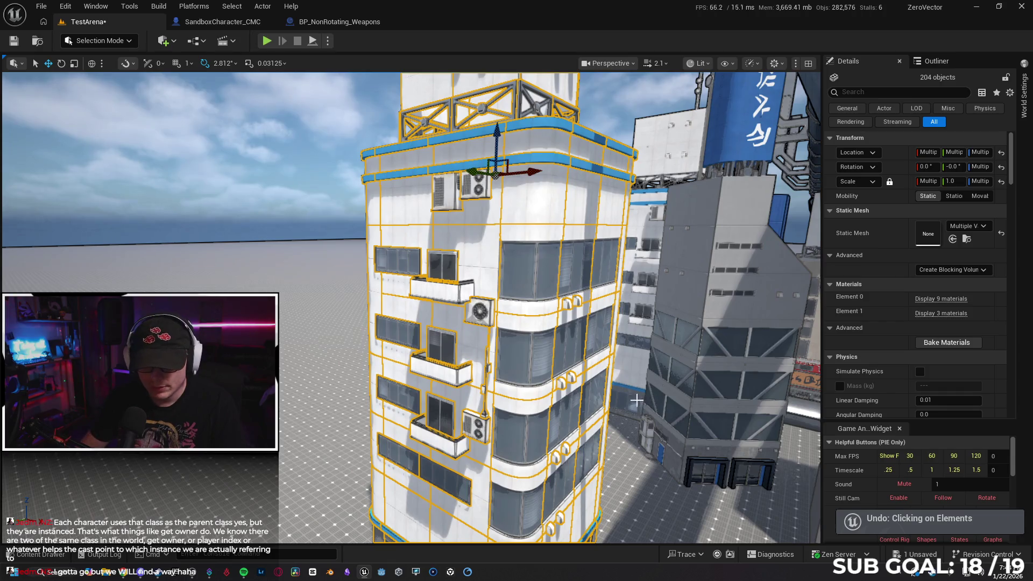
key("f")
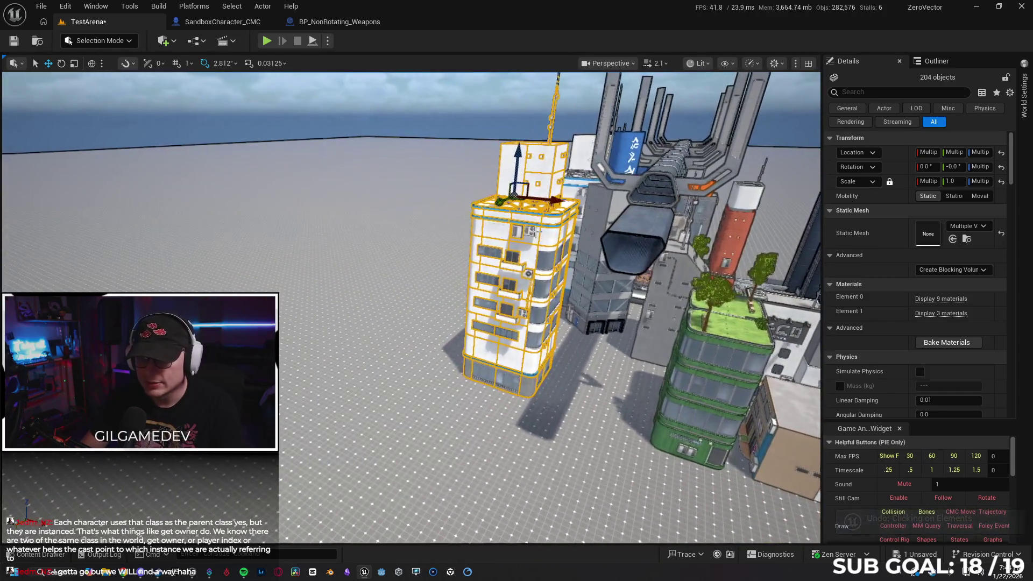
mouse_move(501, 204)
left_mouse_down()
mouse_move(484, 161)
mouse_move(517, 167)
mouse_move(511, 178)
mouse_move(489, 172)
mouse_move(479, 143)
mouse_move(469, 164)
left_mouse_up()
left_click(425, 254)
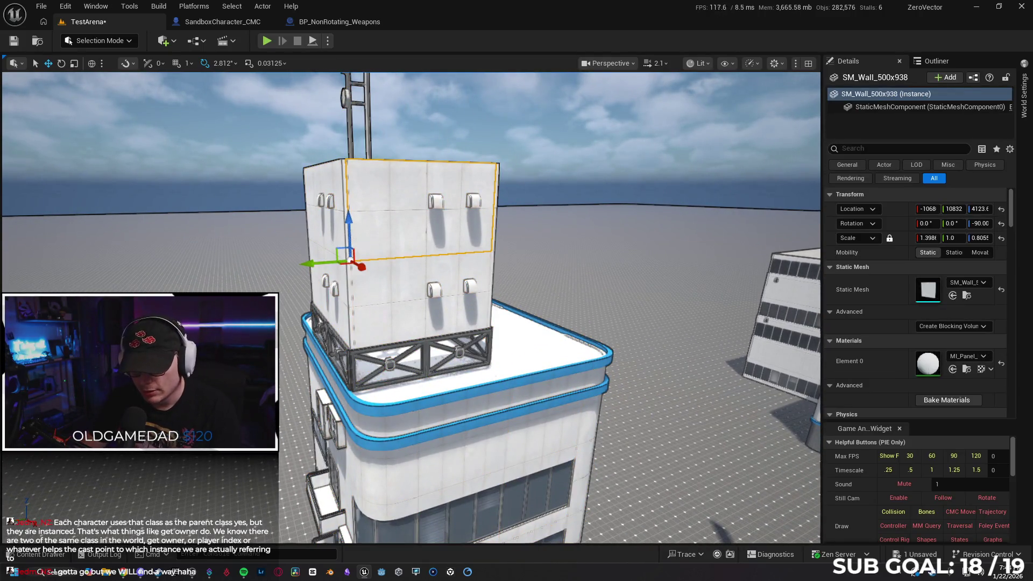
- Pick through the rooftop tower's vents and blocks, then delete its front wall
left_click(434, 202)
left_click(469, 207, "ctrl")
left_click(469, 207, "ctrl")
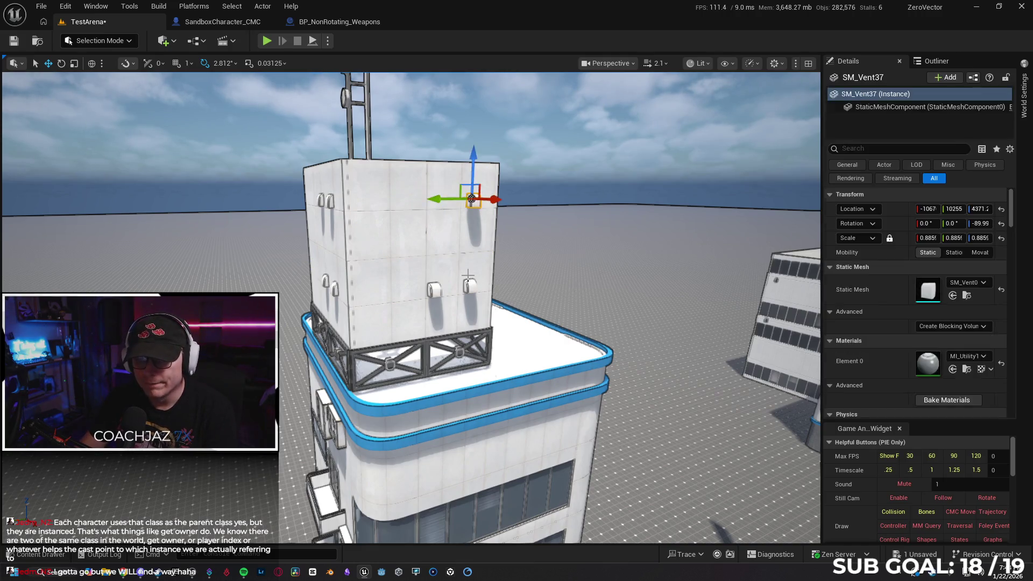
left_click(435, 286, "ctrl")
left_click(436, 287, "ctrl")
left_click(436, 287, "ctrl")
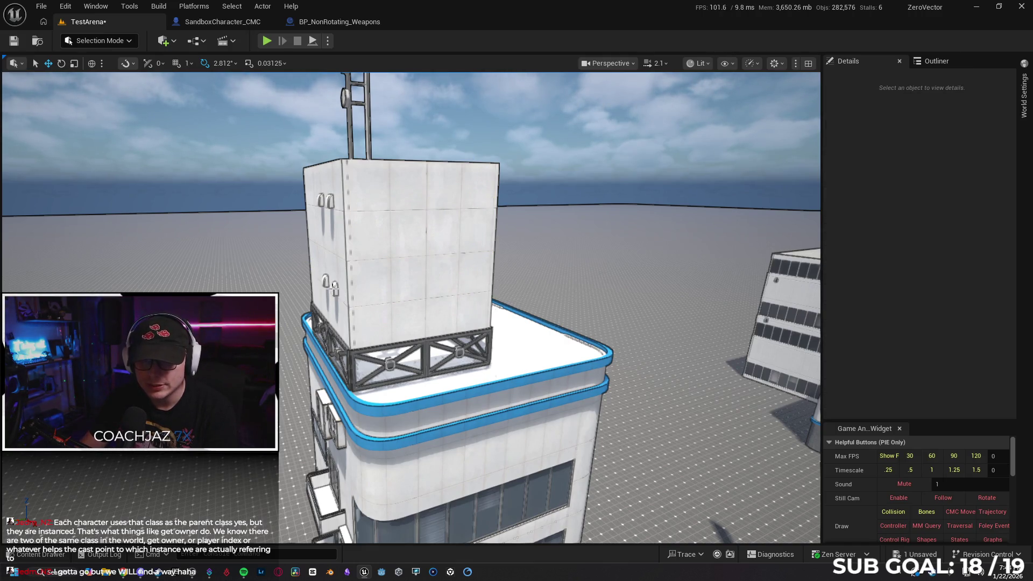
left_click(325, 281, "ctrl")
left_click(325, 281, "ctrl")
left_click(325, 280, "ctrl")
left_click(325, 281, "ctrl")
left_click(328, 198, "ctrl")
left_click(320, 200, "ctrl")
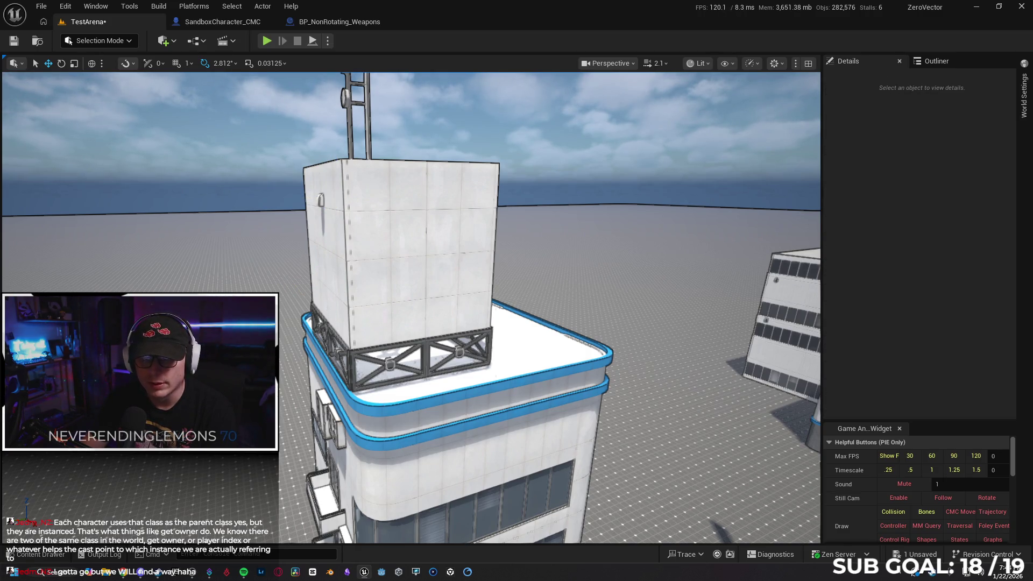
left_click(323, 199, "ctrl")
left_click(323, 199, "ctrl")
left_click(433, 267, "ctrl")
left_click(433, 267, "ctrl")
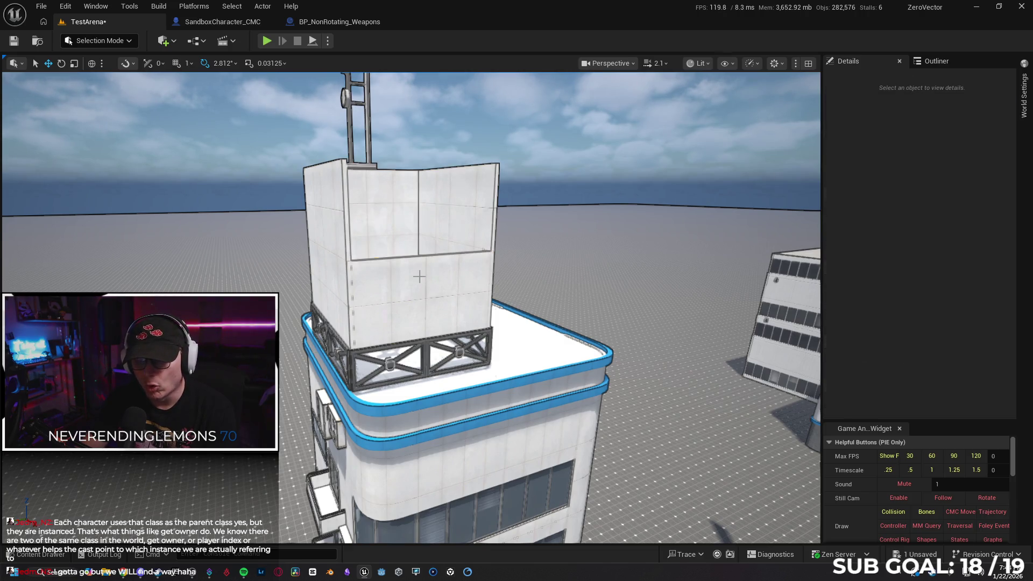
left_click(419, 276)
key("Delete")
- Delete the rooftop tower's left wall panels, the tall panel and the last wall panel
left_click(336, 229, "ctrl")
left_click(338, 230, "ctrl")
left_click(339, 233, "ctrl")
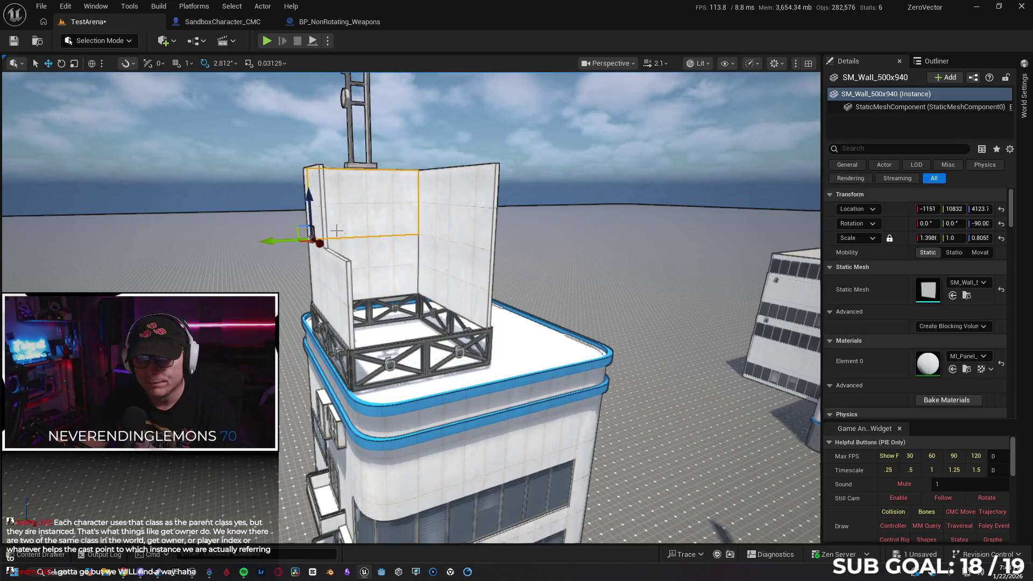
key("Delete")
left_click(329, 274, "ctrl")
left_click(329, 274, "ctrl")
left_click(332, 271, "ctrl")
left_click(332, 271, "ctrl")
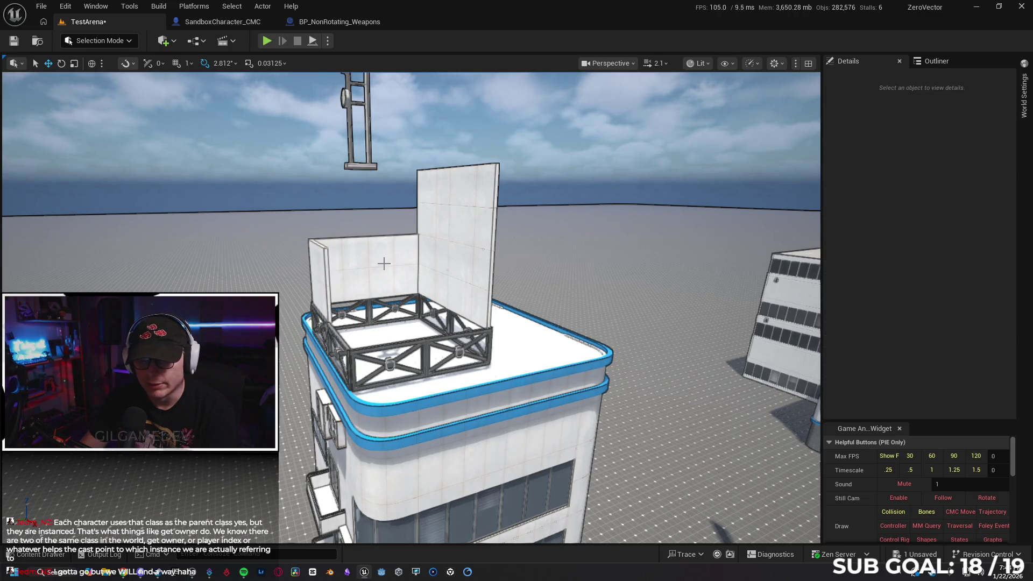
left_click(383, 263, "ctrl")
key("Delete")
left_click(445, 213, "ctrl")
left_click(445, 213, "ctrl")
left_click(445, 213, "ctrl")
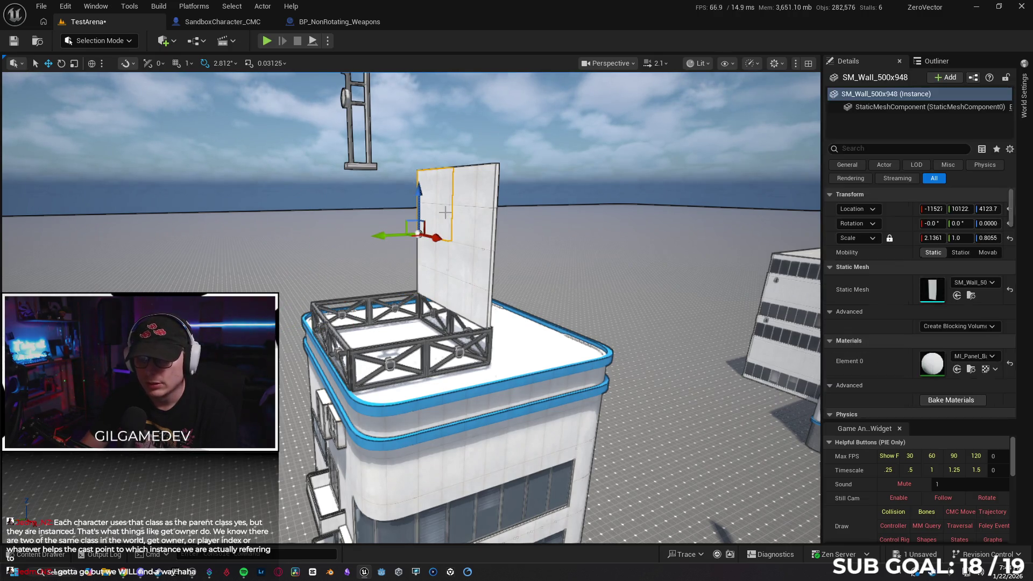
left_click(465, 216, "ctrl")
left_click(467, 219, "ctrl")
key("Delete")
left_click(465, 266, "ctrl")
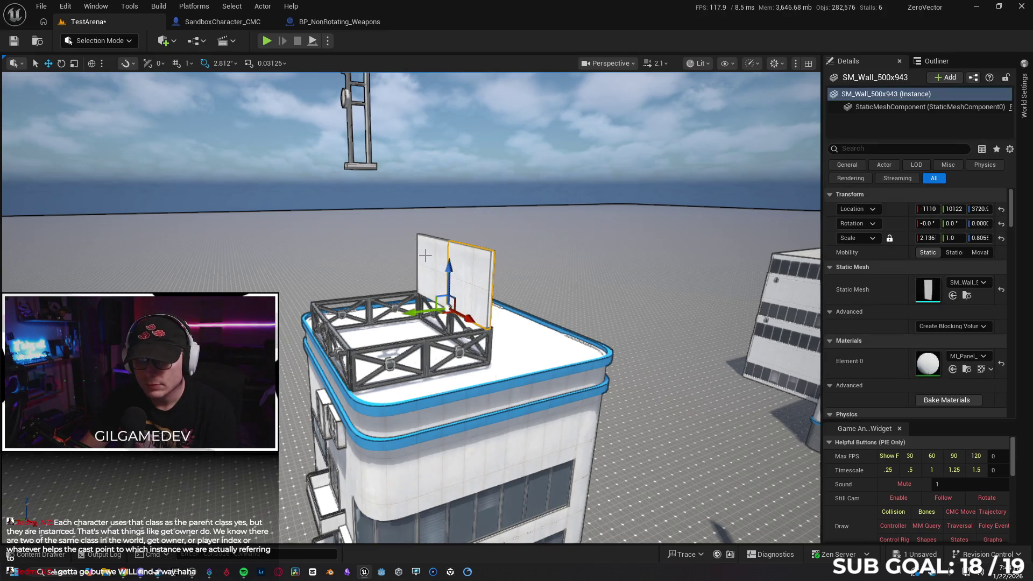
left_click(425, 257, "ctrl")
left_click(425, 257, "ctrl")
key("Delete")
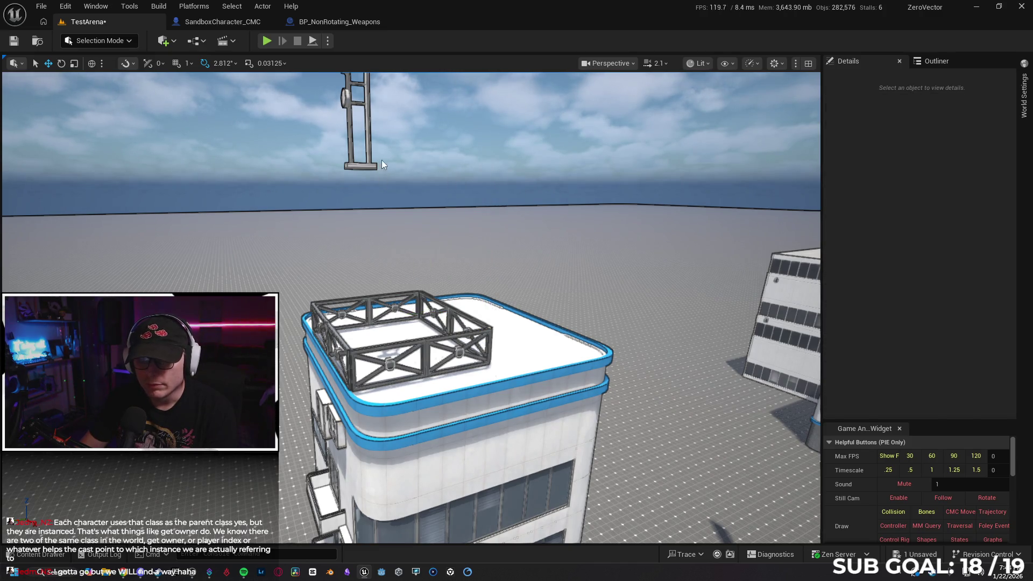
- Delete the rooftop cross beams, the X-frames and the last upright beam
left_click_drag(377, 164, 365, 134)
left_click(411, 162)
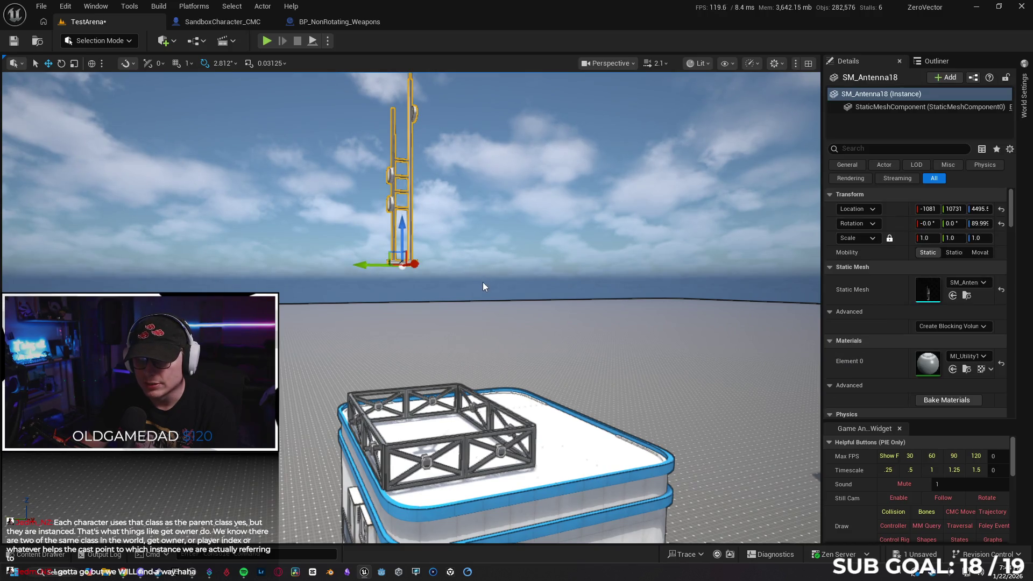
mouse_move(483, 282)
left_mouse_down()
mouse_move(544, 301)
mouse_move(468, 246)
mouse_move(508, 239)
mouse_move(493, 240)
left_mouse_up()
key("Escape")
left_click(484, 263)
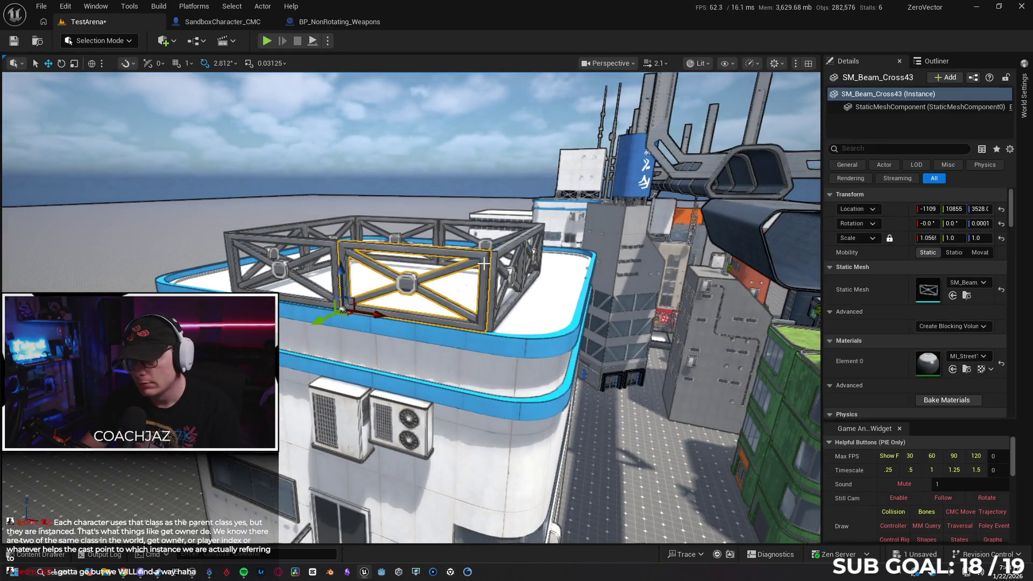
key("Delete")
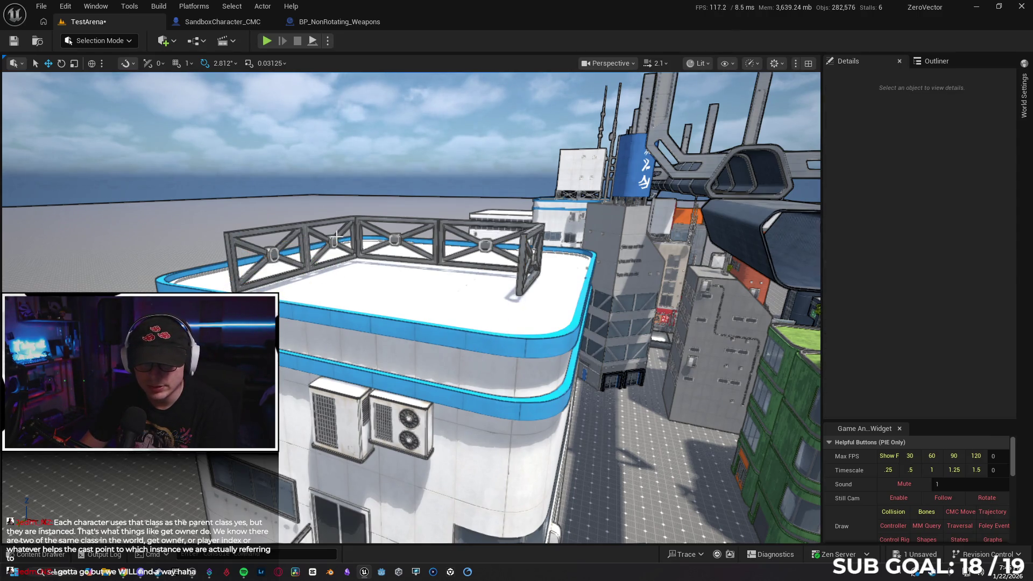
left_click(274, 254)
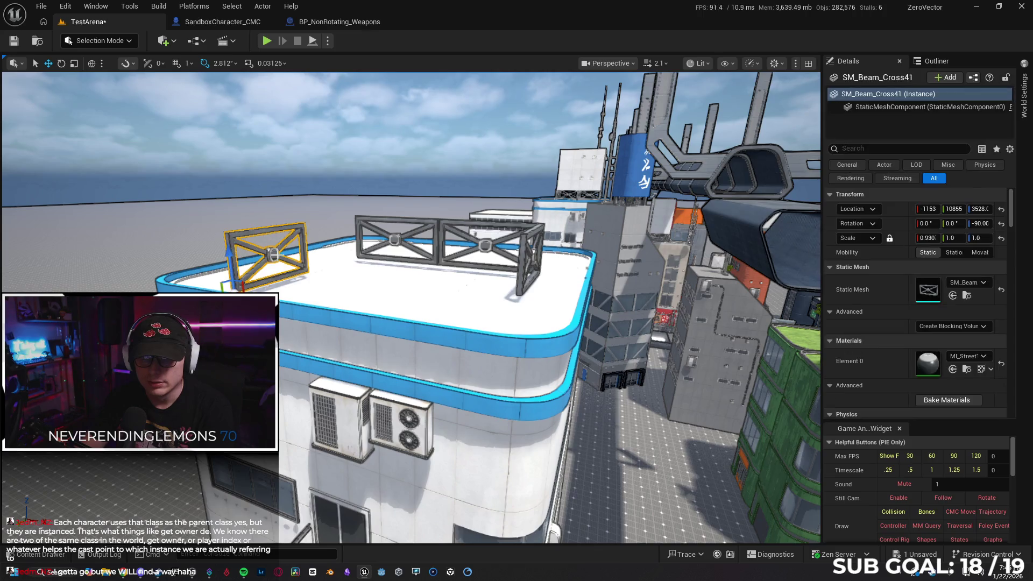
key("Delete")
left_click(395, 240)
key("Delete")
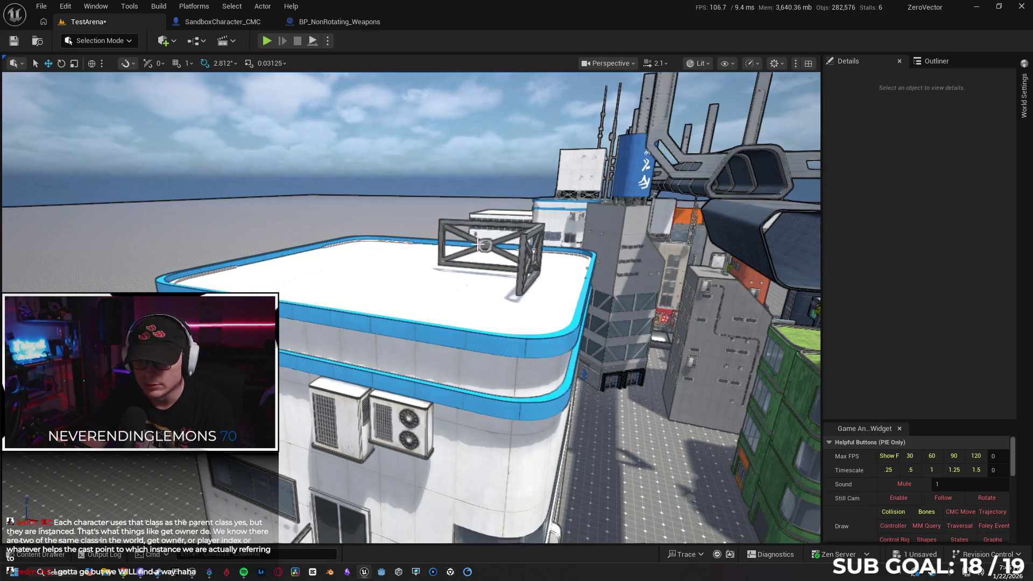
left_click(484, 244)
key("Delete")
left_click(532, 254)
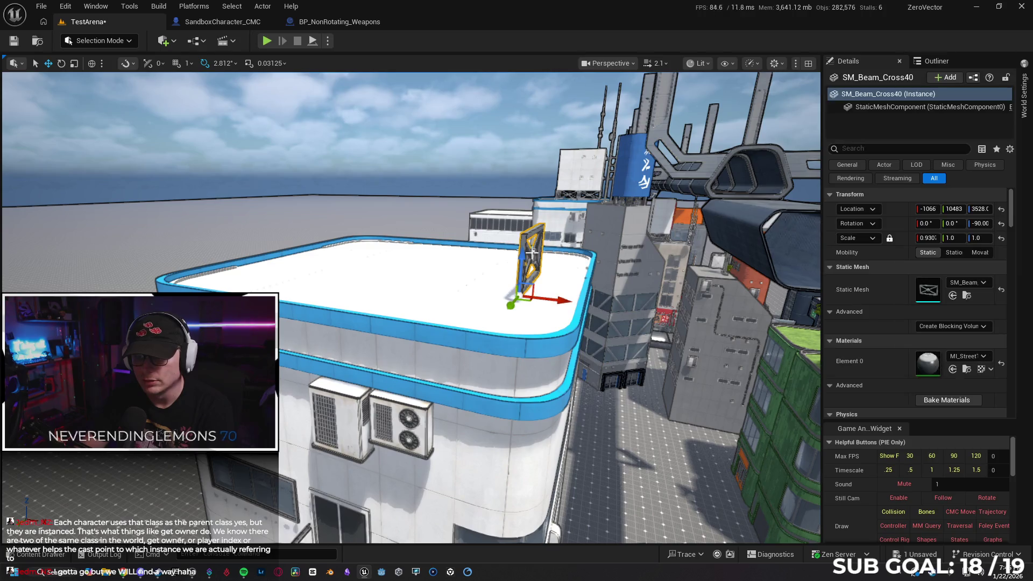
key("Delete")
- Remove the three side-facade balconies and the top air-conditioner units
left_click_drag(530, 281, 509, 294)
left_click_drag(405, 295, 404, 296)
left_click(387, 311)
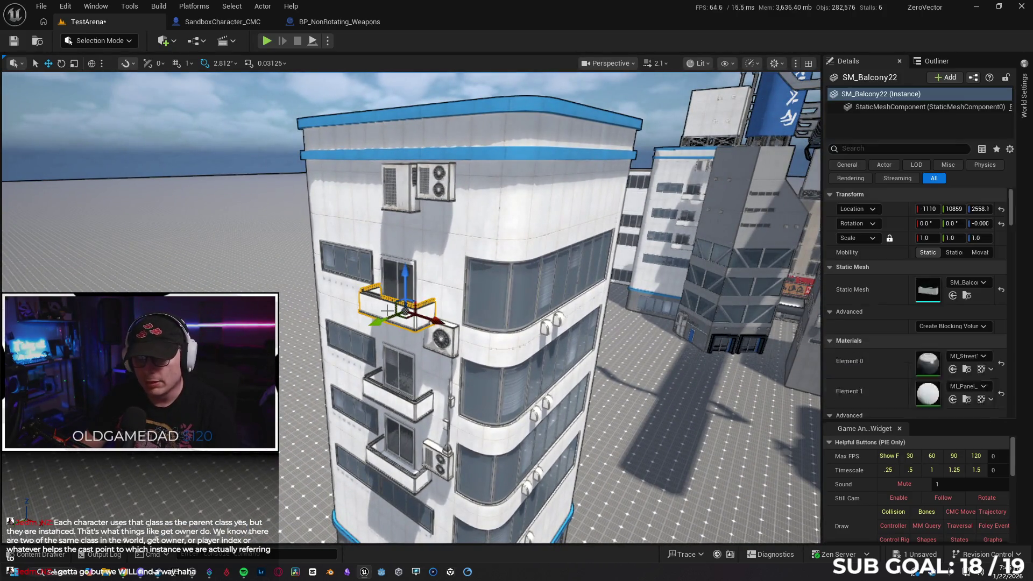
key("Escape")
left_click(392, 399)
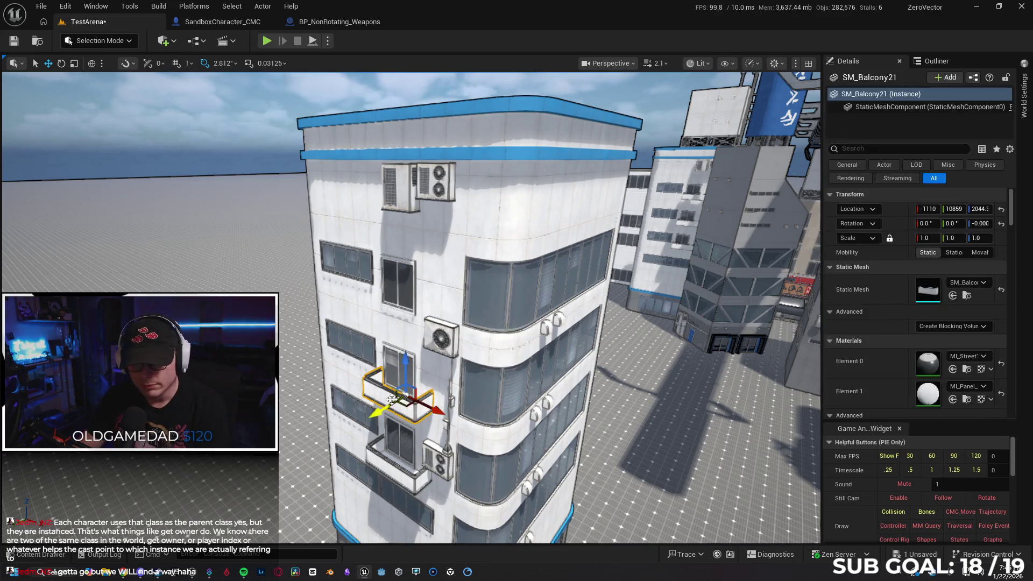
key("Escape")
left_click(398, 463)
key("Escape")
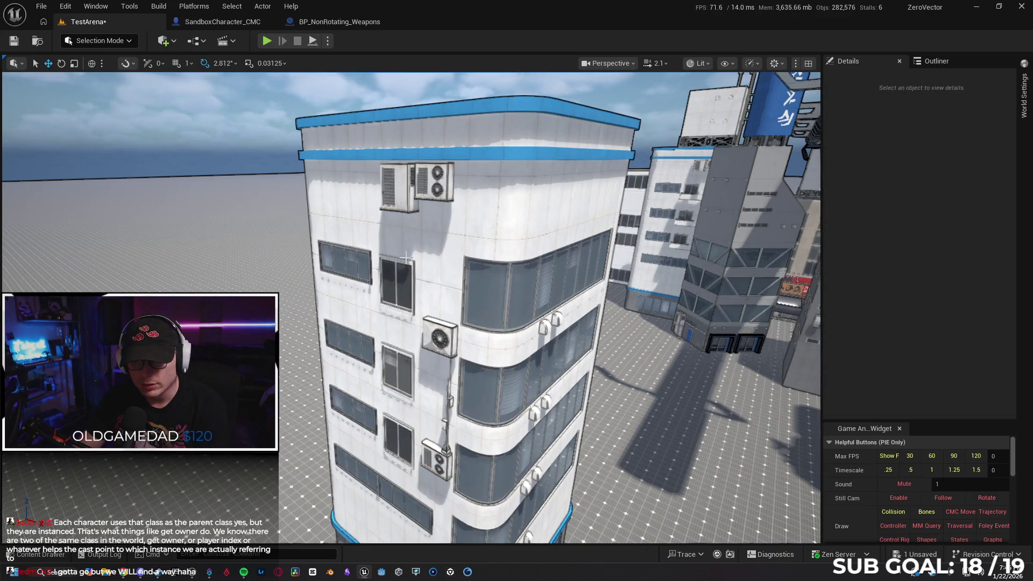
left_click(433, 182)
key("Delete")
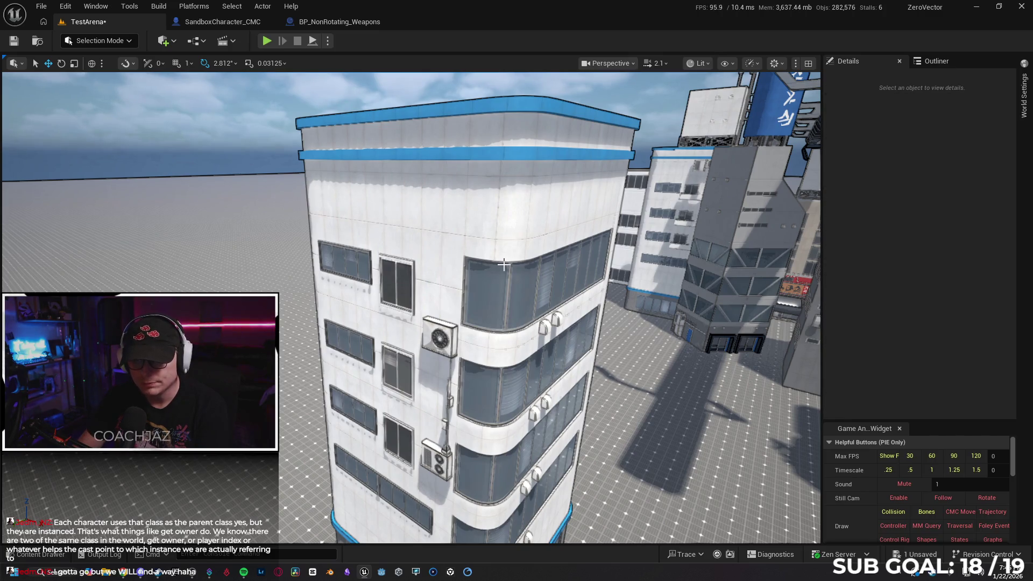
- Select the top wall panel and fly down to view the tower's base and right face
left_click(425, 178)
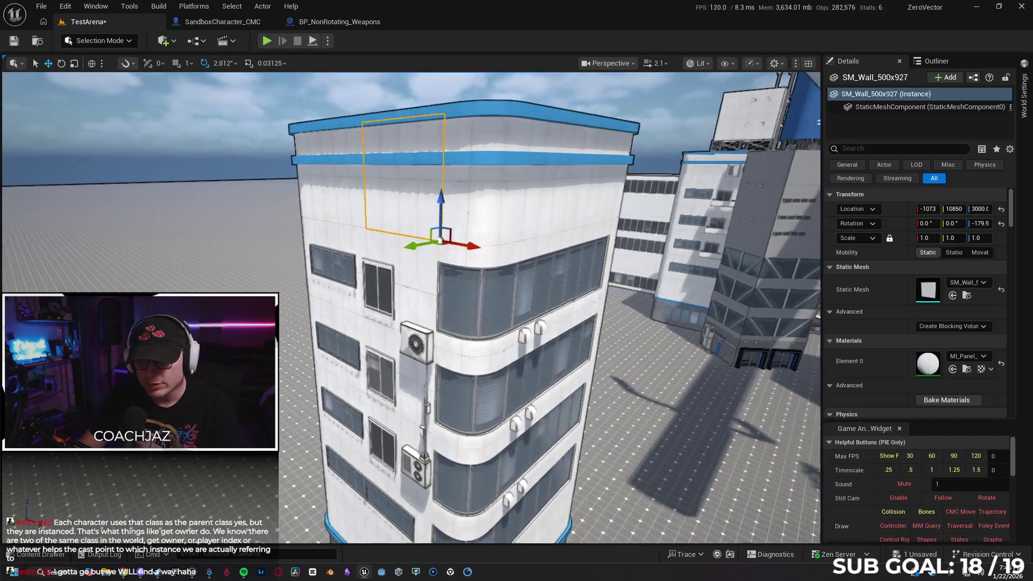
key("s")
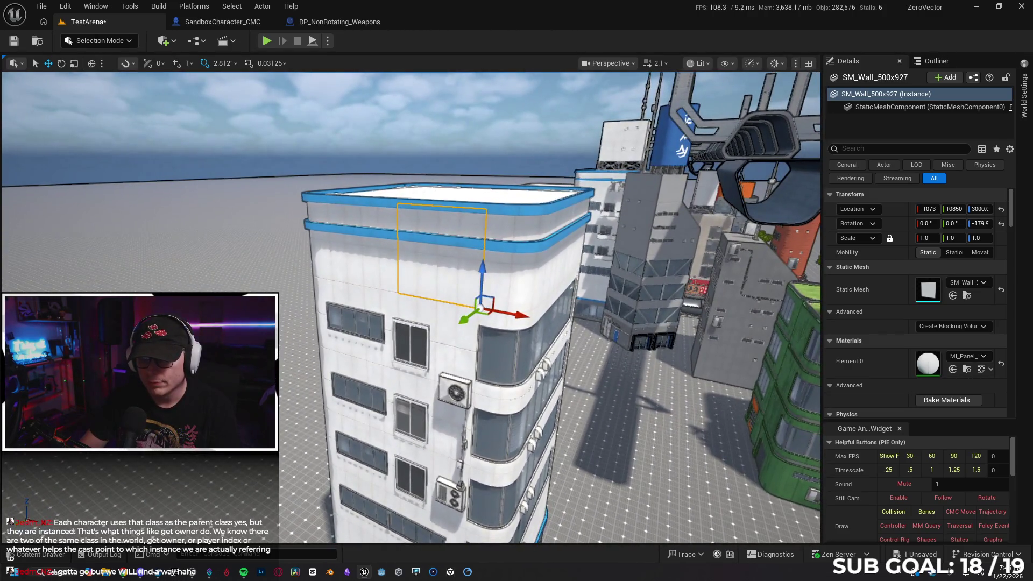
key("w")
key("q")
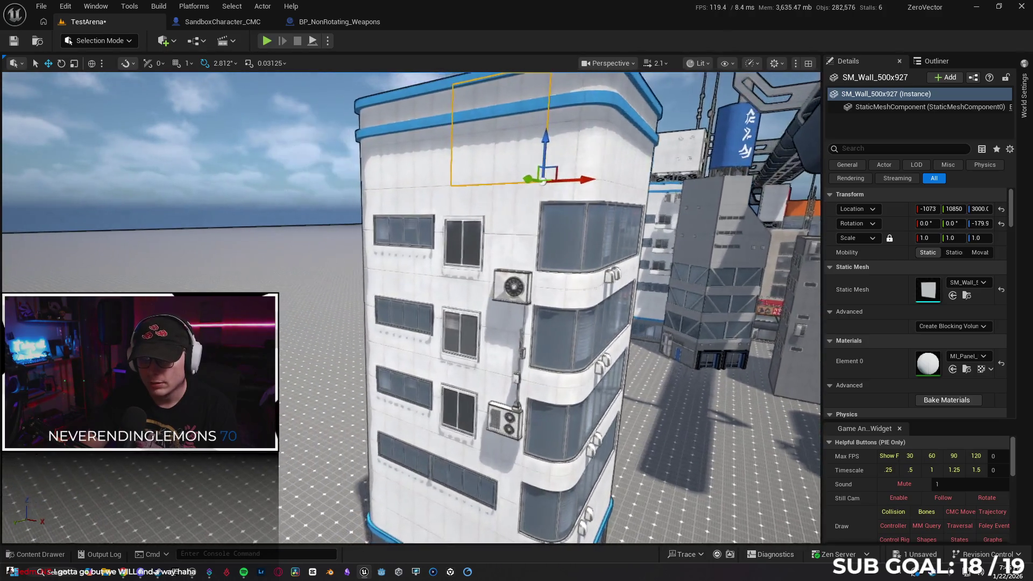
key("w")
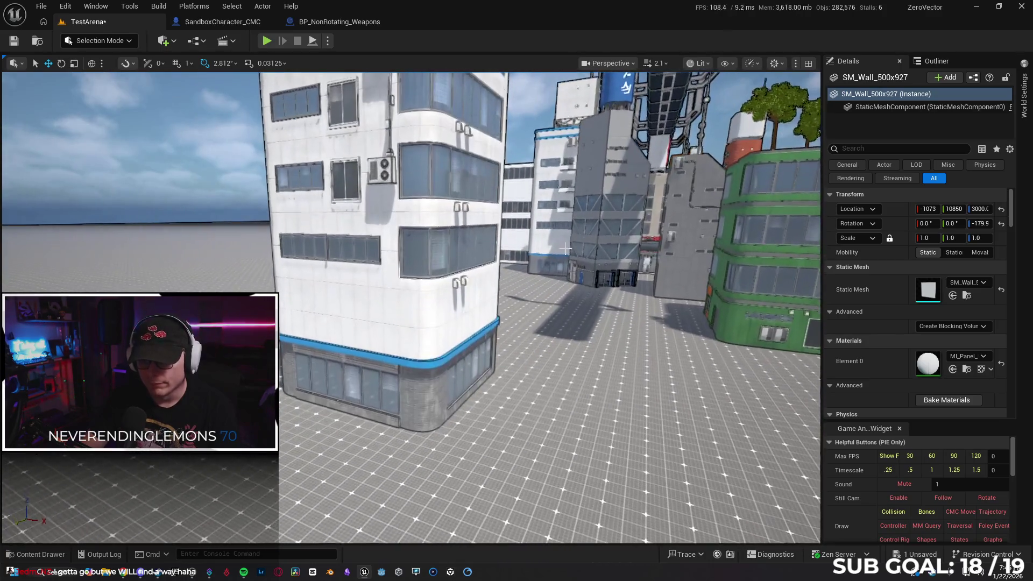
key("d")
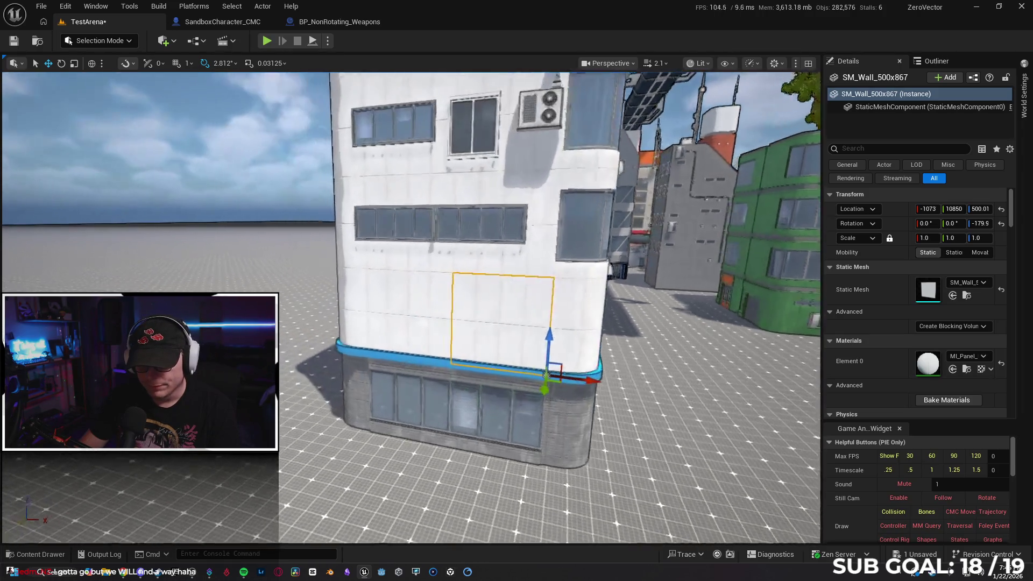
key("a")
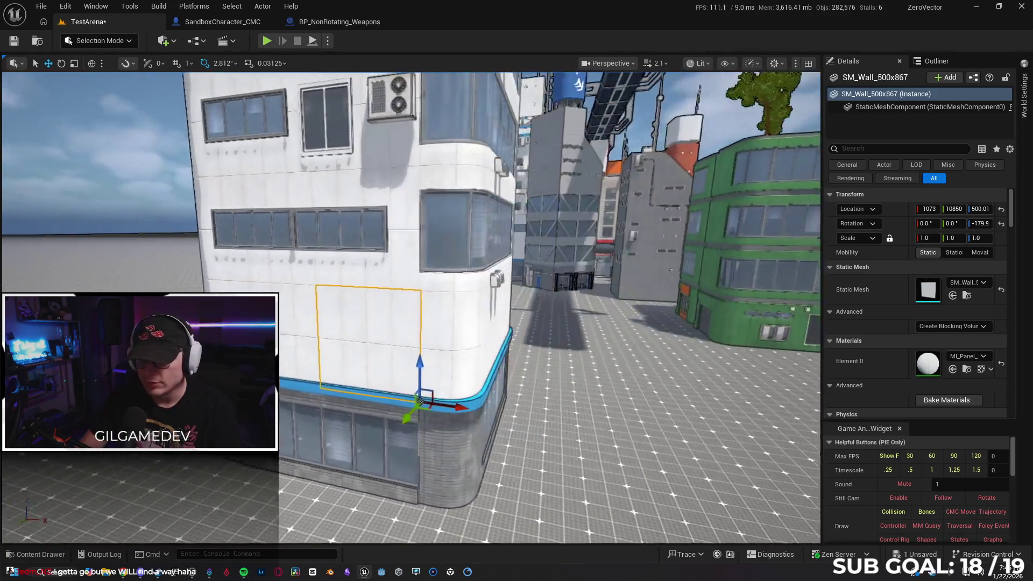
key("s")
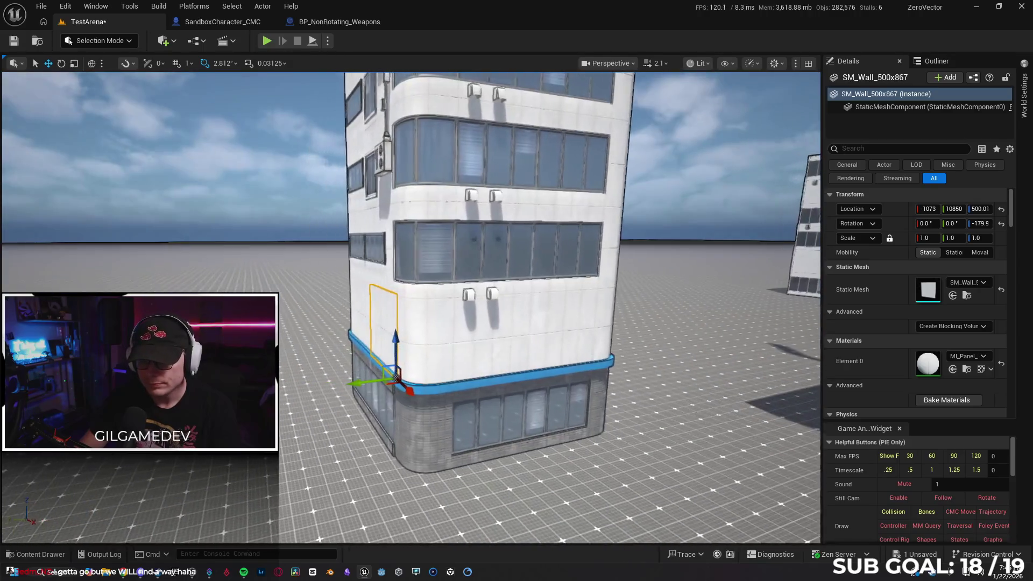
- Ctrl-select the 13 wall panels on the floor above the podium and delete them
left_click(435, 328, "ctrl")
left_click(480, 297, "ctrl")
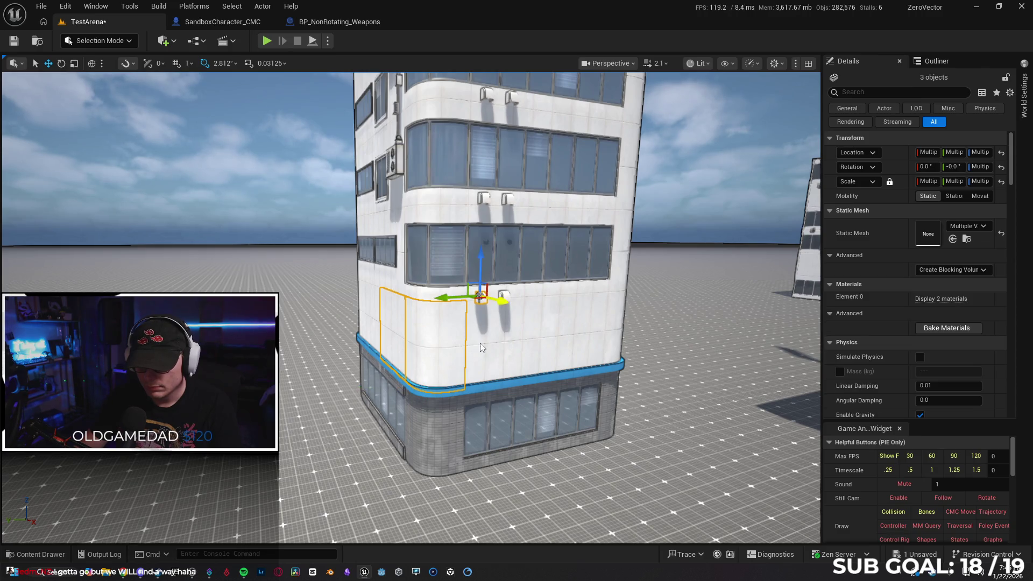
mouse_move(613, 321)
left_mouse_down()
mouse_move(405, 353)
mouse_move(491, 404)
mouse_move(372, 359)
left_mouse_up()
left_click(405, 353, "ctrl")
left_click_drag(435, 402, 500, 388)
left_click(386, 362, "ctrl")
left_click_drag(385, 362, 447, 364)
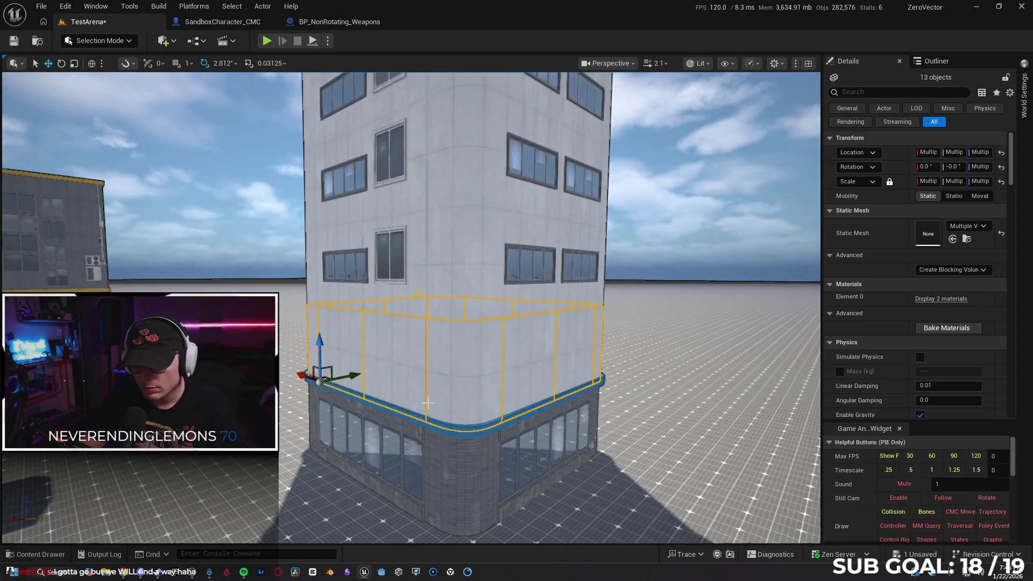
key("Delete")
- Clear the facade vents and ledge item, then select the top corner wall panel
mouse_move(429, 405)
left_mouse_down()
mouse_move(626, 363)
mouse_move(421, 410)
left_mouse_up()
left_click(423, 410)
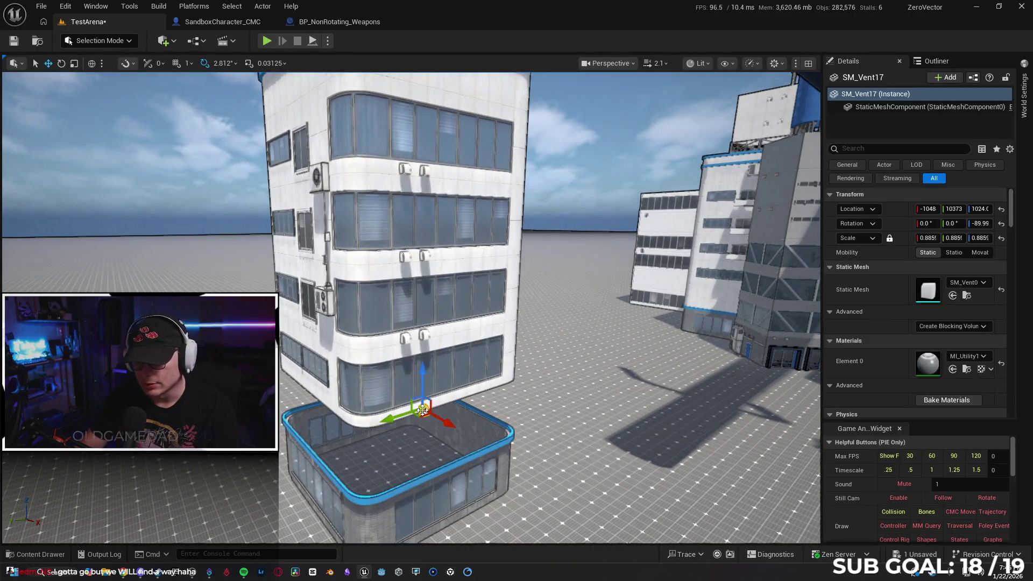
key("Escape")
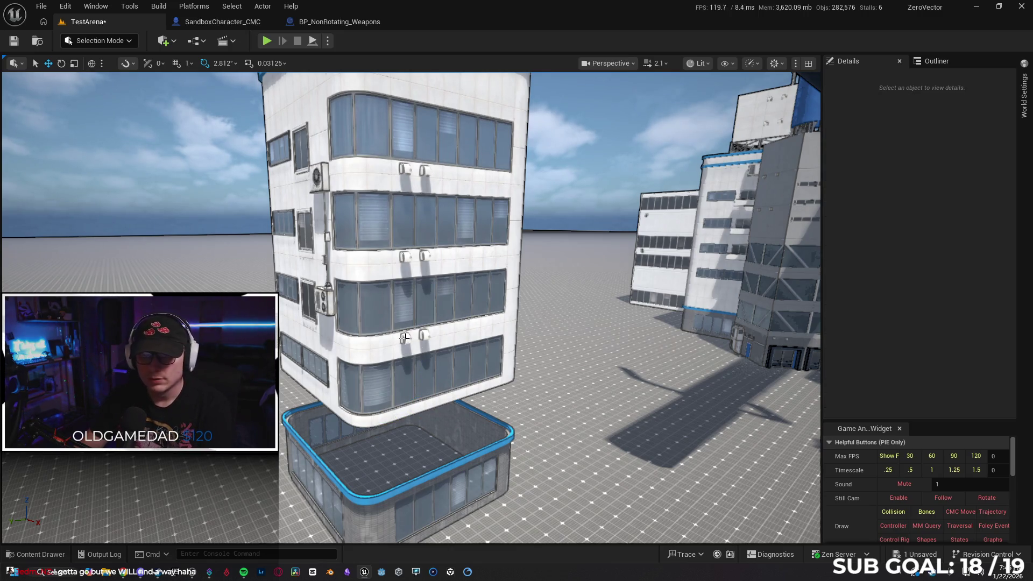
left_click(434, 330)
left_click(425, 334)
key("Escape")
left_click(422, 256)
key("Escape")
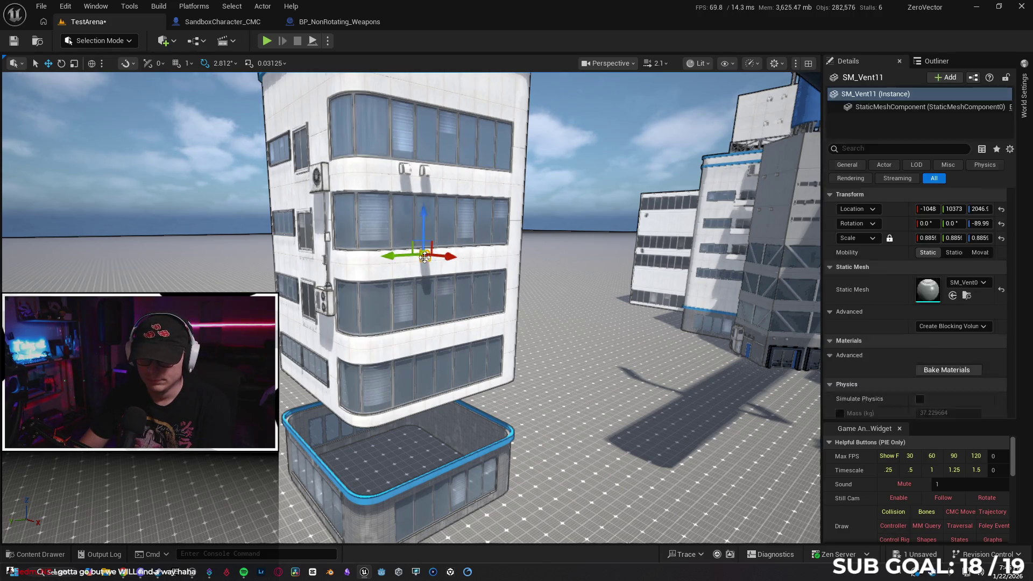
left_click(425, 169)
key("Escape")
left_click(422, 170)
key("Escape")
scroll(599, 242, "up", 5)
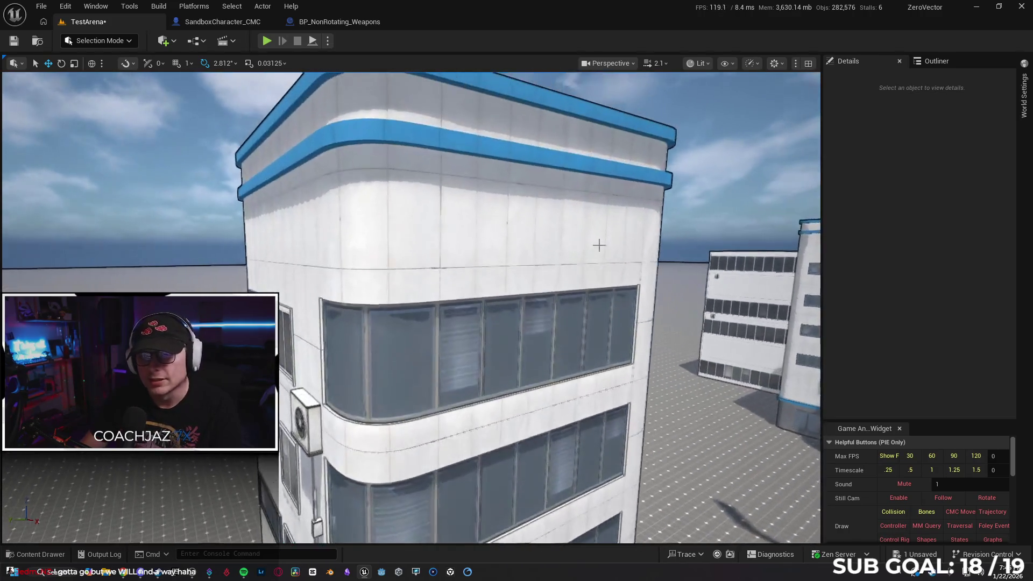
left_click(376, 229)
scroll(376, 230, "down", 5)
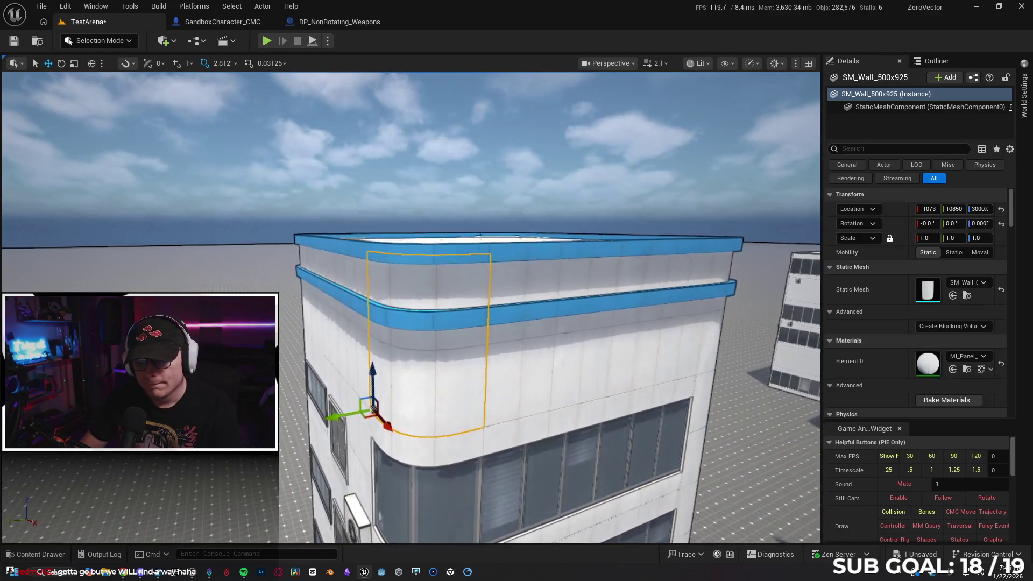
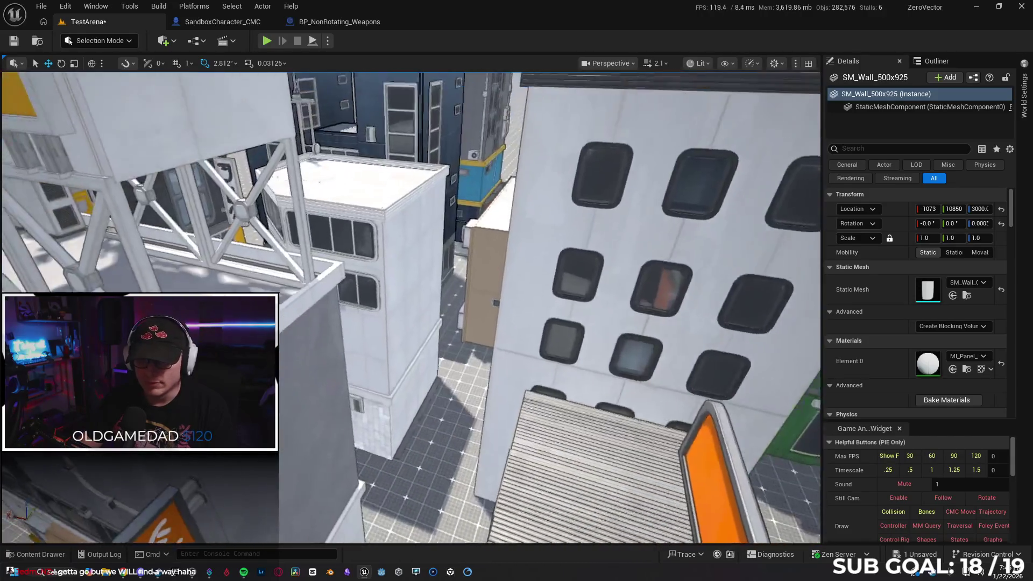
- Multi-select the twelve top-storey wall panels of the white building and delete them
key("s")
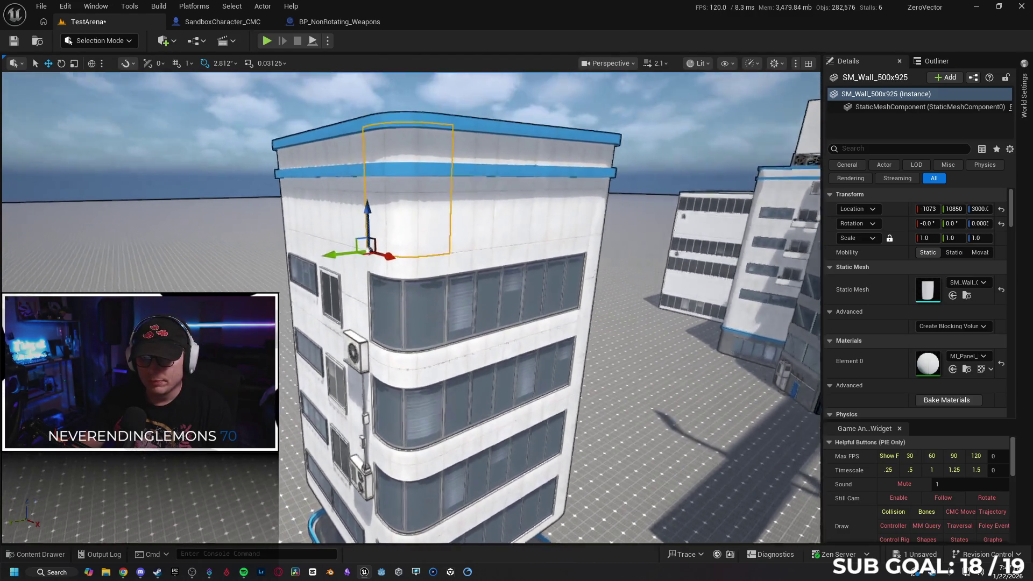
left_click(441, 229, "ctrl")
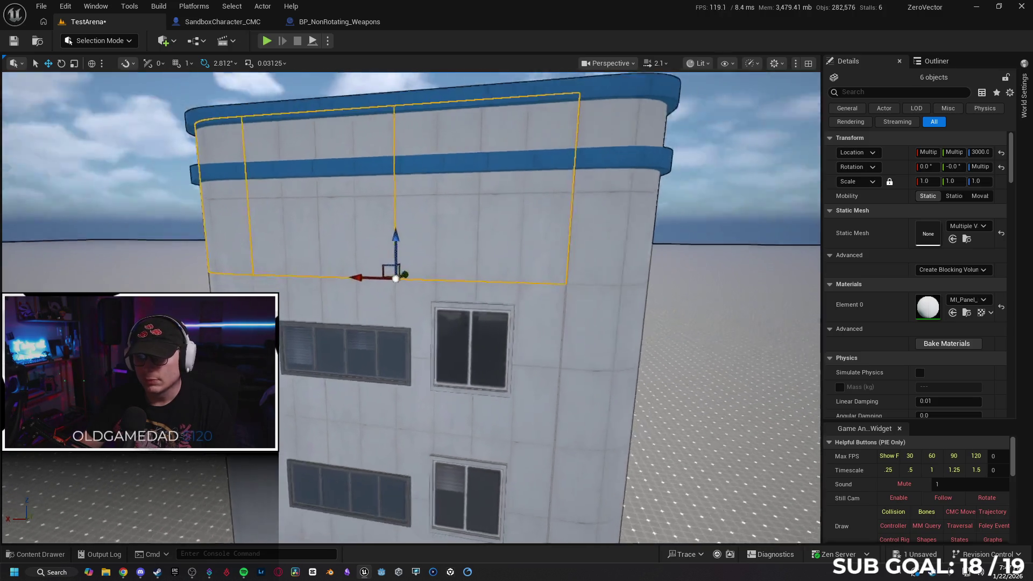
left_click(467, 254, "ctrl")
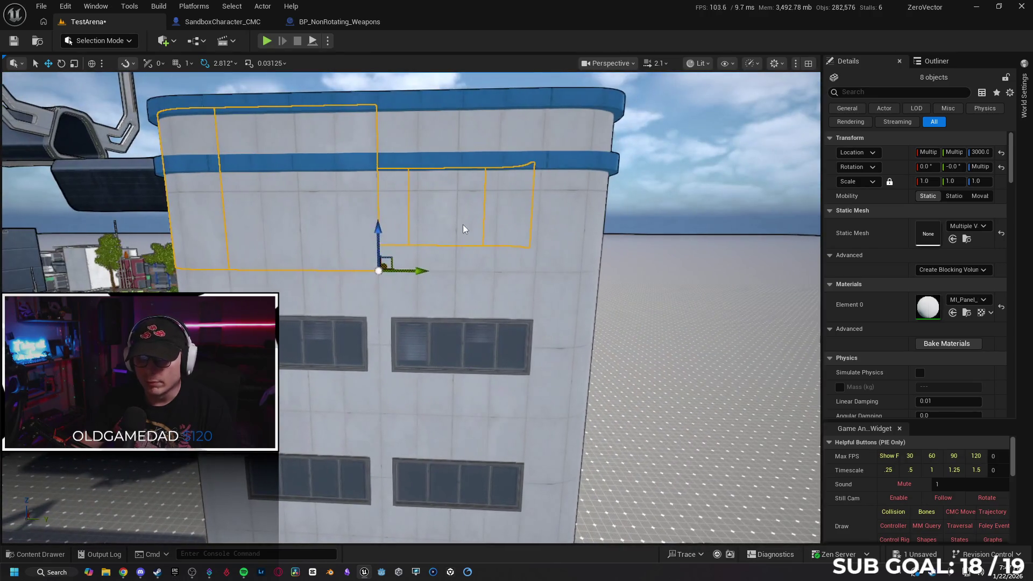
left_click(463, 225, "ctrl")
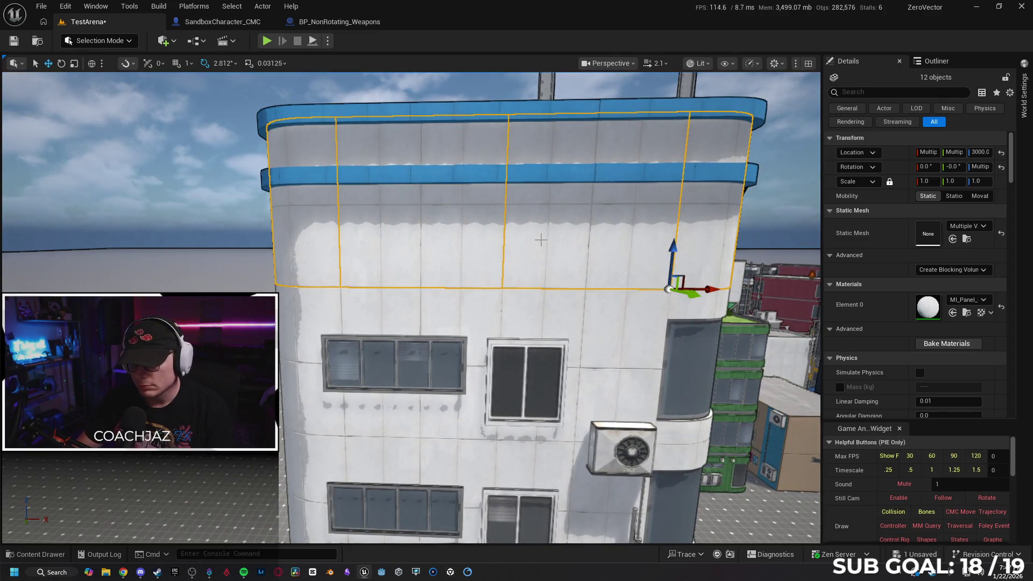
key("Delete")
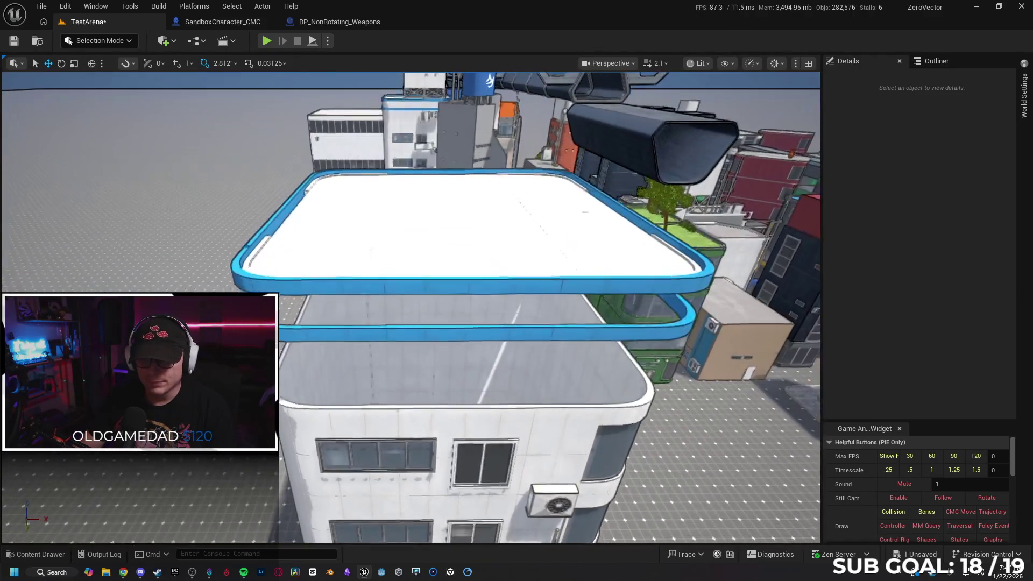
- Select the four rooftop floor panels of the white building
left_click(360, 207)
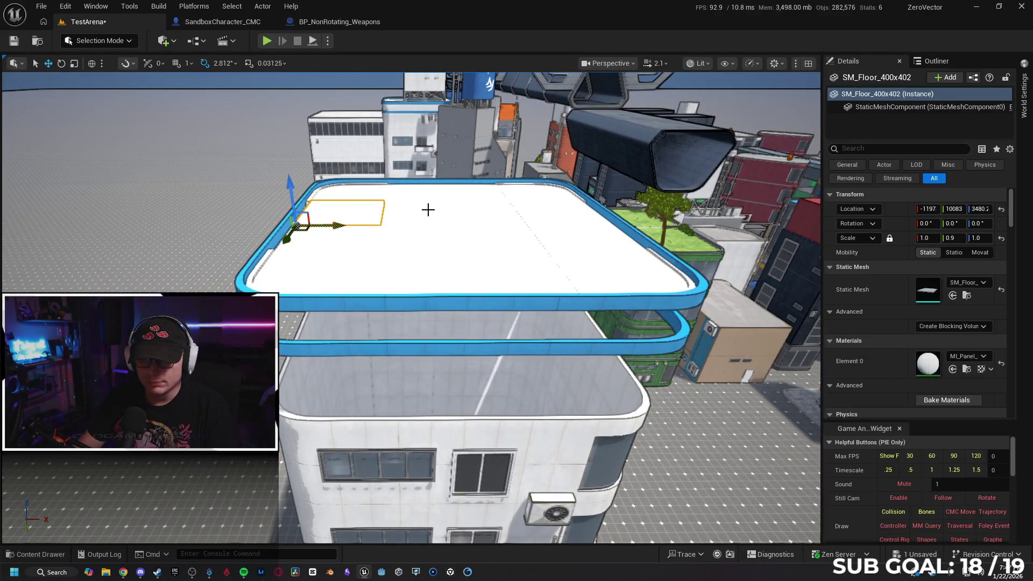
left_click(527, 206, "ctrl")
left_click(368, 238, "ctrl")
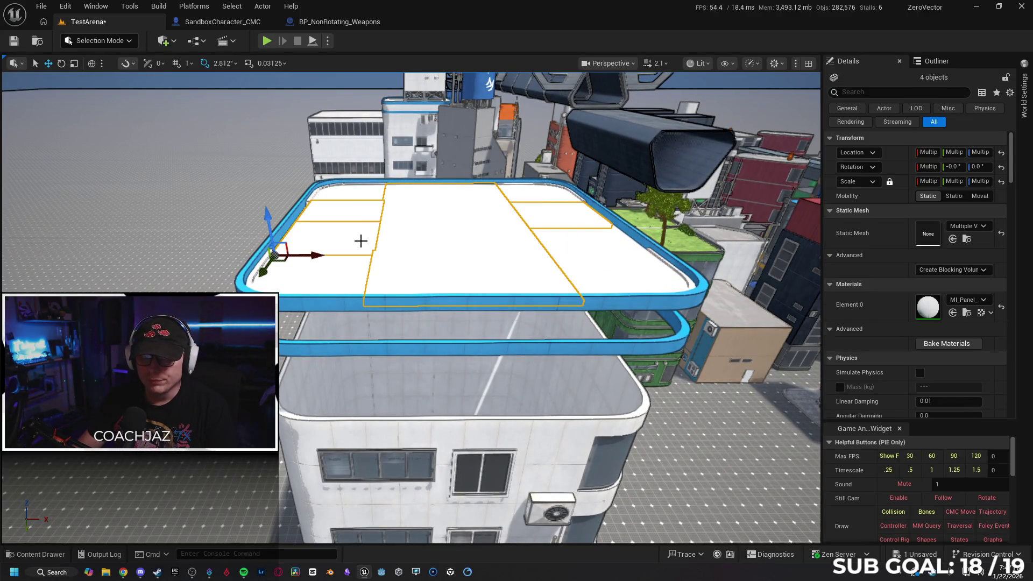
left_click(326, 280, "ctrl")
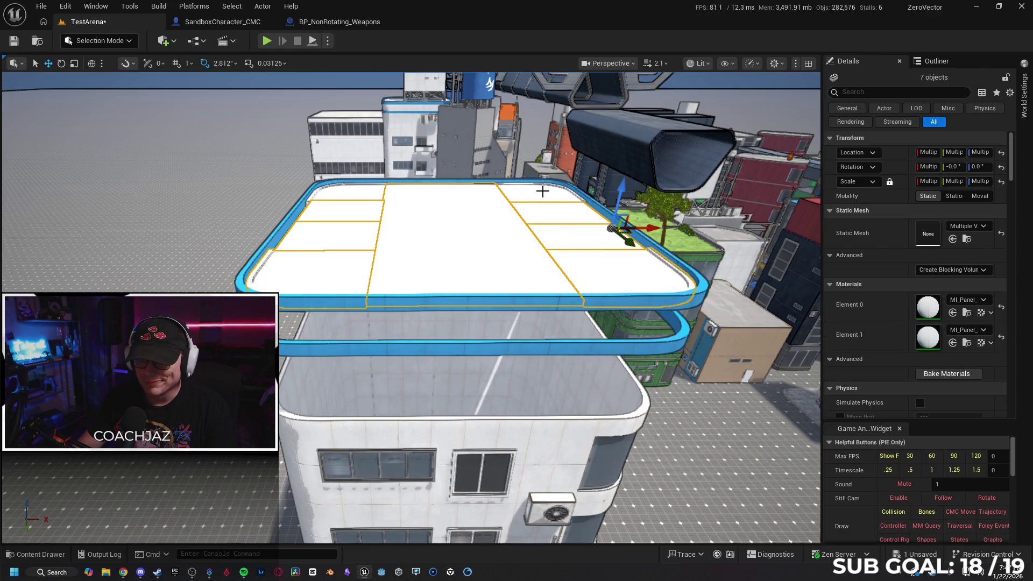
- Add the blue rim and railing segments around the roof to the selection
mouse_move(474, 261)
left_mouse_down()
mouse_move(377, 277)
mouse_move(504, 247)
mouse_move(535, 274)
mouse_move(494, 295)
left_mouse_up()
left_click(400, 272, "ctrl")
left_click(348, 285, "ctrl")
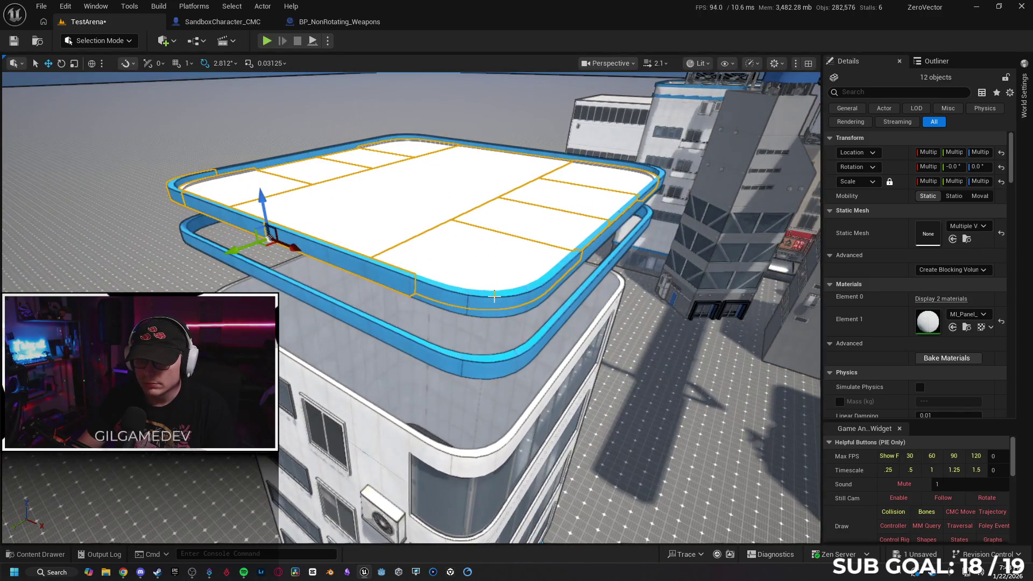
mouse_move(599, 277)
left_mouse_down()
mouse_move(409, 263)
mouse_move(525, 293)
mouse_move(460, 290)
mouse_move(392, 330)
mouse_move(433, 281)
left_mouse_up()
left_click(378, 273, "ctrl")
left_click(526, 295, "ctrl")
left_click(392, 330, "ctrl")
mouse_move(605, 293)
left_mouse_down()
mouse_move(562, 283)
mouse_move(570, 292)
mouse_move(560, 309)
left_mouse_up()
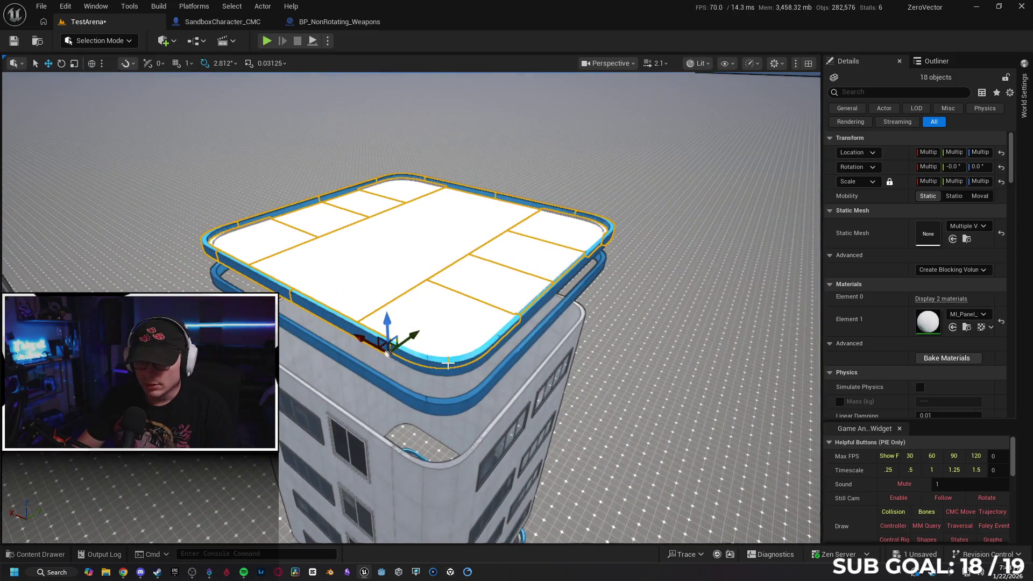
- Hide and unhide the roof selection to check for leftovers, adding one more roof piece
key("h")
key("ctrl+h")
left_click_drag(648, 336, 466, 290)
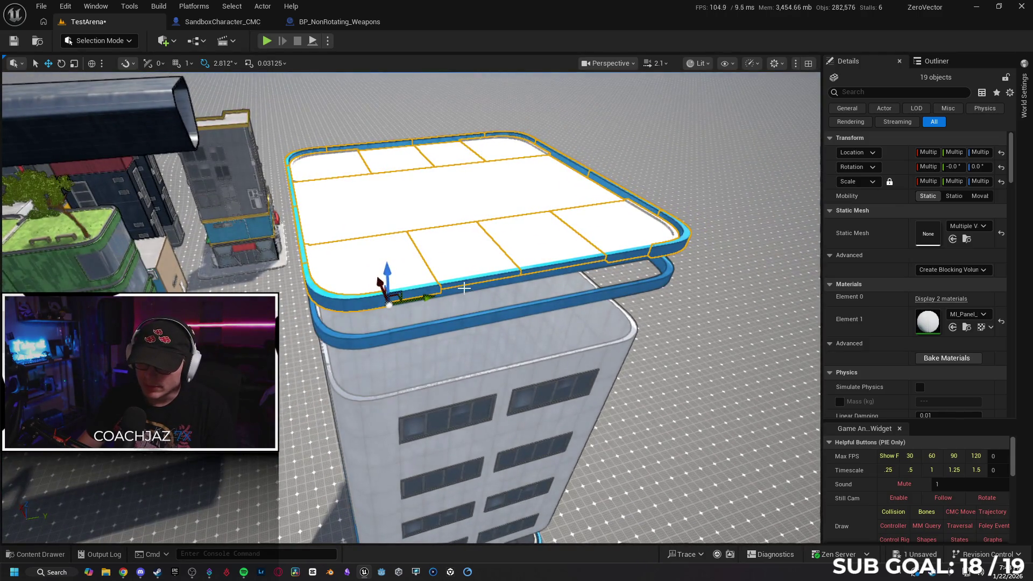
left_click(635, 276, "ctrl")
left_click_drag(696, 284, 763, 287)
key("h")
key("ctrl+h")
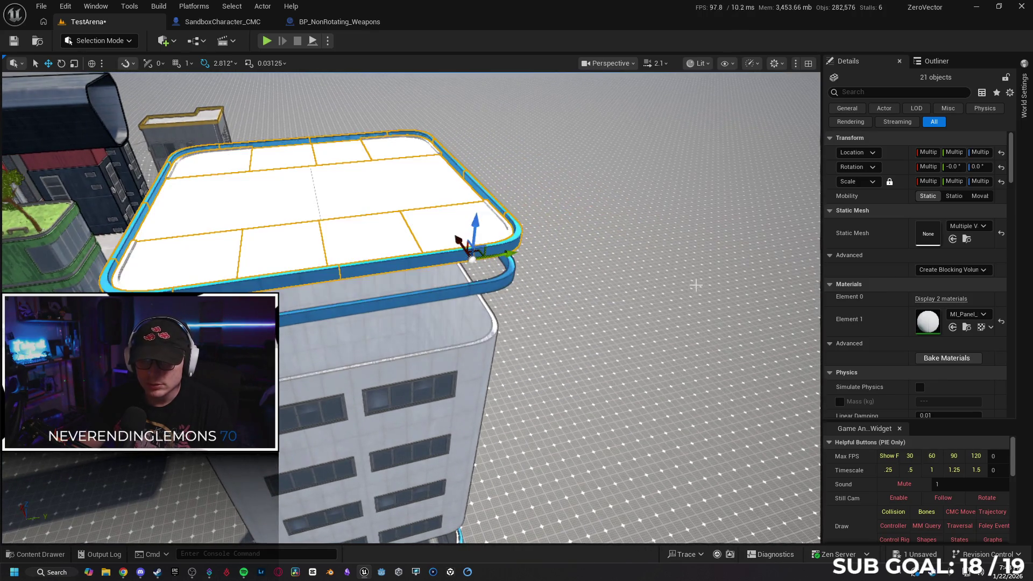
- Add the remaining blue ring beam segments to the roof selection
left_click_drag(670, 305, 657, 211)
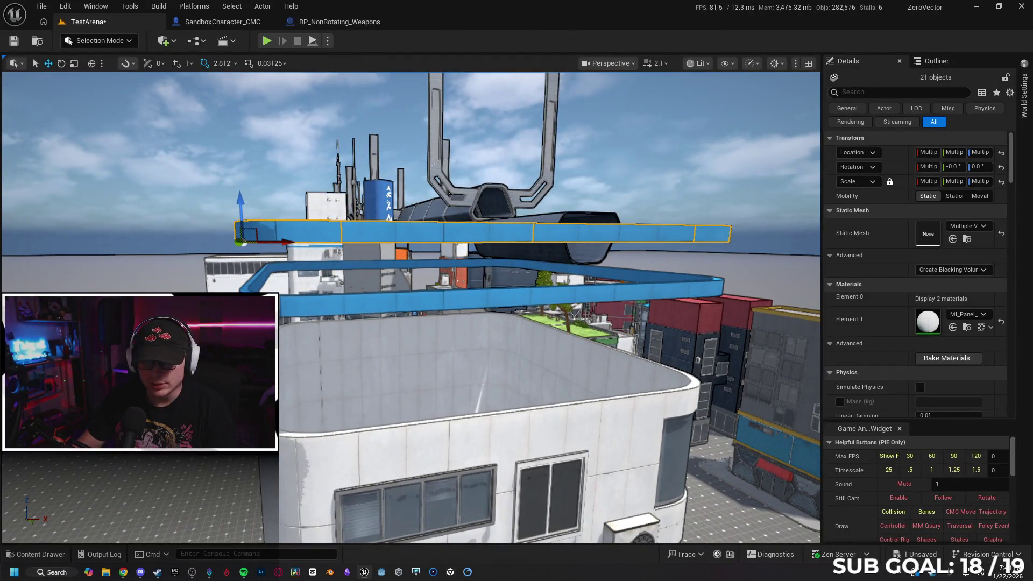
mouse_move(501, 346)
left_mouse_down()
mouse_move(395, 307)
mouse_move(441, 321)
mouse_move(506, 303)
mouse_move(338, 321)
mouse_move(500, 316)
mouse_move(454, 310)
mouse_move(507, 307)
mouse_move(387, 313)
left_mouse_up()
left_click(413, 328, "ctrl")
left_click(345, 318, "ctrl")
left_click(477, 315, "ctrl")
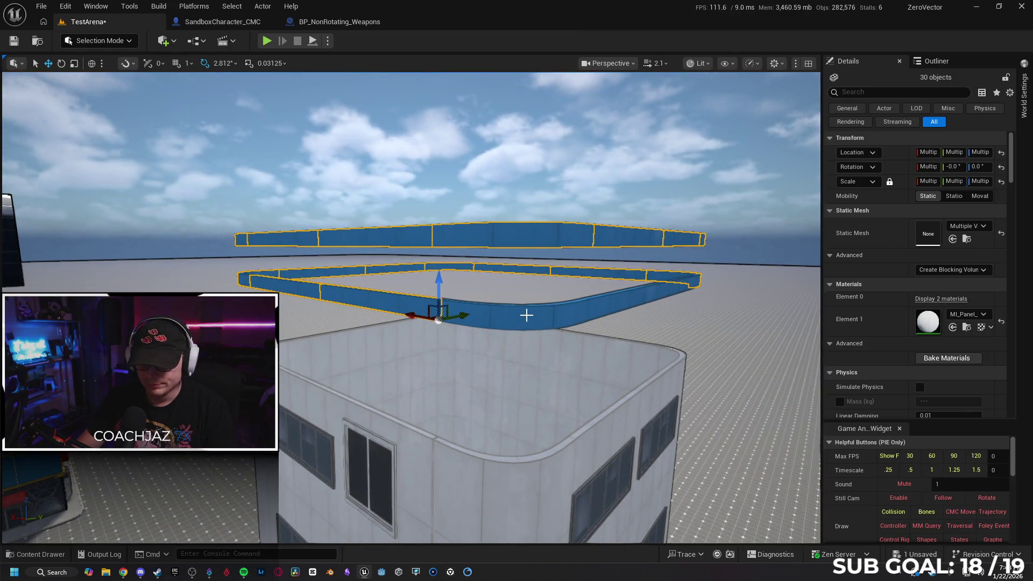
left_click_drag(626, 323, 394, 327)
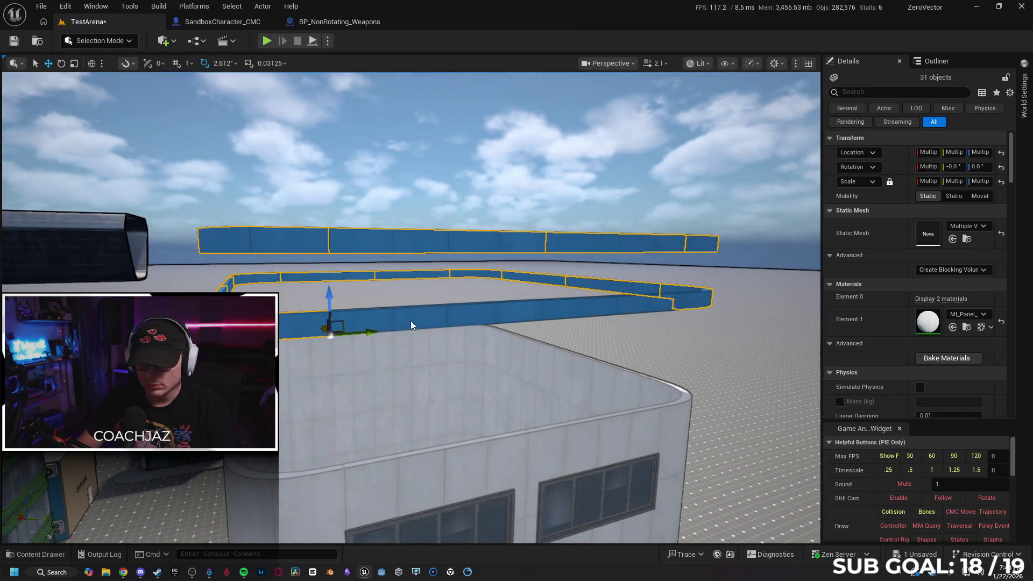
mouse_move(505, 319)
left_mouse_down()
mouse_move(557, 319)
mouse_move(556, 287)
mouse_move(603, 210)
mouse_move(610, 291)
mouse_move(625, 315)
left_mouse_up()
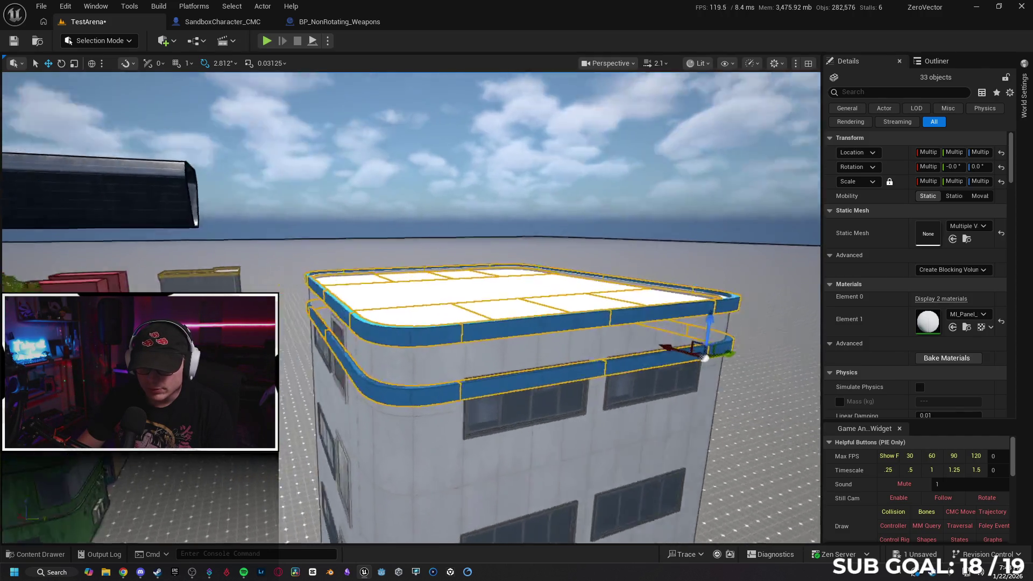
scroll(624, 315, "down", 10)
scroll(411, 307, "down", 5)
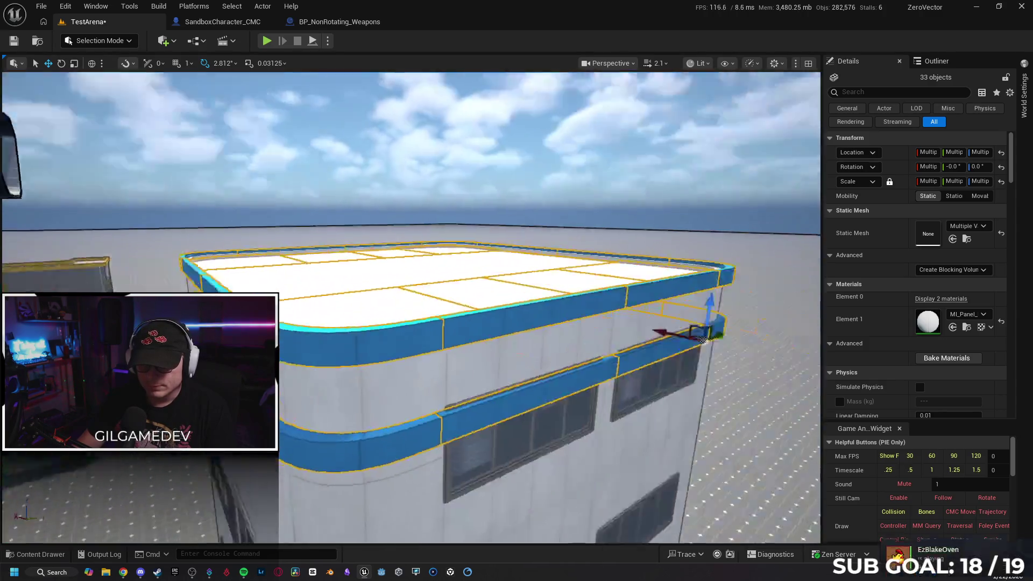
scroll(411, 307, "up", 5)
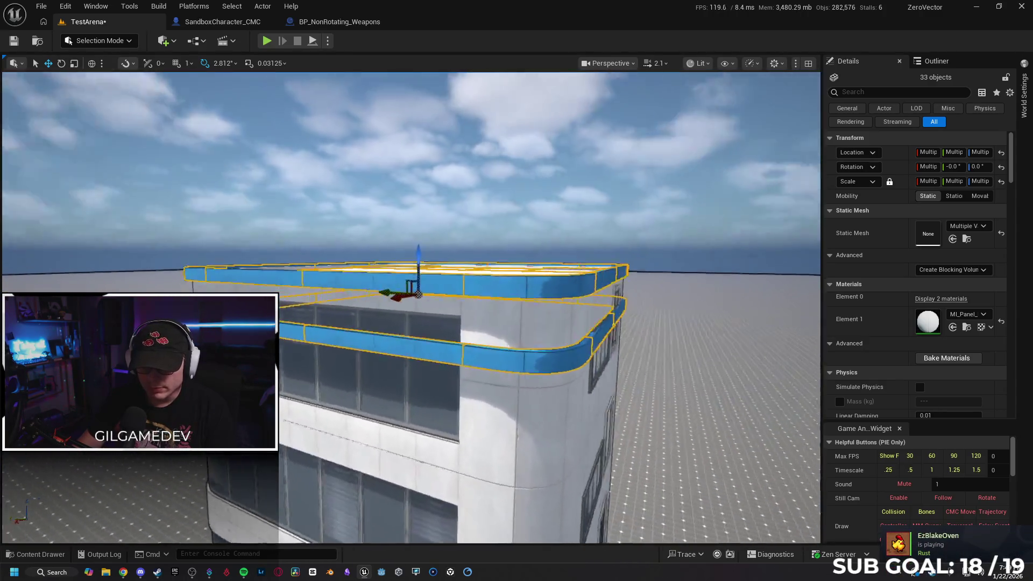
scroll(411, 307, "down", 6)
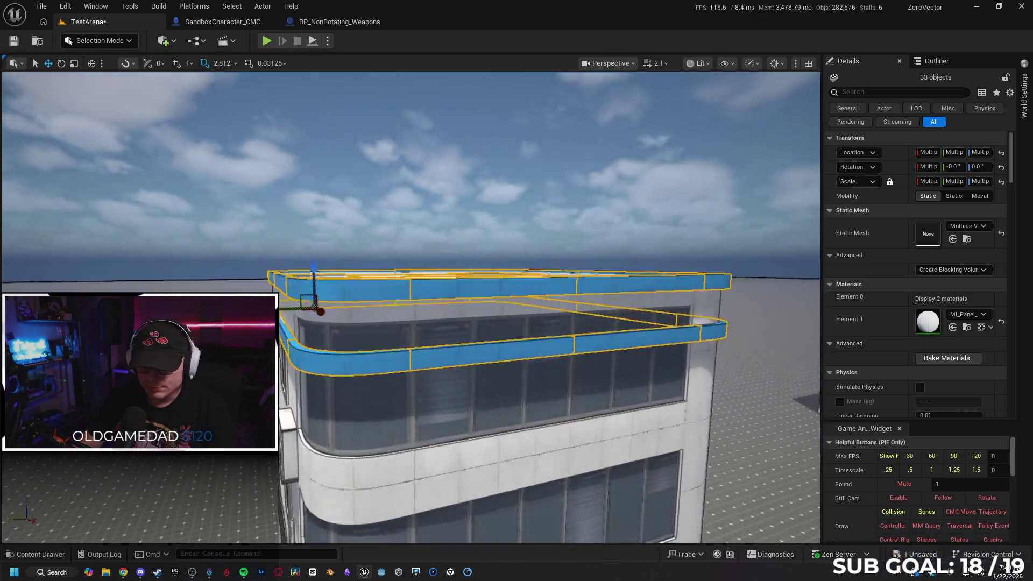
left_click_drag(412, 307, 524, 317)
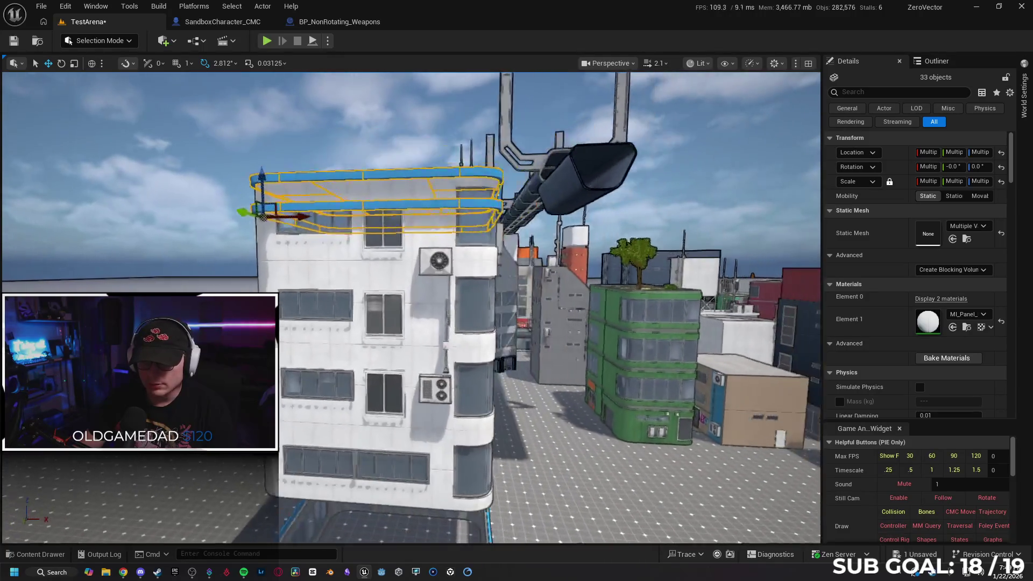
scroll(412, 306, "up", 5)
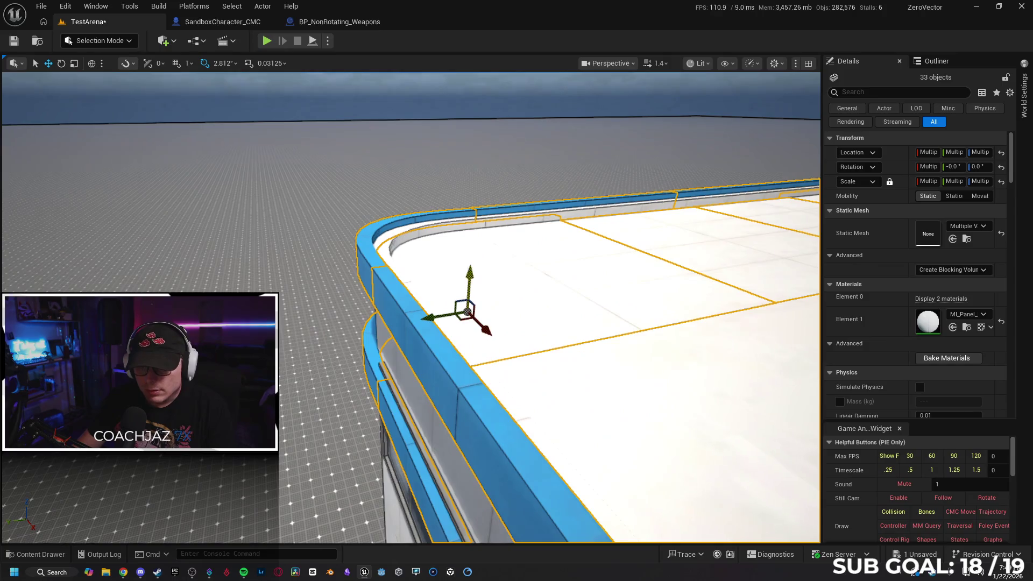
mouse_move(447, 269)
left_mouse_down()
mouse_move(430, 272)
mouse_move(461, 269)
left_mouse_up()
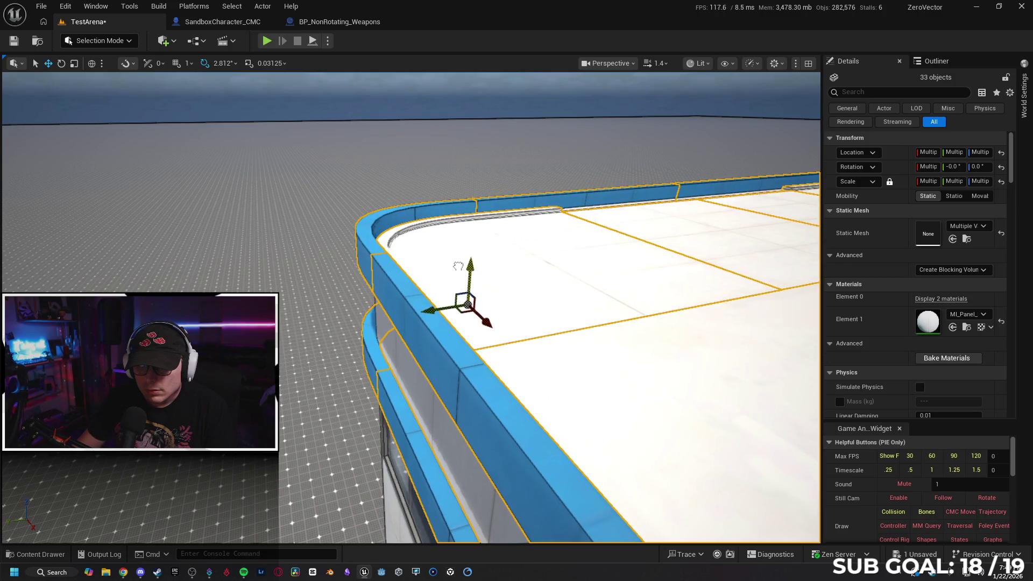
mouse_move(512, 271)
left_mouse_down()
mouse_move(414, 277)
mouse_move(412, 293)
mouse_move(390, 266)
mouse_move(394, 353)
left_mouse_up()
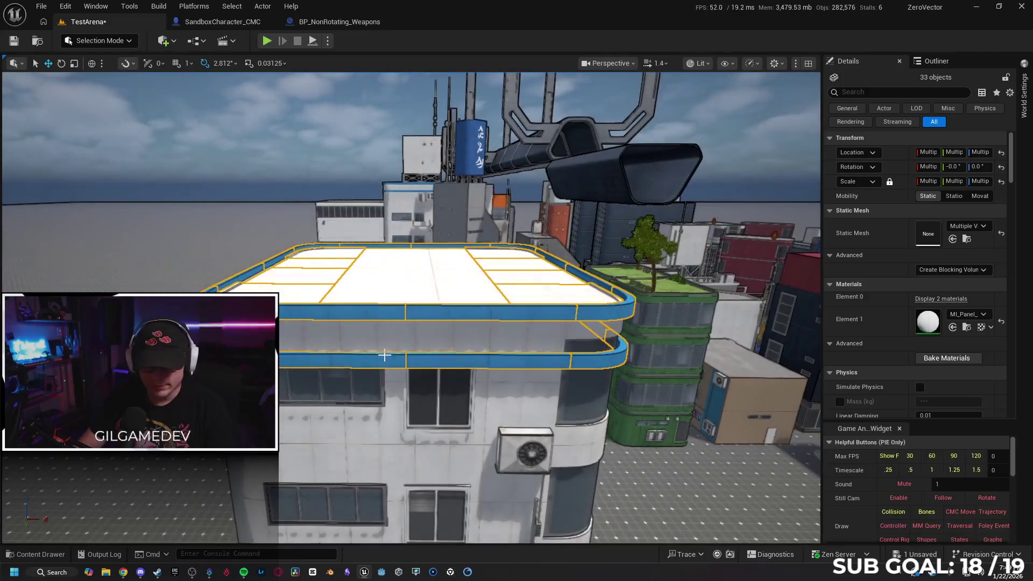
left_click(300, 355)
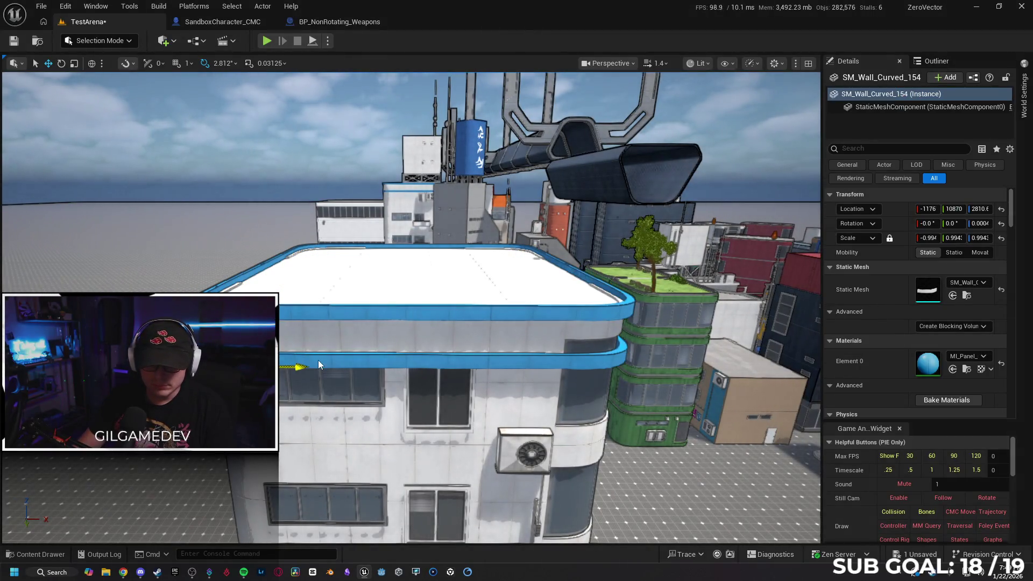
left_click(317, 364, "ctrl")
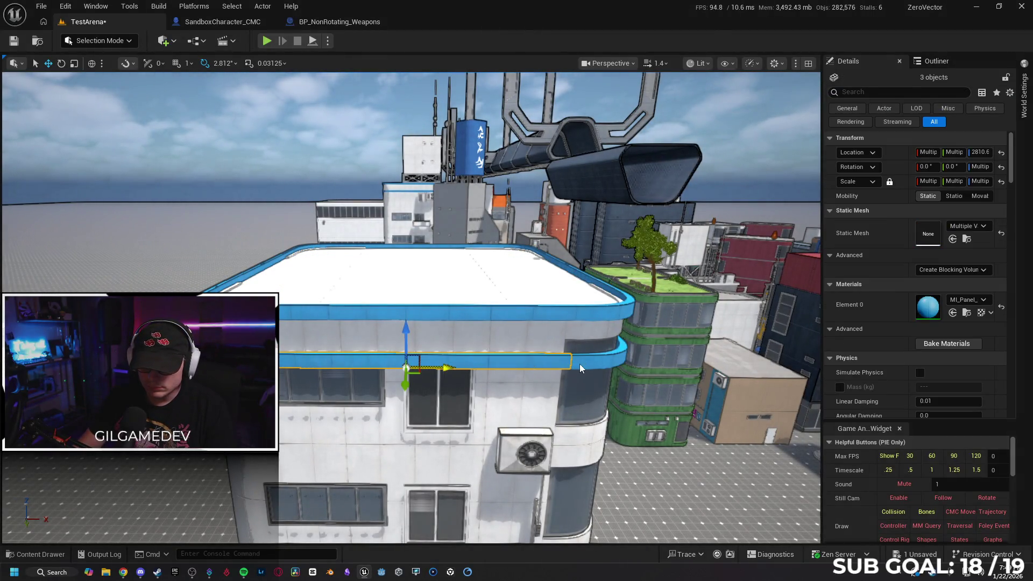
left_click_drag(662, 395, 662, 395)
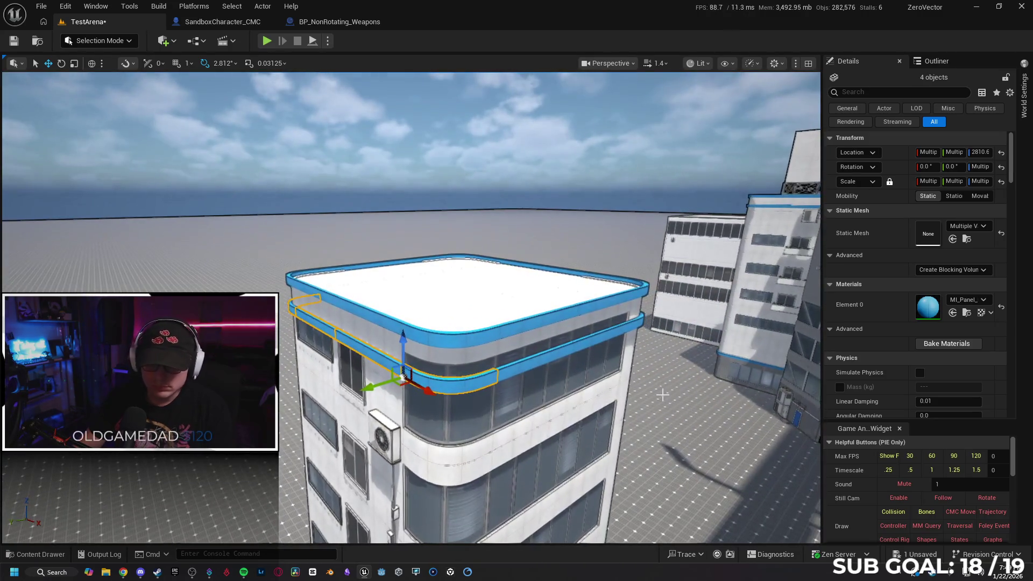
key("Delete")
key("w")
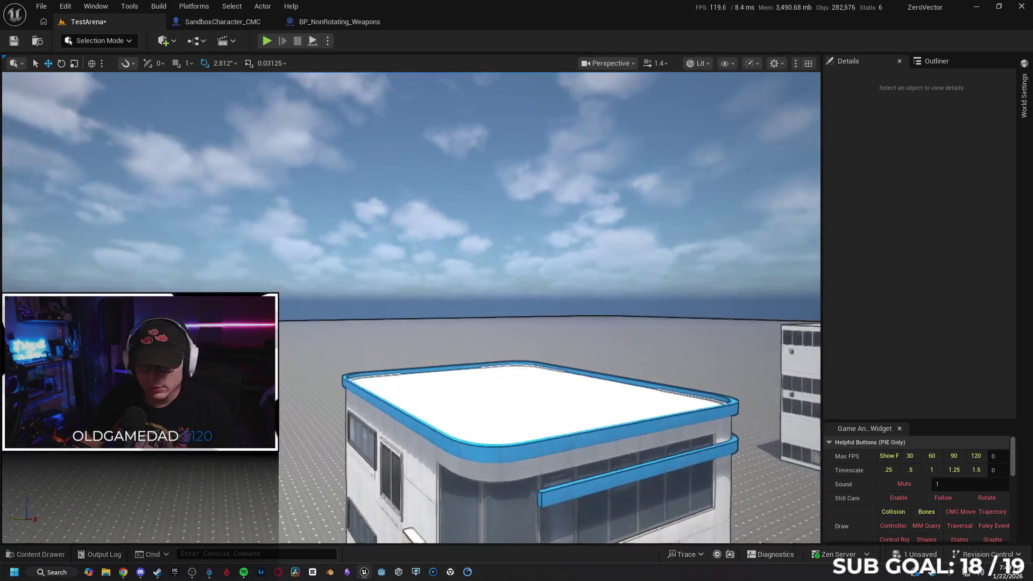
key("s")
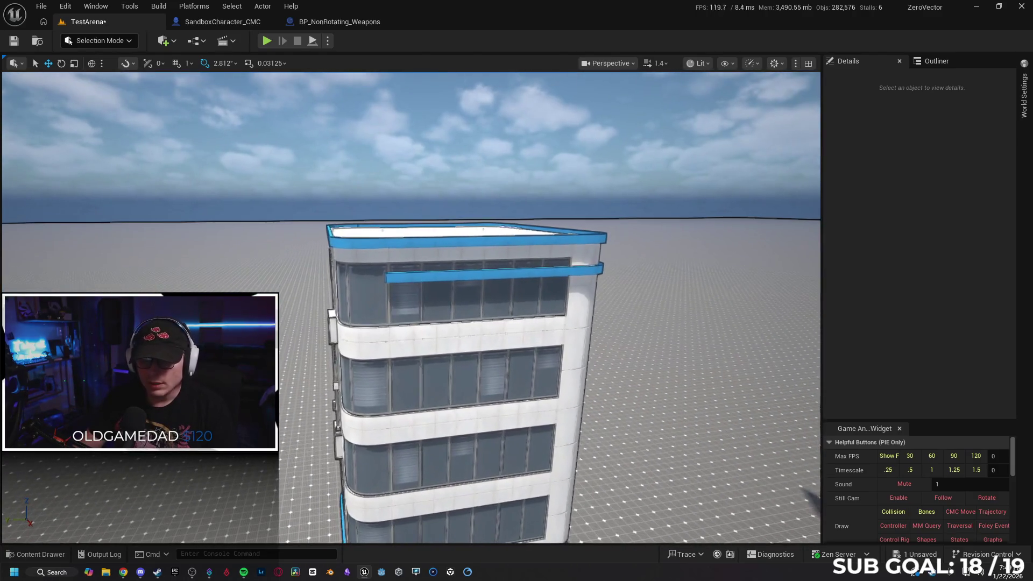
left_click(406, 277)
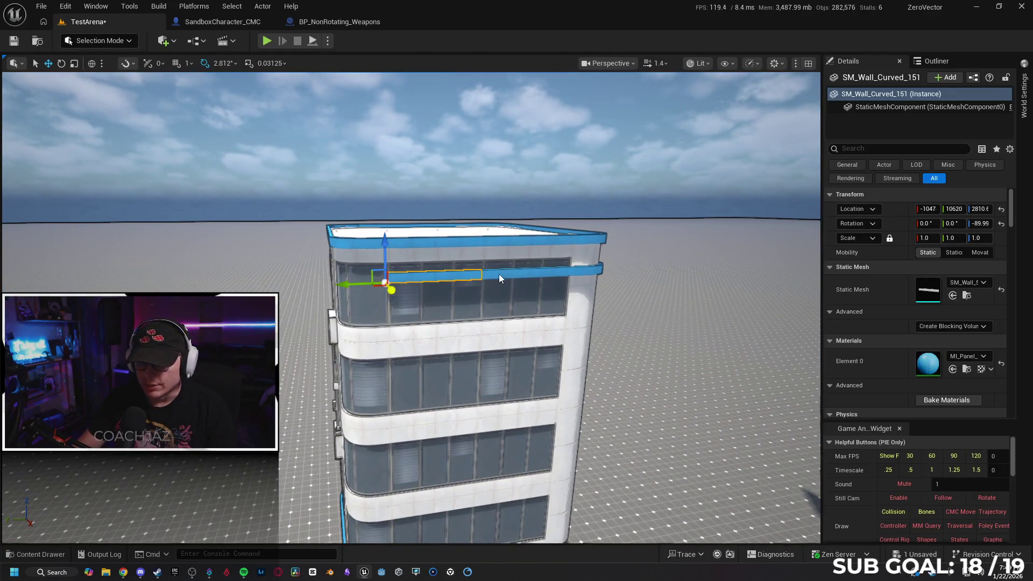
left_click(499, 279, "ctrl")
key("w")
left_click(546, 301, "ctrl")
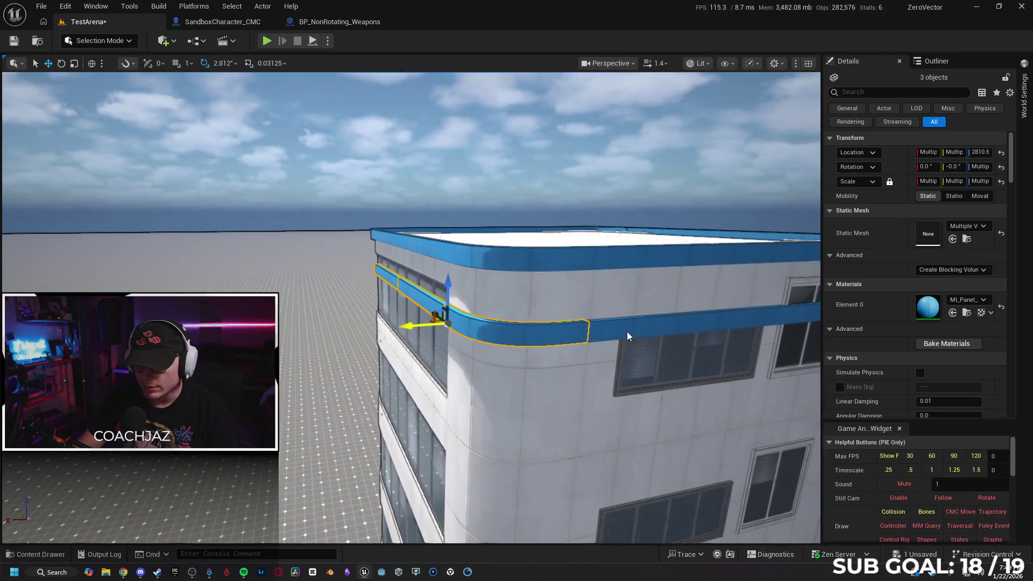
left_click(581, 310, "ctrl")
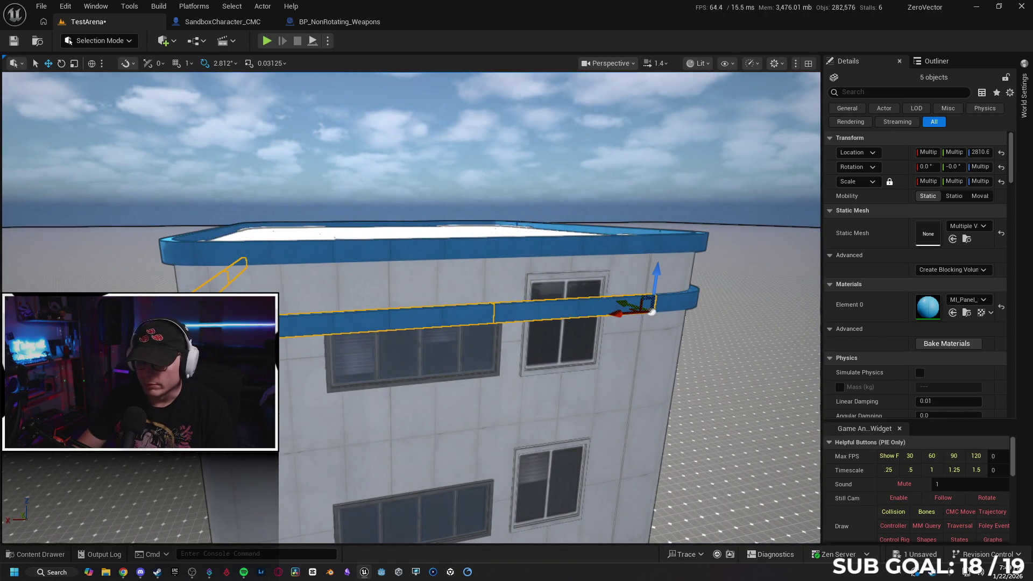
left_click(572, 362, "ctrl")
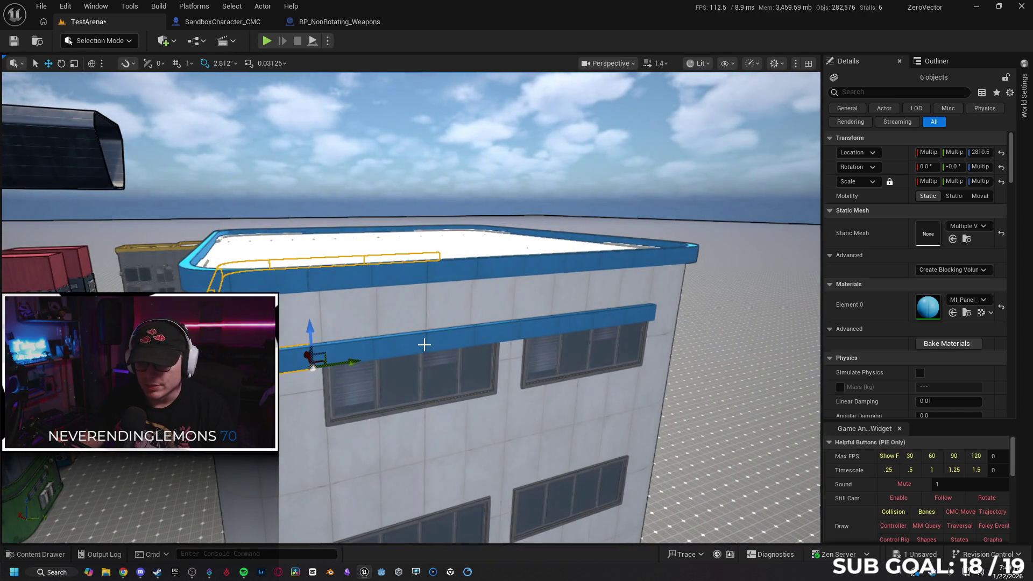
left_click(577, 328, "ctrl")
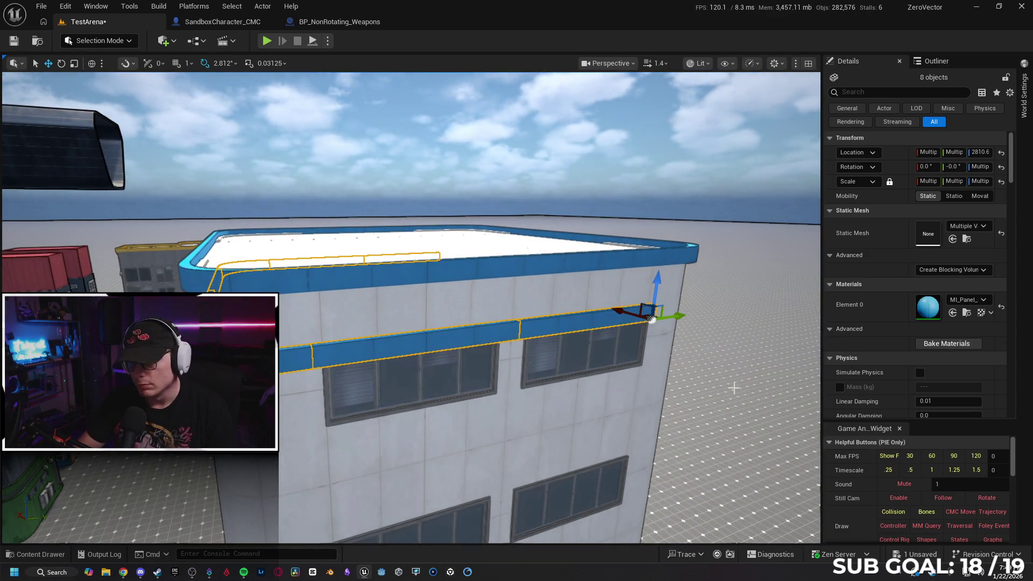
key("Escape")
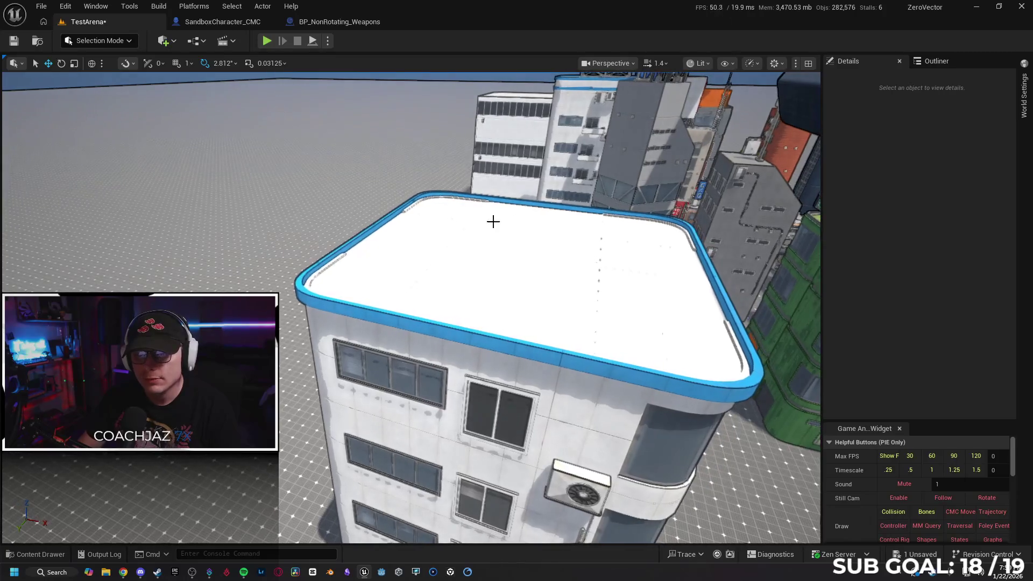
- Select the white building's roof slabs on both the left and right sides
left_click(441, 215)
left_click(500, 222, "ctrl")
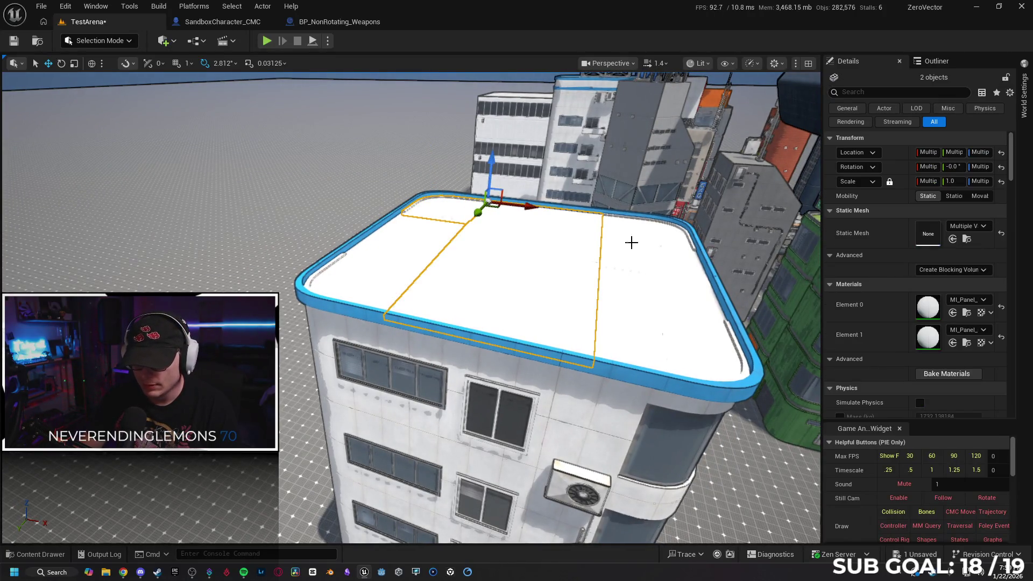
left_click(638, 236, "ctrl")
left_click(630, 277, "ctrl")
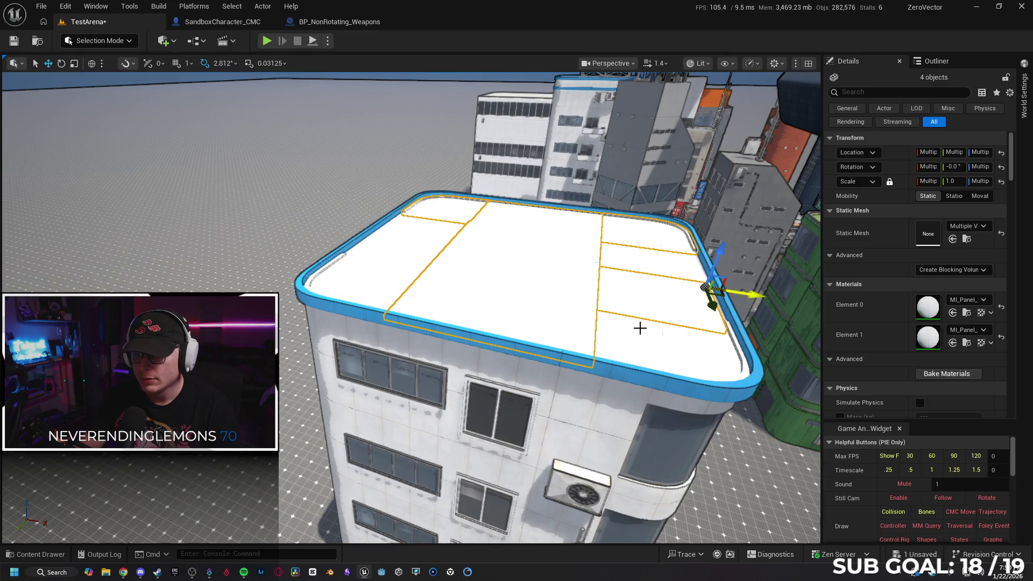
left_click(639, 328, "ctrl")
left_click(637, 262, "ctrl")
left_click(425, 232, "ctrl")
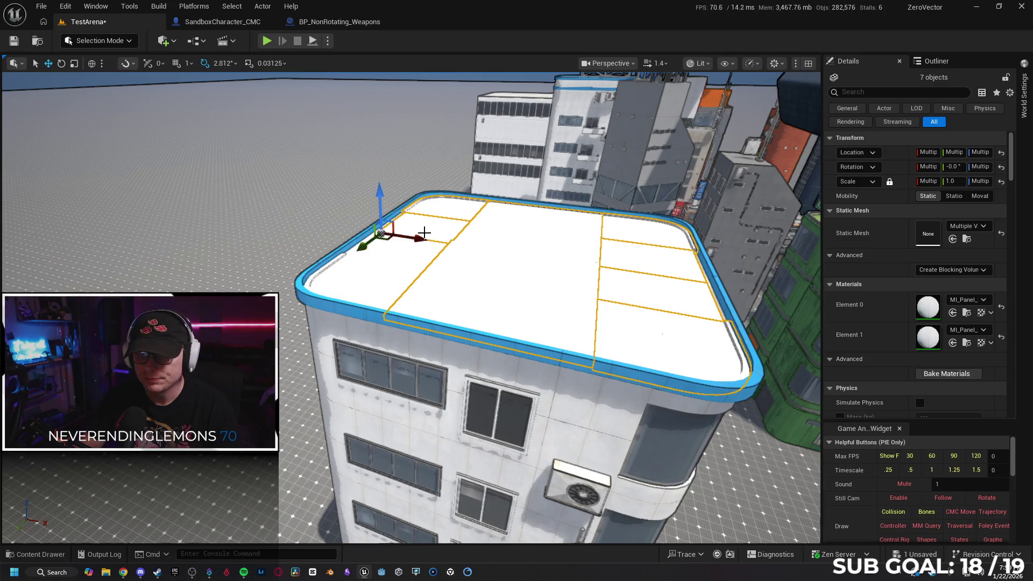
left_click(375, 278, "ctrl")
left_click(378, 283, "ctrl")
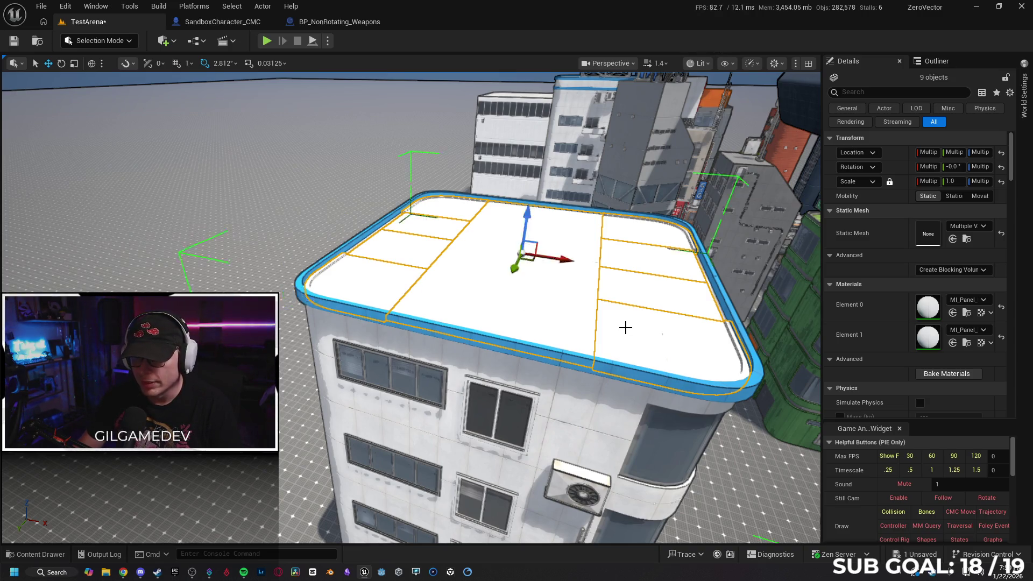
- Add the front roof rim pieces and corners, dropping one wrongly picked piece
mouse_move(560, 316)
left_mouse_down()
mouse_move(560, 302)
mouse_move(382, 272)
left_mouse_up()
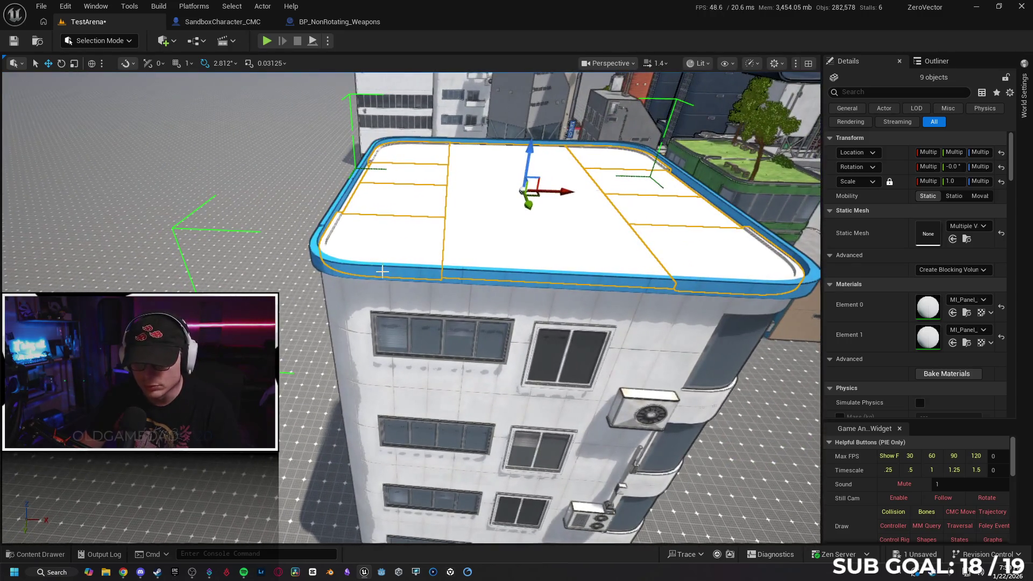
left_click(382, 273, "ctrl")
left_click(573, 278, "ctrl")
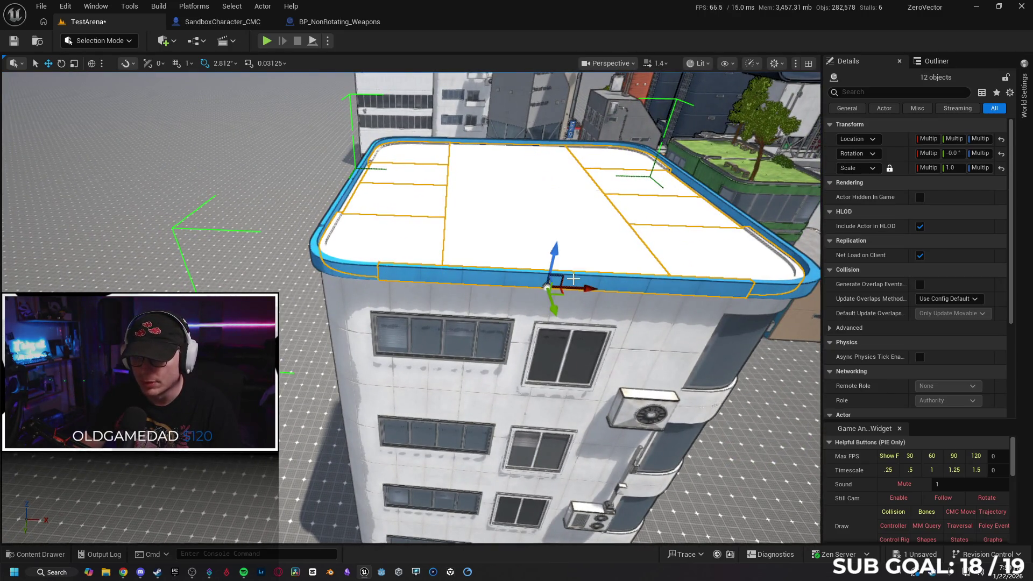
left_click(784, 285, "ctrl")
left_click(686, 285, "ctrl")
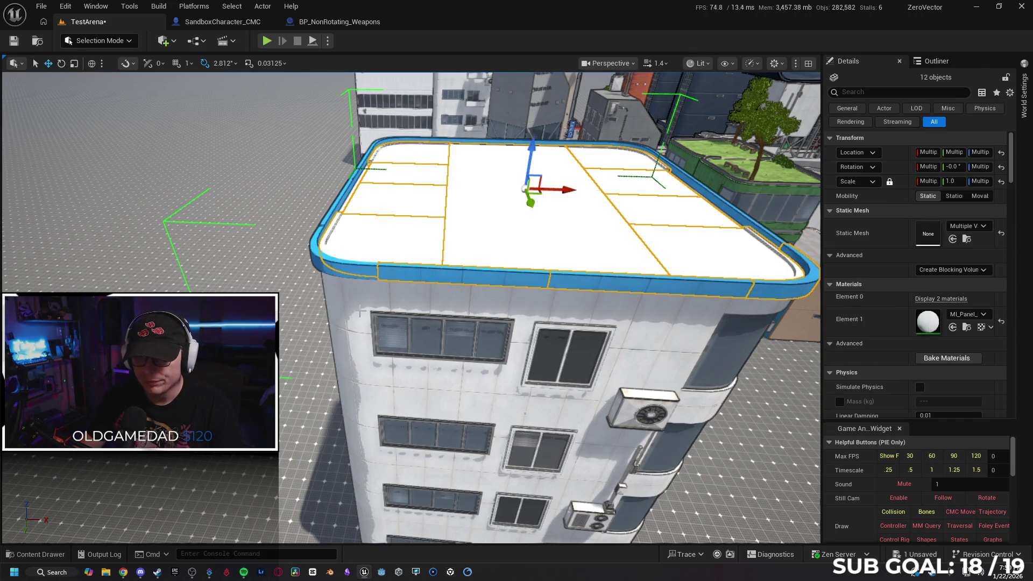
left_click(341, 267, "ctrl")
left_click_drag(341, 268, 427, 305)
left_click(472, 302, "ctrl")
left_click(332, 294, "ctrl")
- Add the rounded front corner, the left rim pieces and the left edge wall panel
left_click_drag(347, 322, 465, 344)
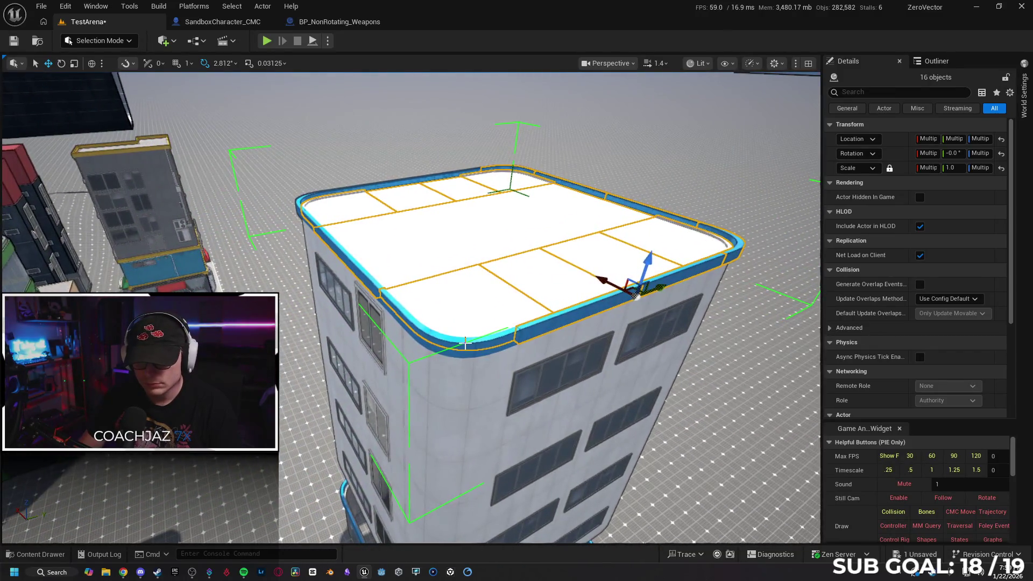
left_click(466, 347, "ctrl")
left_click(390, 308, "ctrl")
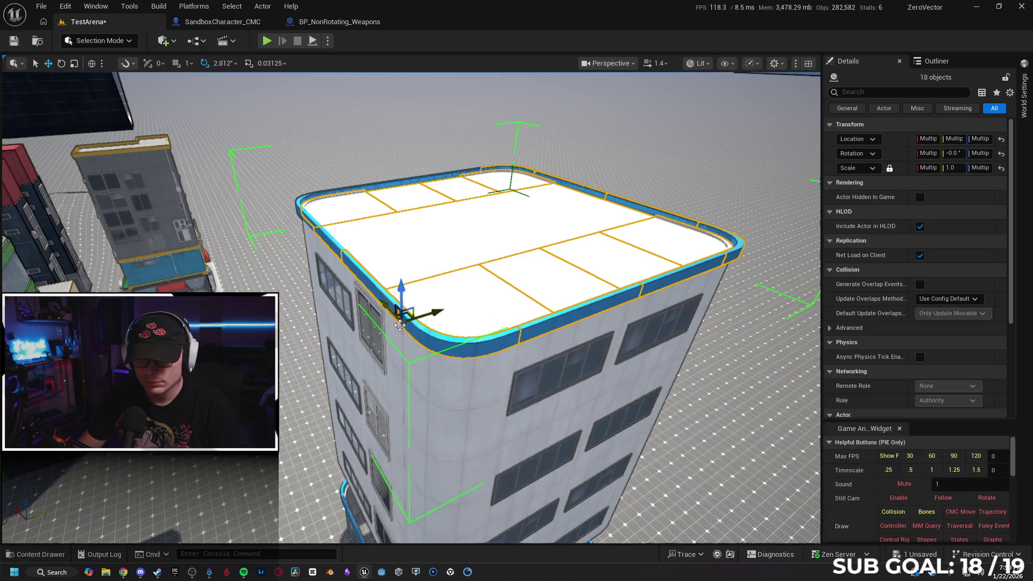
left_click(431, 349, "ctrl")
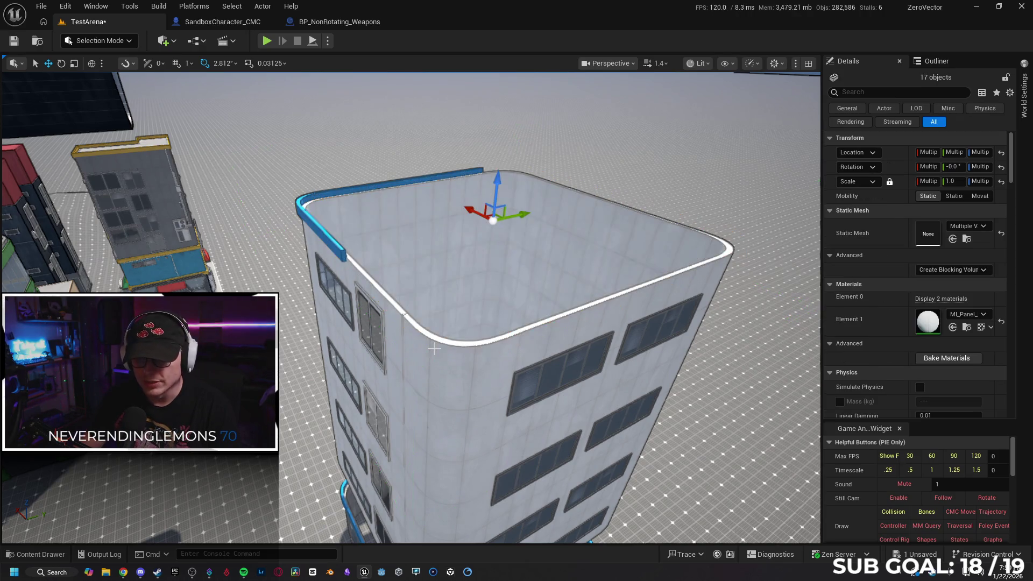
mouse_move(411, 337)
left_mouse_down()
mouse_move(425, 301)
mouse_move(286, 308)
mouse_move(371, 300)
left_mouse_up()
left_click(287, 308, "ctrl")
left_click(371, 300, "ctrl")
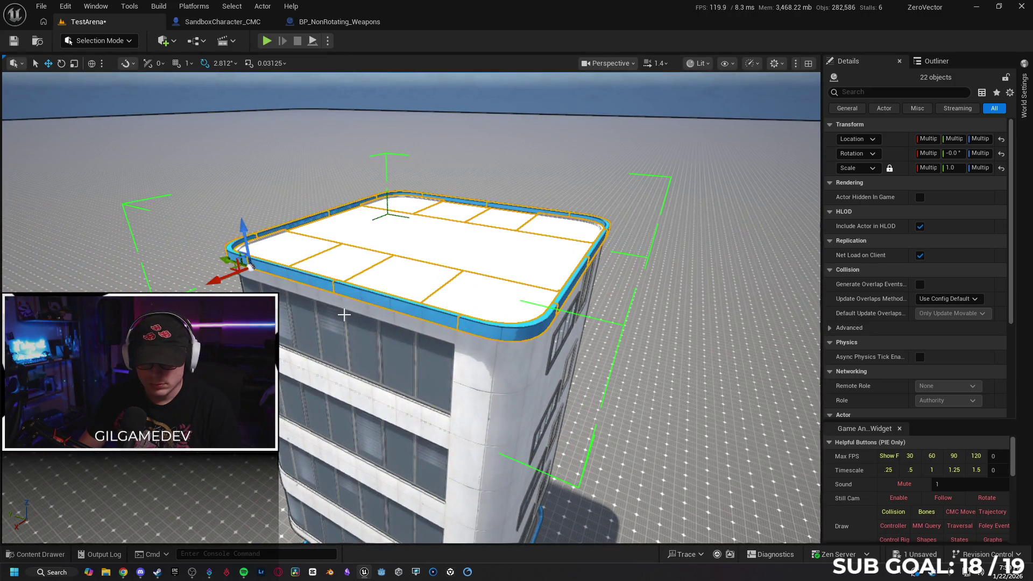
left_click(343, 314, "ctrl")
left_click(341, 311, "ctrl")
left_click(438, 300, "ctrl")
mouse_move(437, 300)
left_mouse_down()
mouse_move(425, 274)
mouse_move(452, 302)
left_mouse_up()
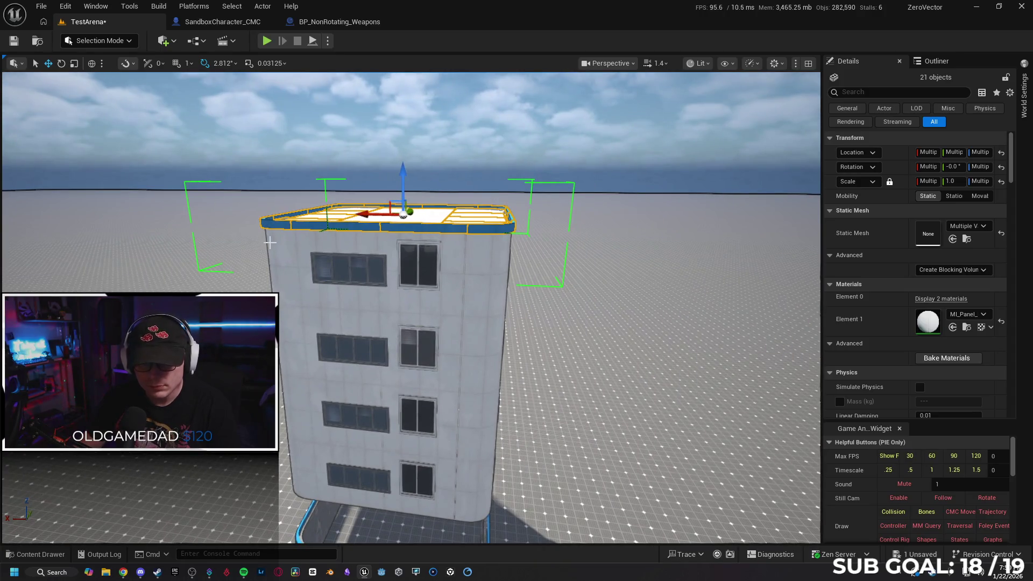
left_click(278, 247, "ctrl")
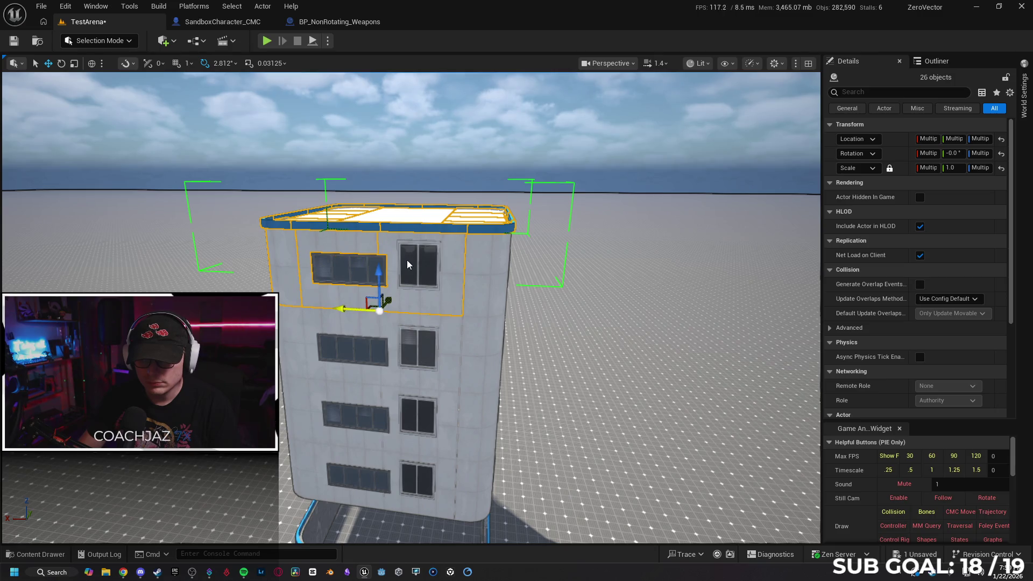
- Add a top-floor wall piece, two windows and the AC unit to the selection
left_click_drag(531, 322, 474, 262)
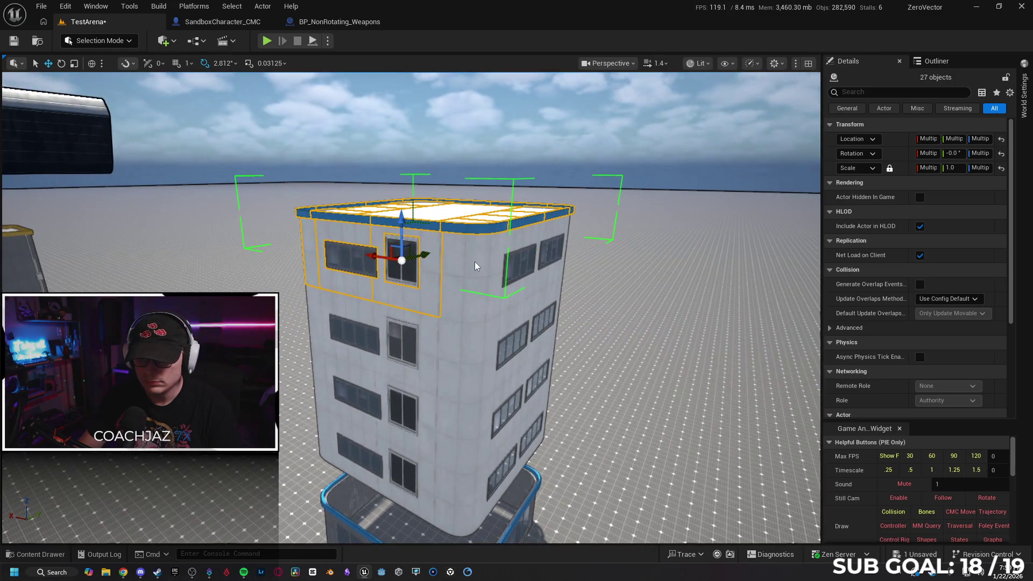
mouse_move(531, 291)
left_mouse_down()
mouse_move(430, 261)
mouse_move(455, 242)
left_mouse_up()
left_click(412, 255, "ctrl")
left_click(454, 277, "ctrl")
mouse_move(454, 278)
left_mouse_down()
mouse_move(474, 277)
mouse_move(455, 280)
mouse_move(492, 298)
mouse_move(522, 278)
left_mouse_up()
left_click(478, 308, "ctrl")
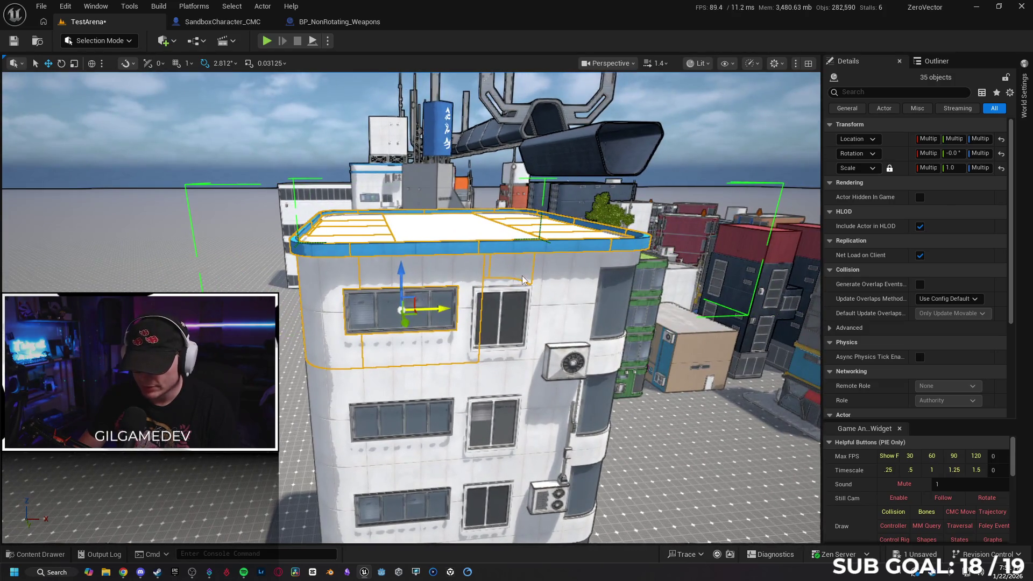
mouse_move(535, 317)
left_mouse_down()
mouse_move(605, 322)
mouse_move(570, 301)
left_mouse_up()
left_click(609, 321, "ctrl")
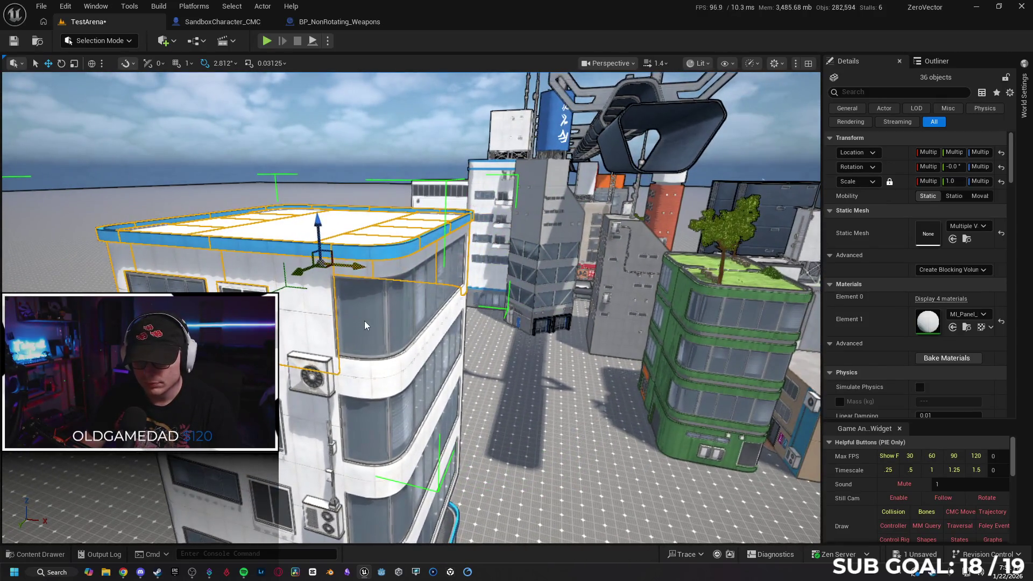
left_click(366, 323, "ctrl")
left_click_drag(366, 322, 376, 344)
mouse_move(430, 306)
left_mouse_down()
mouse_move(699, 315)
mouse_move(640, 309)
left_mouse_up()
- Add the lower-left wall panels and second-floor window section, removing stray pieces
left_click(696, 315, "ctrl")
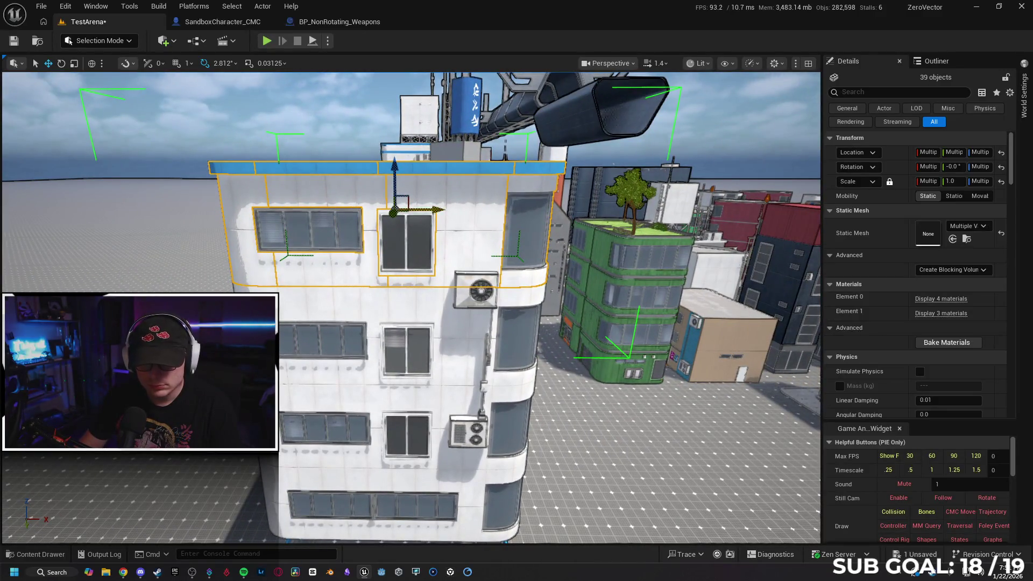
left_click(307, 301, "ctrl")
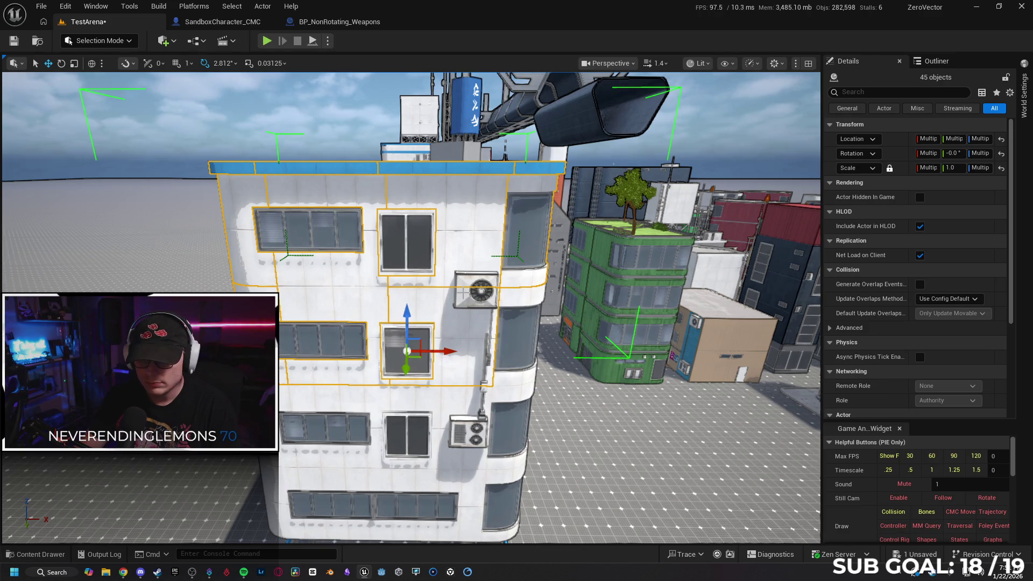
mouse_move(468, 332)
left_mouse_down()
mouse_move(436, 294)
mouse_move(470, 320)
left_mouse_up()
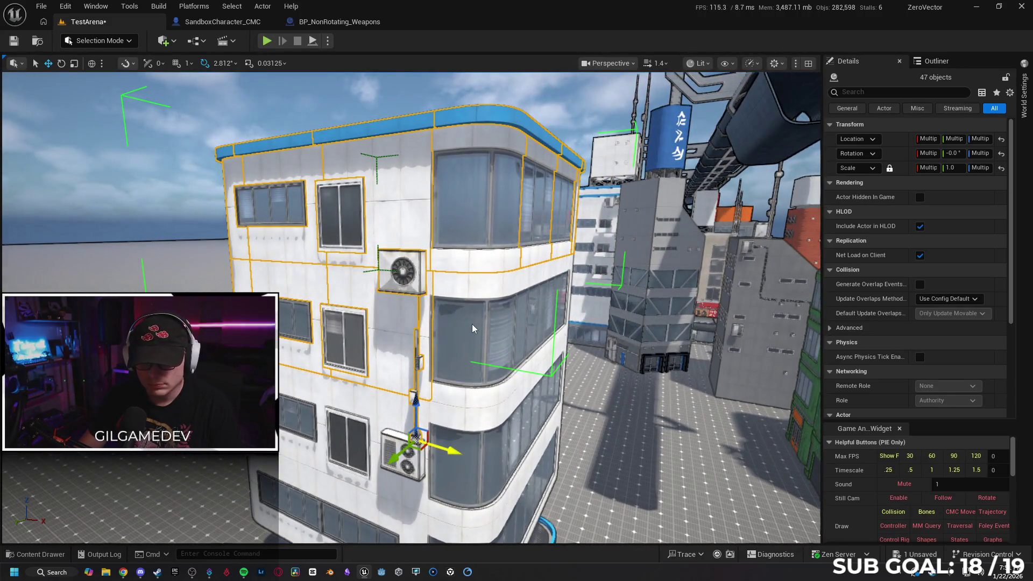
left_click(603, 334, "ctrl")
left_click_drag(603, 334, 426, 329)
left_click(426, 330, "ctrl")
left_click_drag(585, 334, 412, 325)
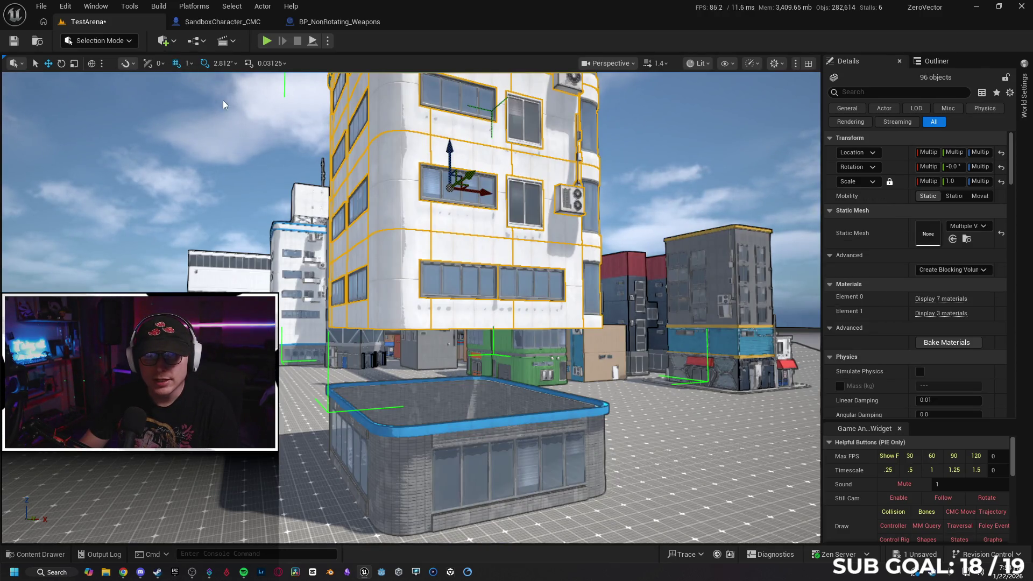
left_click_drag(450, 146, 418, 167)
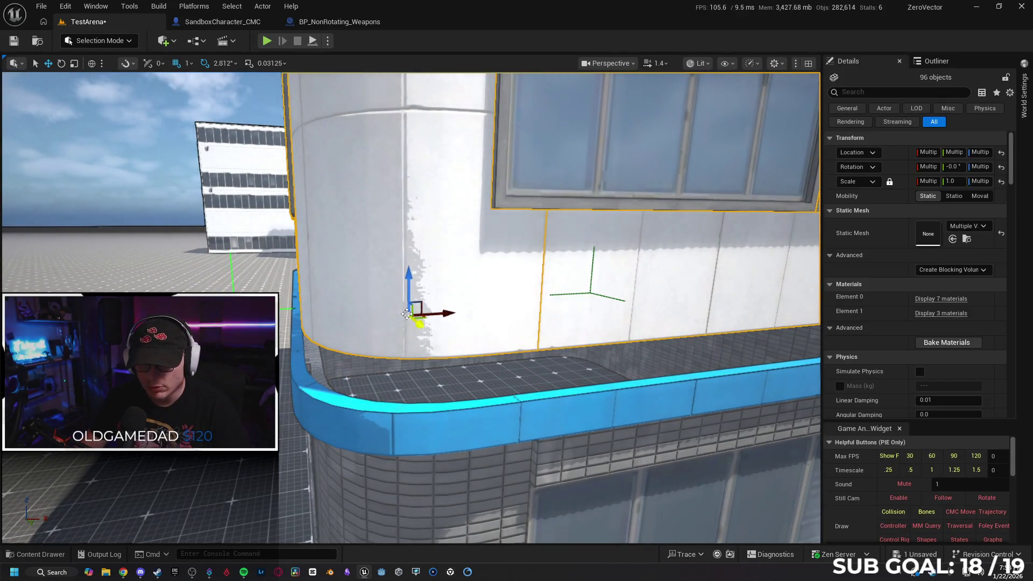
- Add the lower exterior tiled wall panels on the left, front and corner to the selection
mouse_move(409, 273)
left_mouse_down()
mouse_move(410, 328)
mouse_move(460, 184)
mouse_move(459, 242)
mouse_move(513, 256)
mouse_move(492, 260)
left_mouse_up()
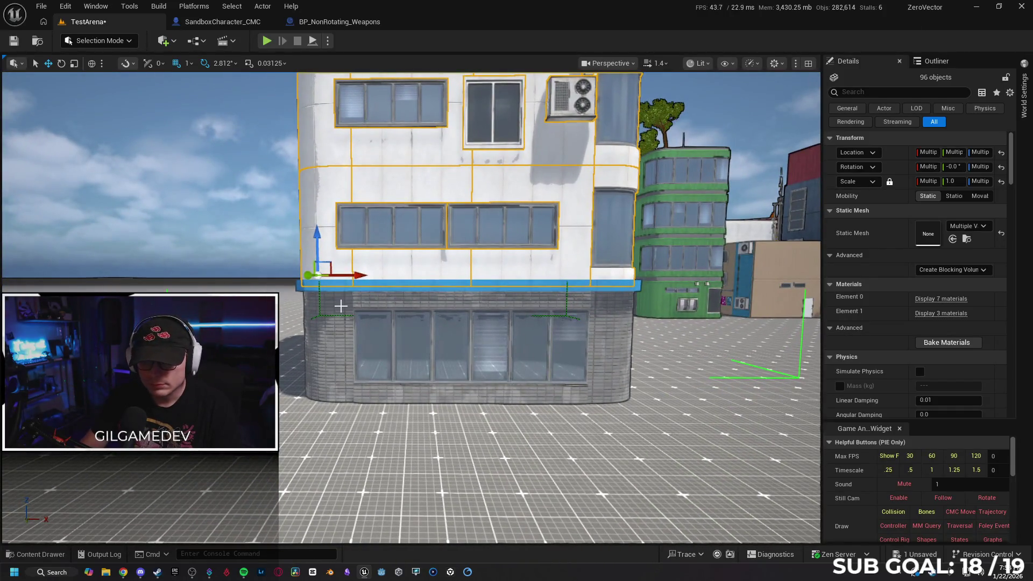
left_click(356, 321, "ctrl")
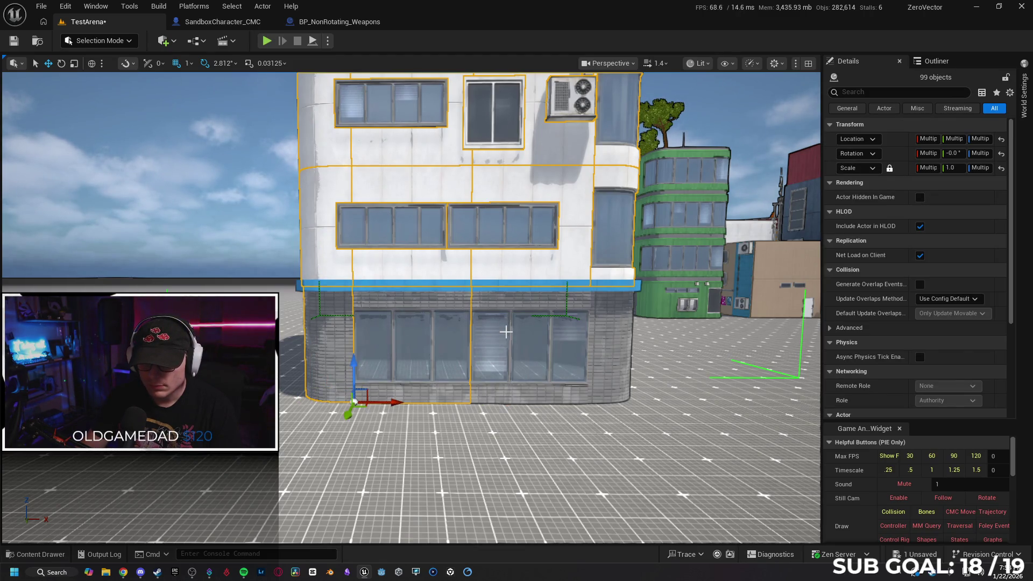
mouse_move(671, 347)
left_mouse_down()
mouse_move(491, 352)
mouse_move(381, 332)
left_mouse_up()
left_click(450, 347, "ctrl")
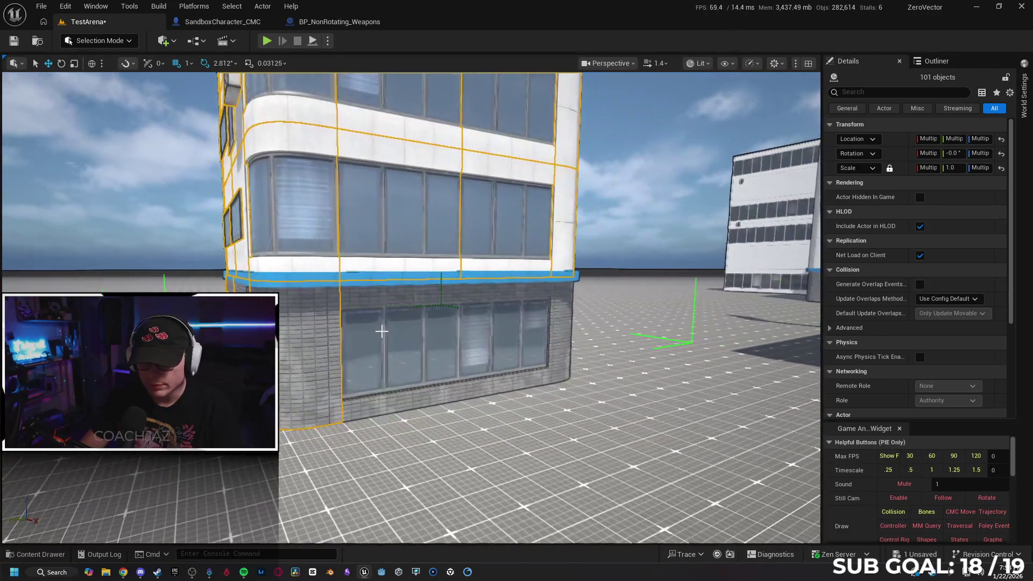
left_click_drag(609, 351, 473, 316)
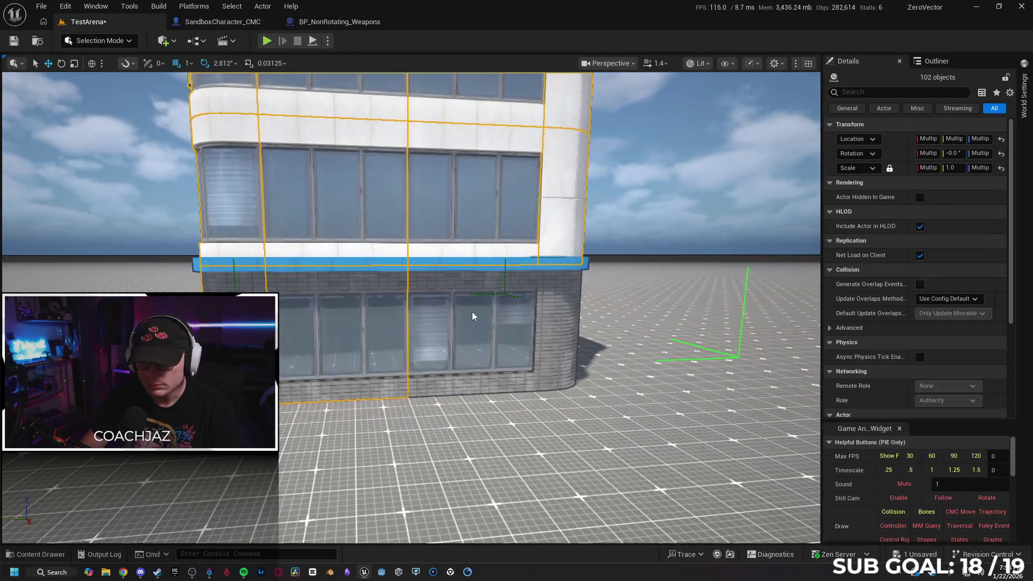
left_click_drag(640, 341, 473, 329)
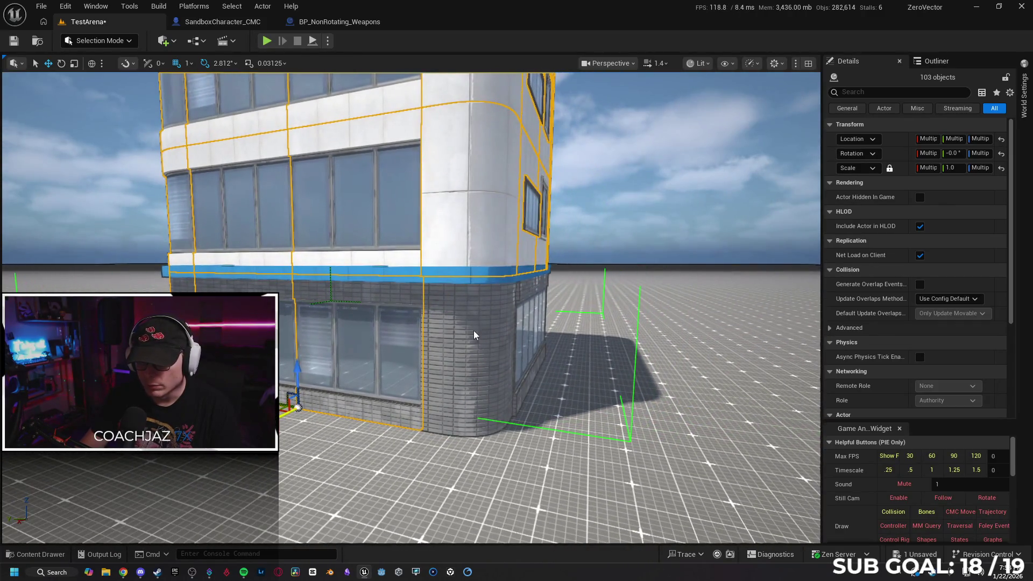
mouse_move(421, 429)
left_mouse_down()
mouse_move(468, 377)
mouse_move(502, 311)
left_mouse_up()
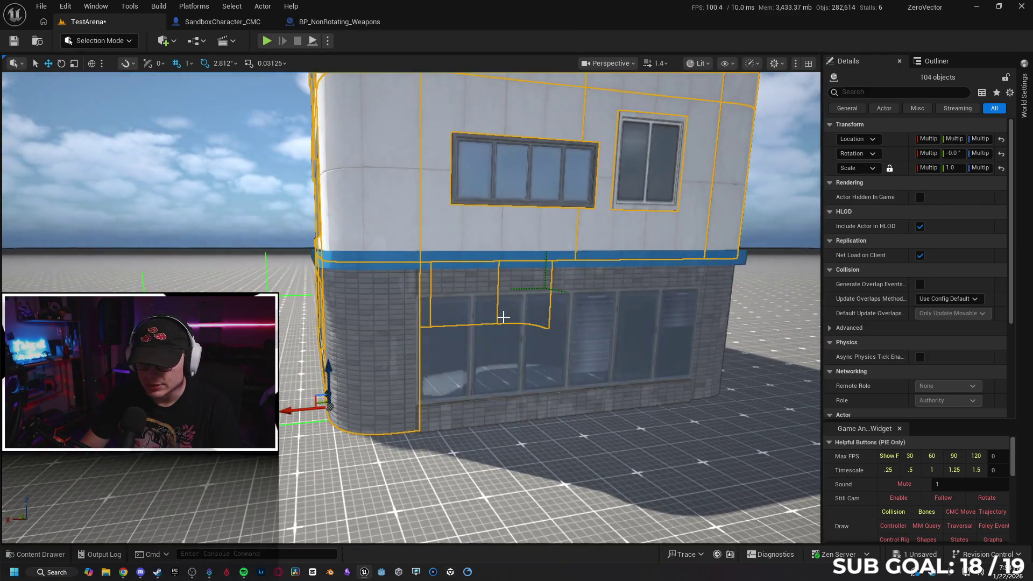
left_click(503, 317, "ctrl")
mouse_move(748, 325)
left_mouse_down()
mouse_move(525, 316)
mouse_move(417, 335)
left_mouse_up()
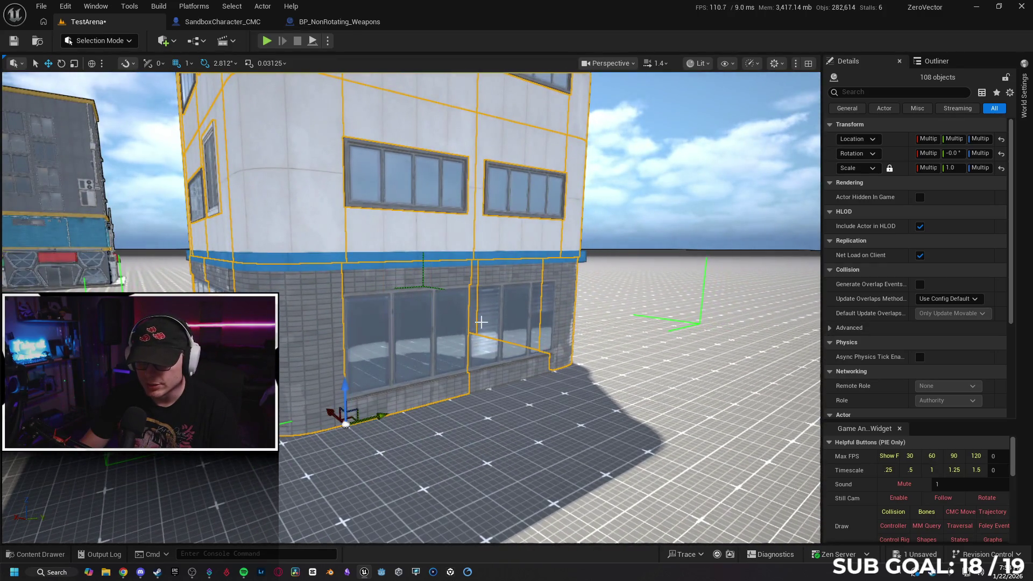
mouse_move(597, 326)
left_mouse_down()
mouse_move(677, 323)
mouse_move(659, 324)
left_mouse_up()
left_click(623, 324, "ctrl")
- Add the inner wall panels along the windowed inside wall, removing an extra piece
key("h")
left_click_drag(466, 300, 466, 300)
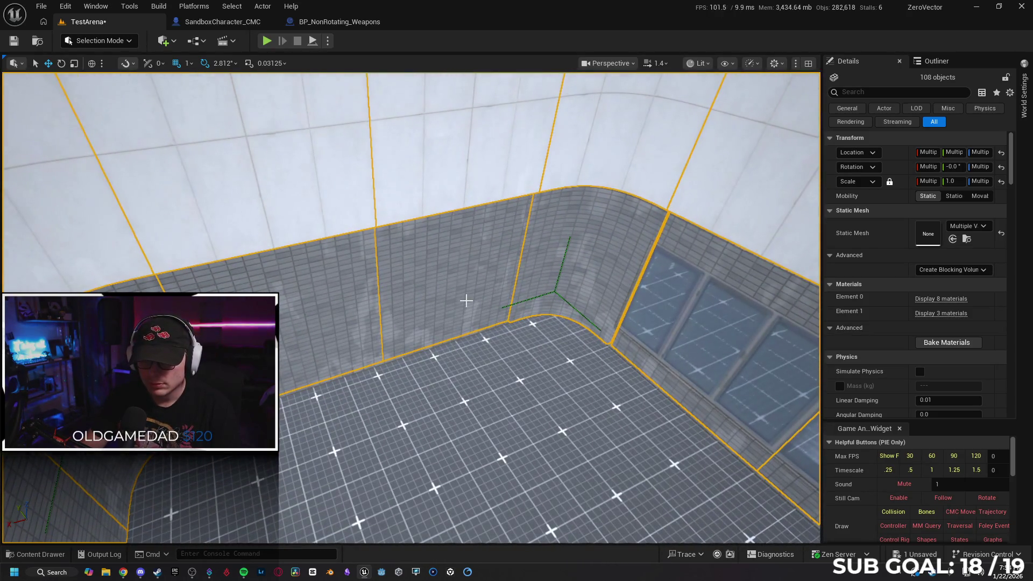
left_click(453, 288, "ctrl")
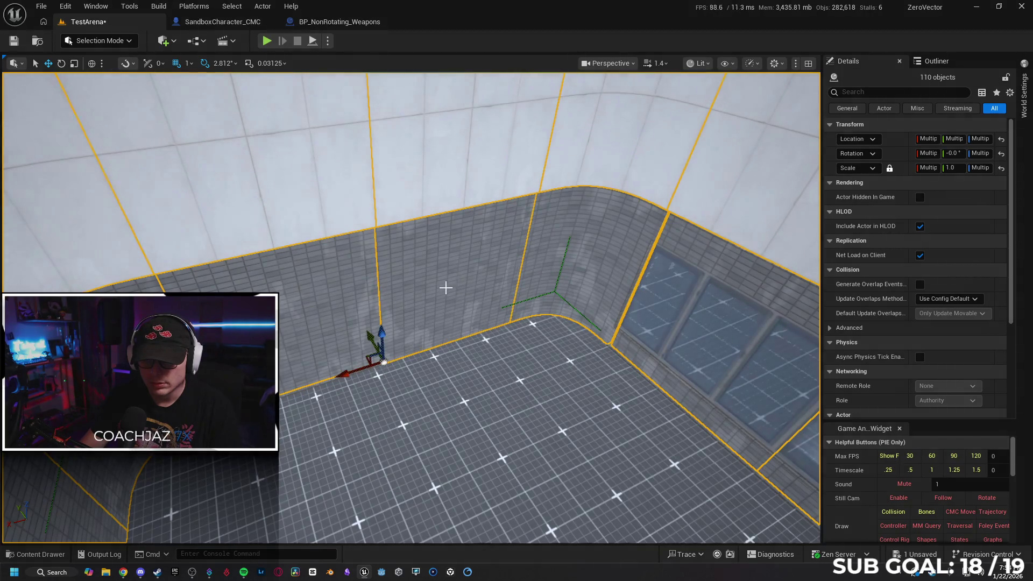
left_click_drag(316, 302, 405, 306)
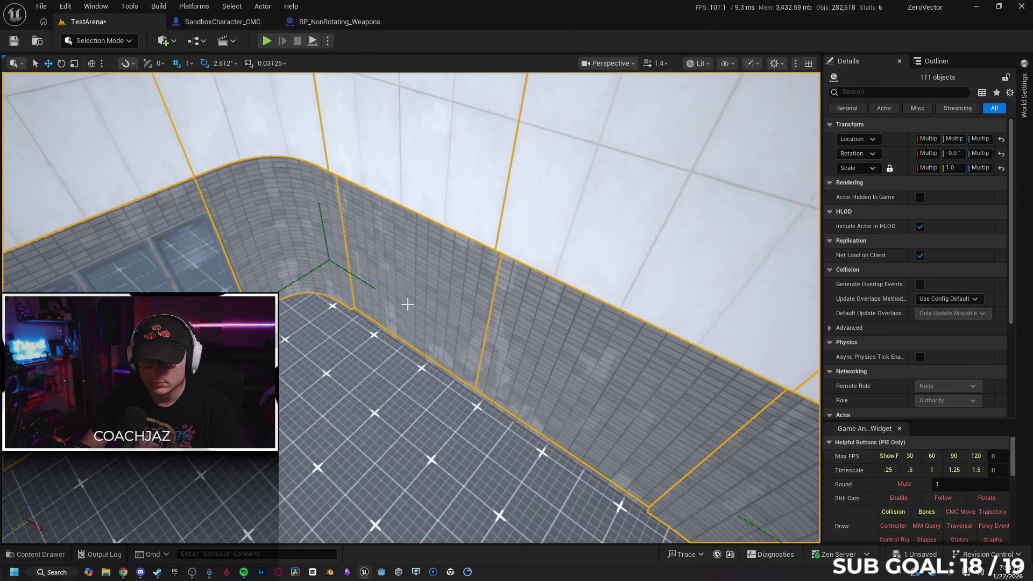
mouse_move(473, 341)
left_mouse_down()
mouse_move(452, 346)
mouse_move(388, 285)
left_mouse_up()
left_click(389, 285, "ctrl")
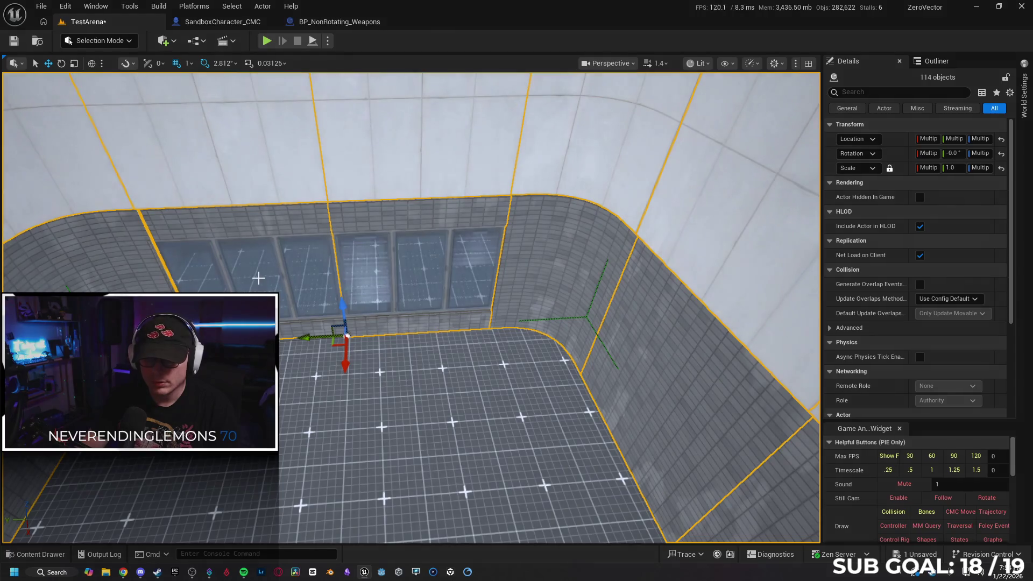
left_click(311, 318, "ctrl")
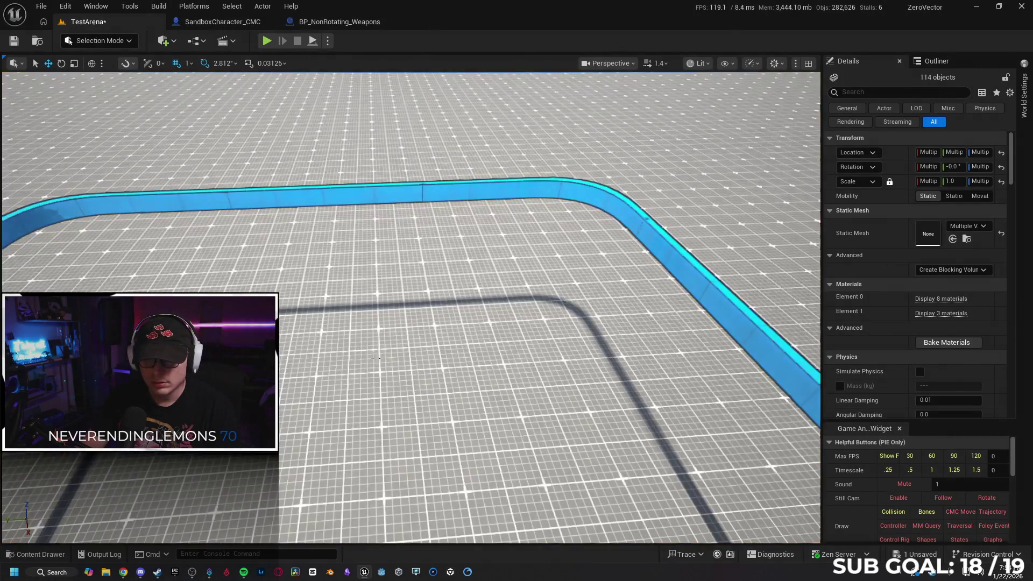
- Add four blue ledge segments around the building to the selection
key("s")
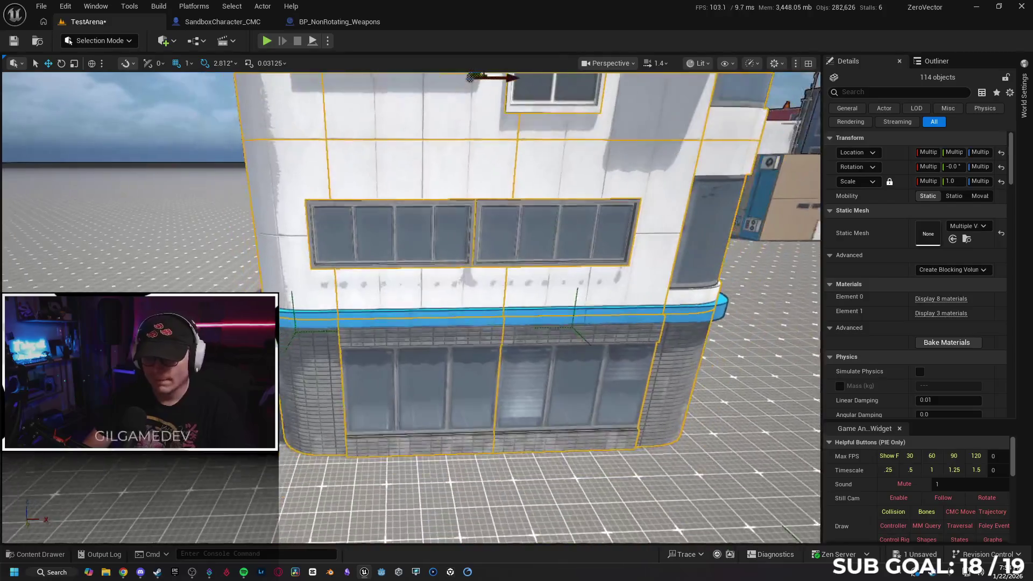
left_click(294, 317, "ctrl")
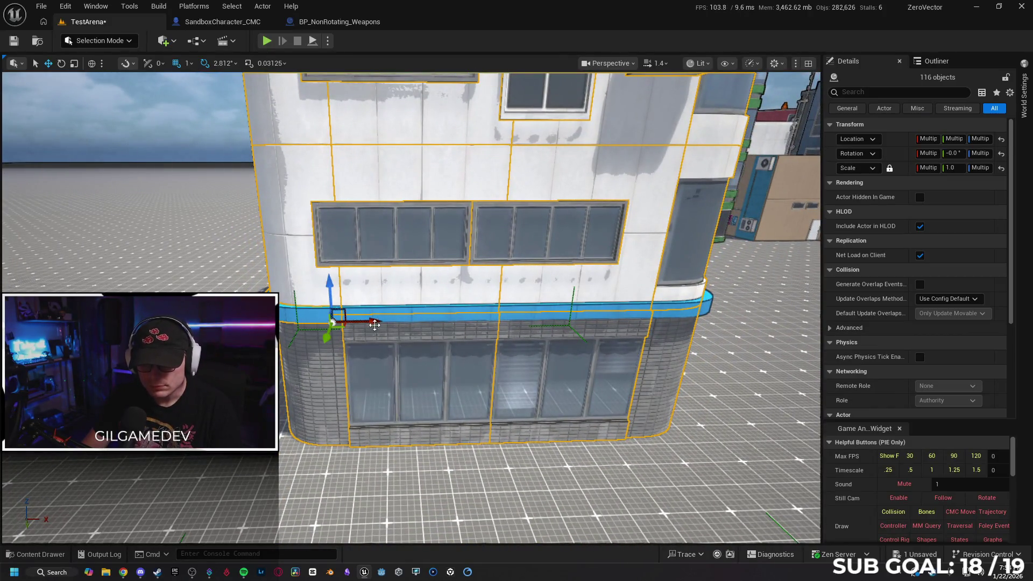
key("Right")
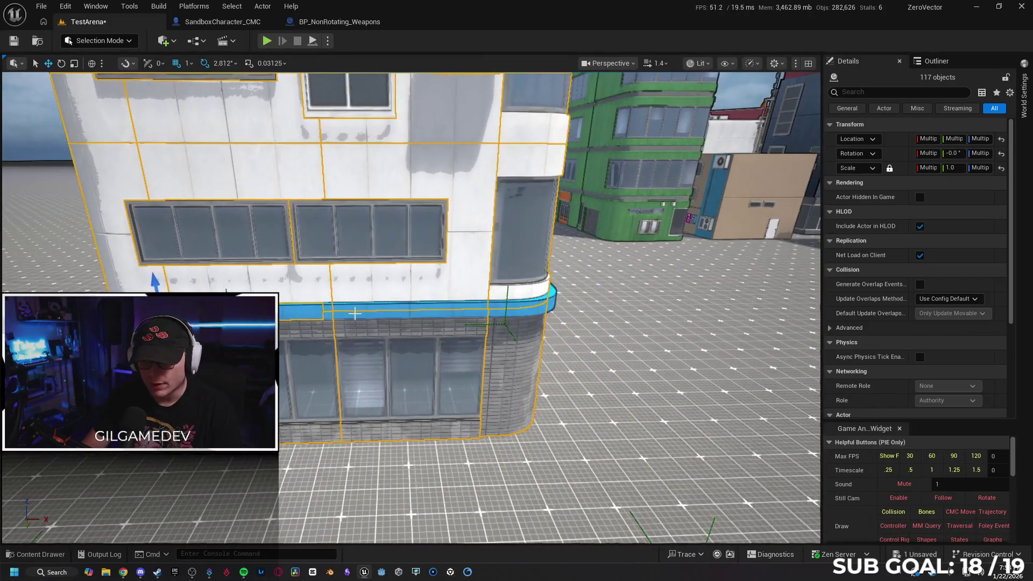
left_click(356, 314, "ctrl")
key("Left")
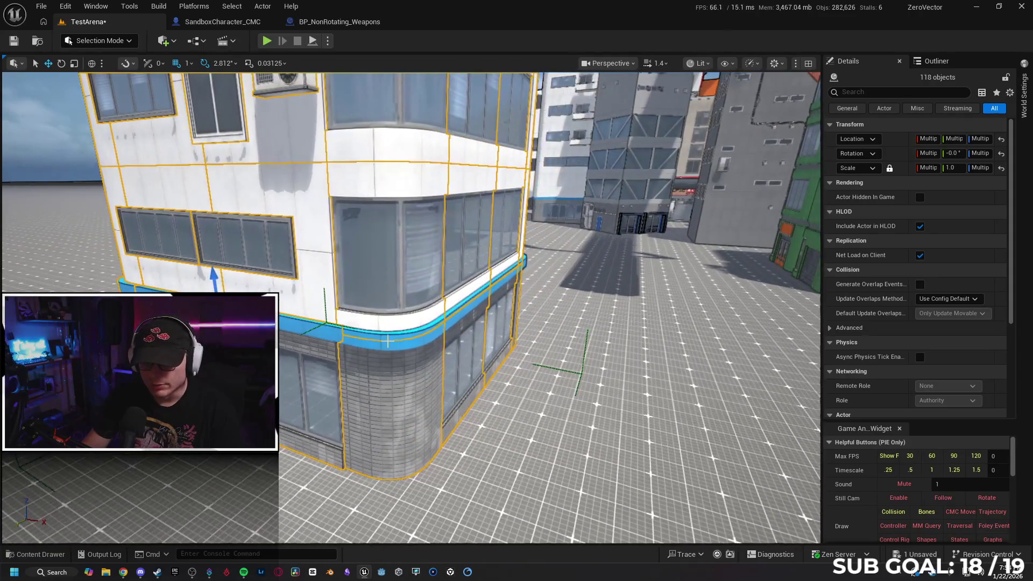
left_click(387, 340, "ctrl")
key("f")
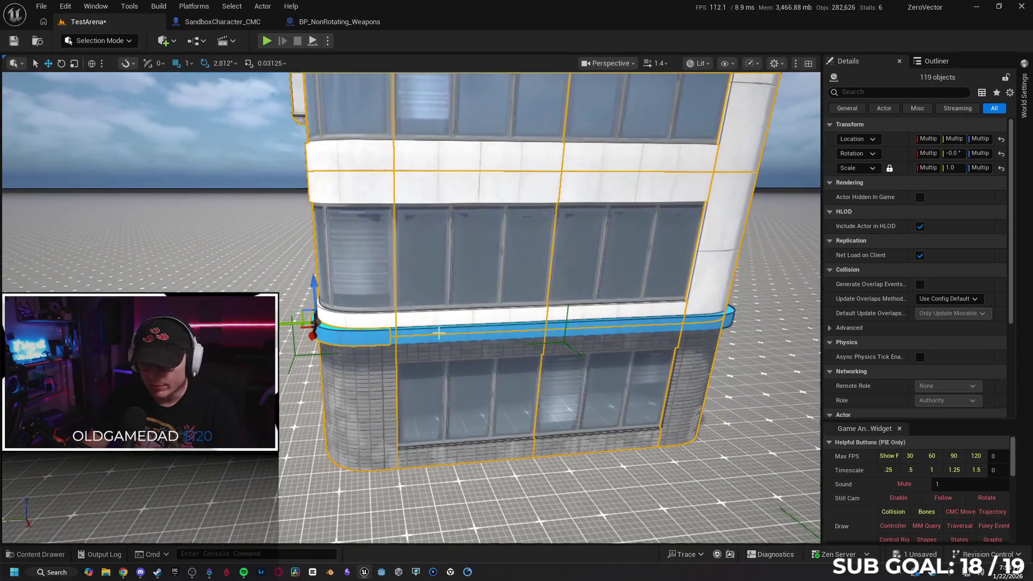
key("Right")
key("Up")
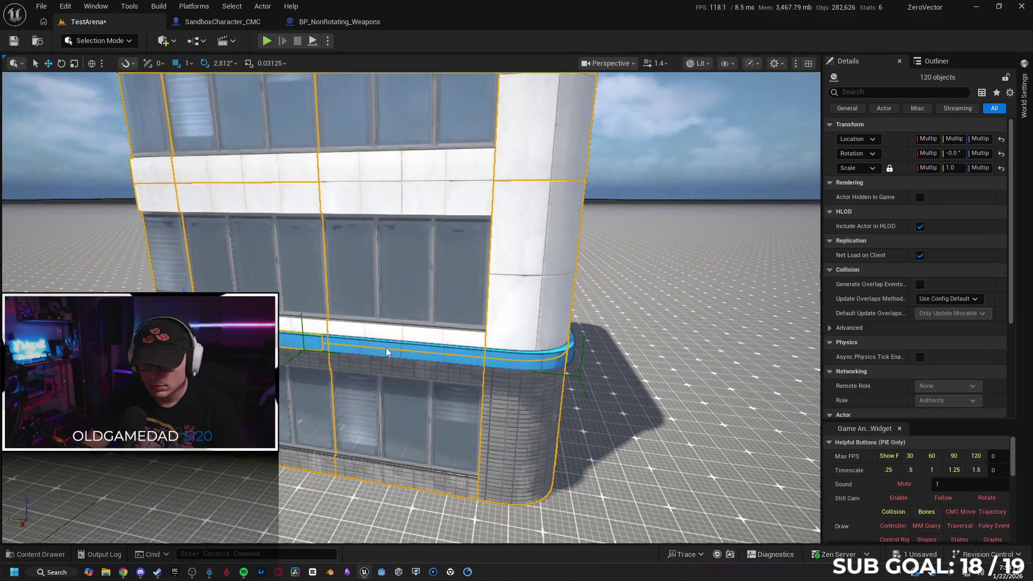
left_click(386, 352, "ctrl")
- Follow the ledge to the rounded corner and undo an extra piece added to the selection
key("Left")
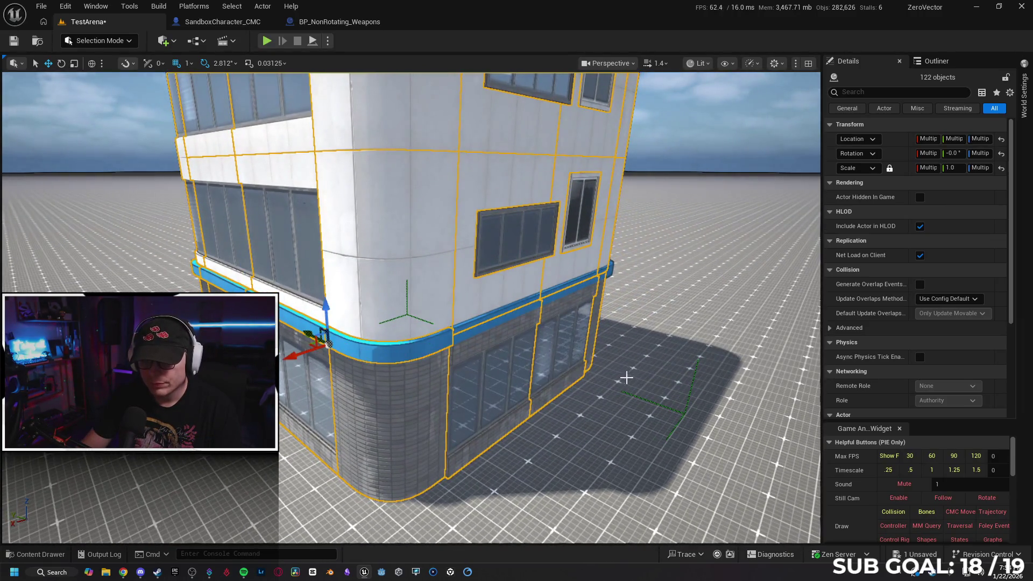
key("Right")
key("Up")
key("Right")
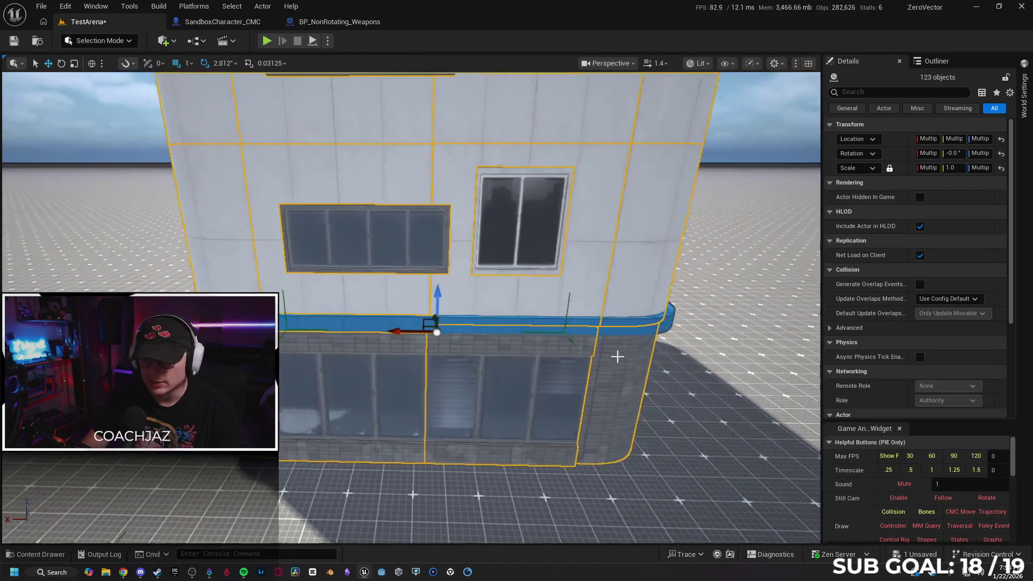
key("Right")
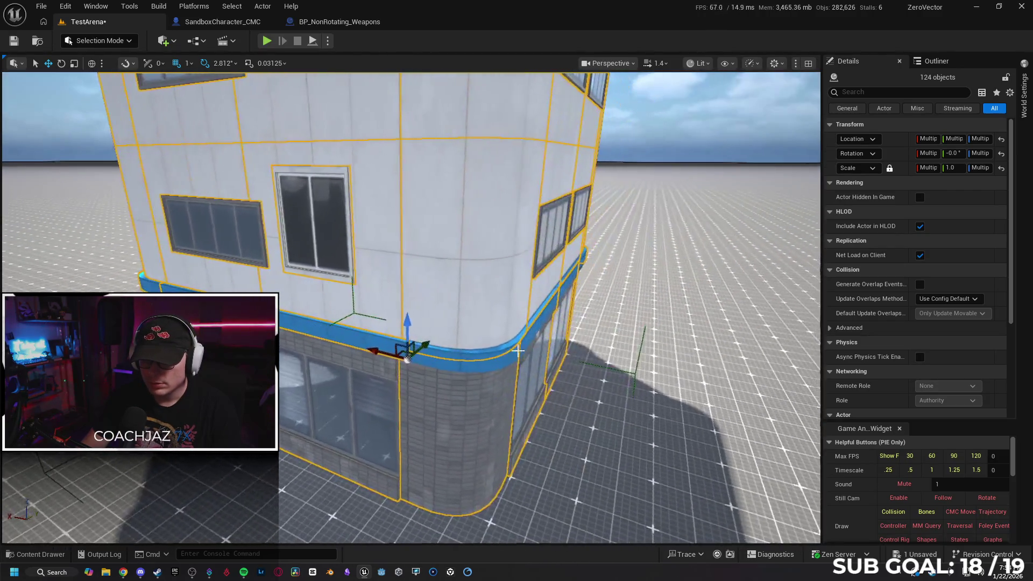
key("Right")
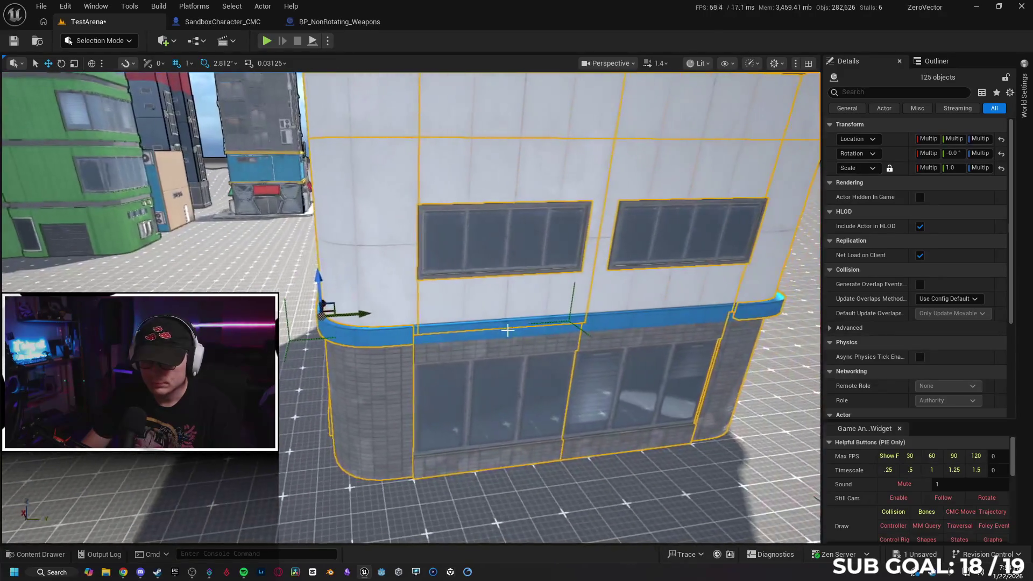
key("Right")
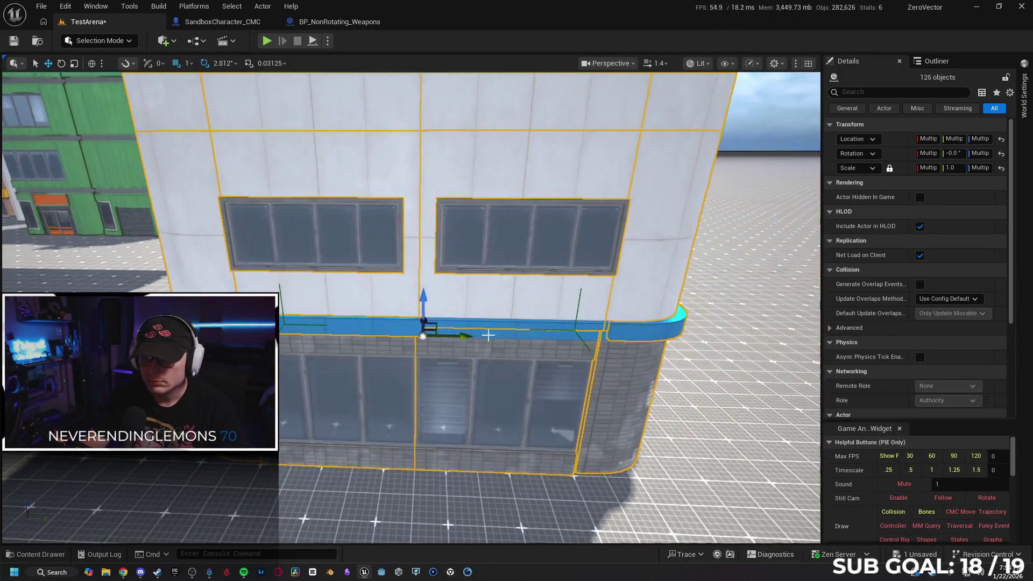
key("Right")
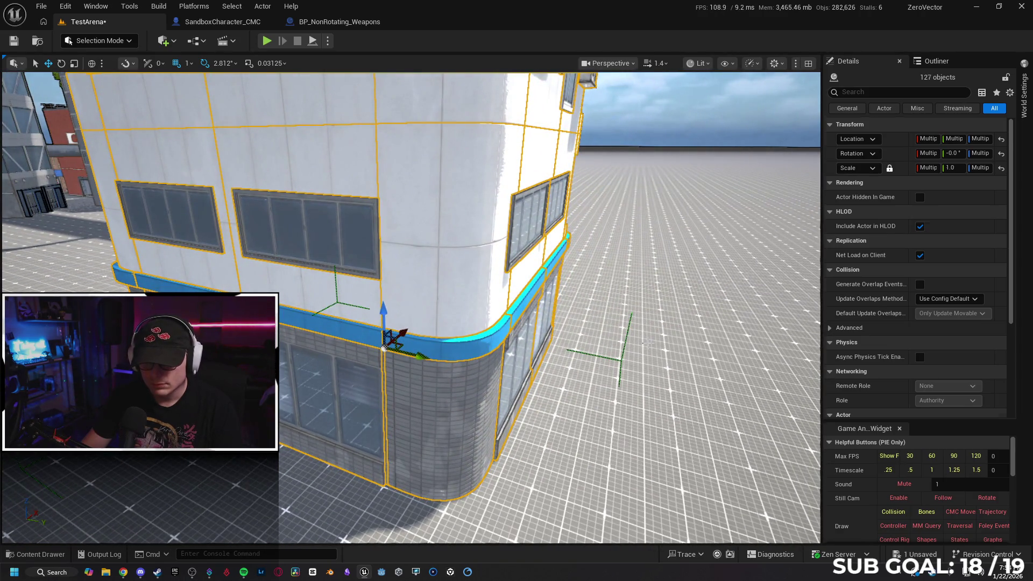
key("ctrl+z")
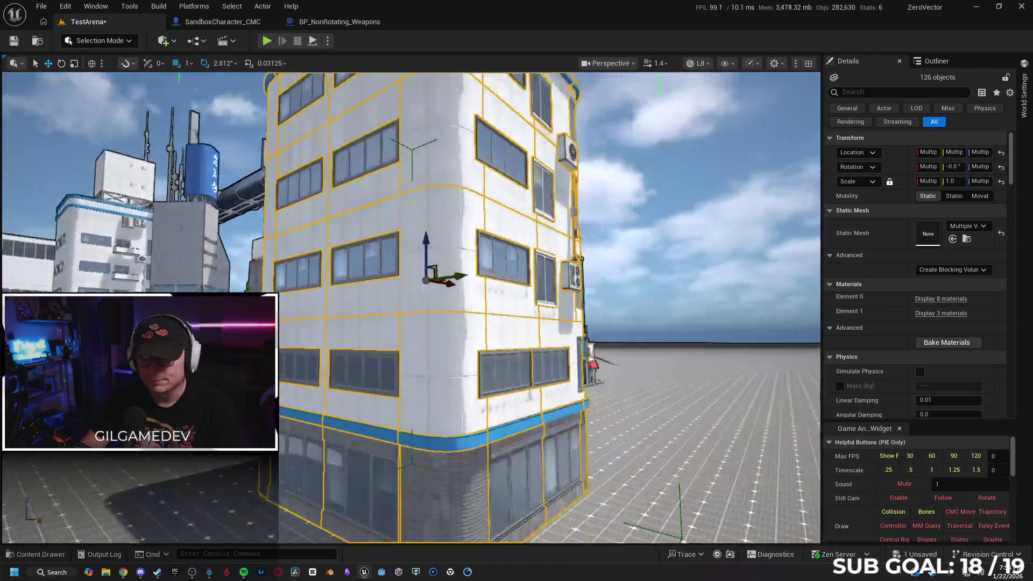
key("Left")
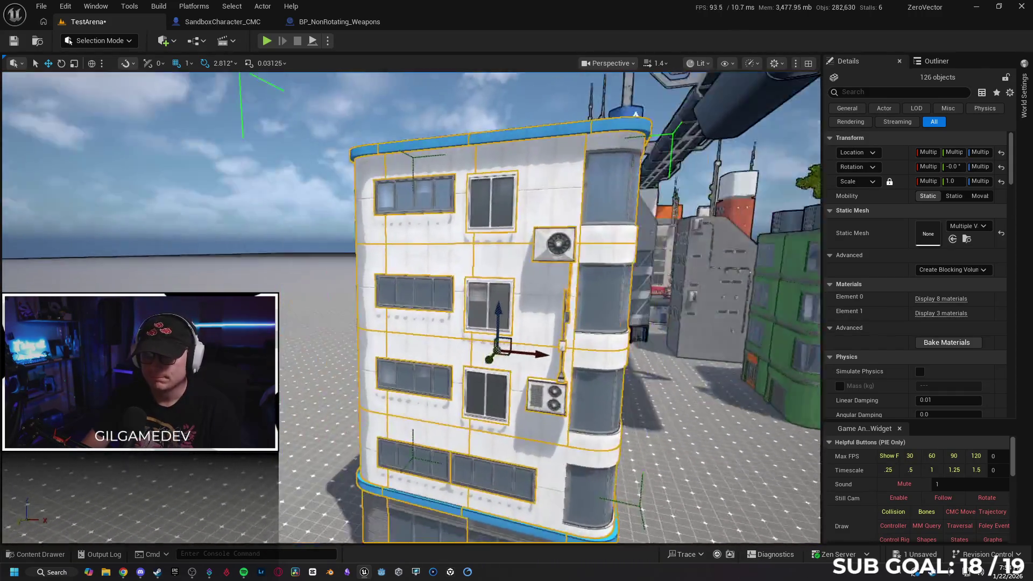
- Replace the building's white panel material with the BrownRed material
left_click_drag(644, 359, 644, 359)
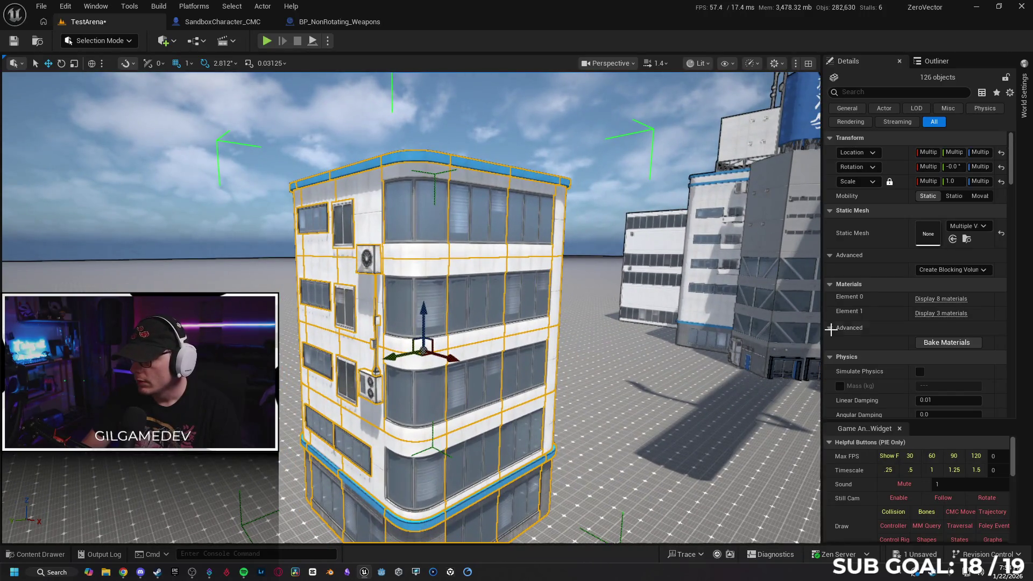
left_click(941, 299)
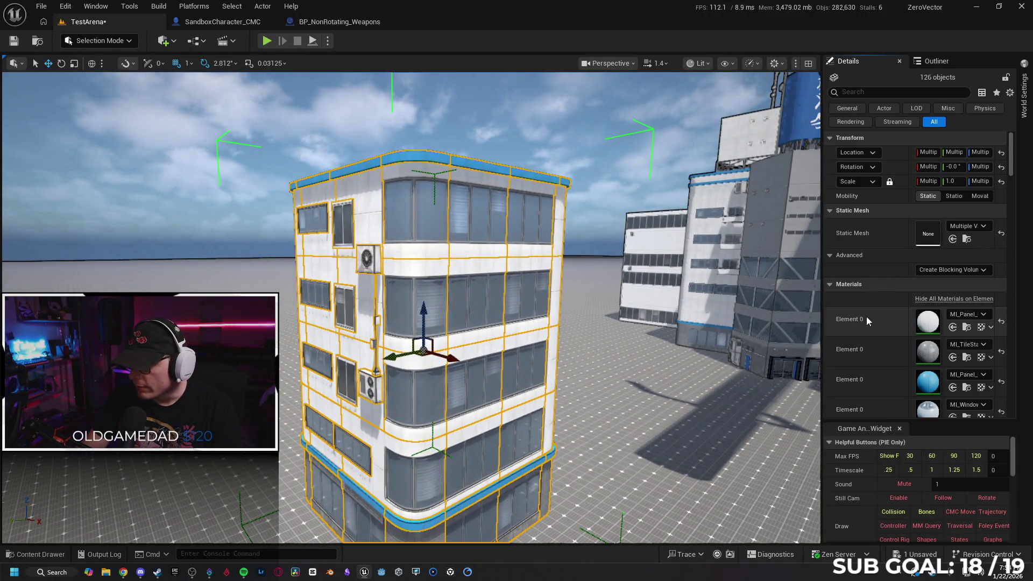
scroll(898, 336, "down", 5)
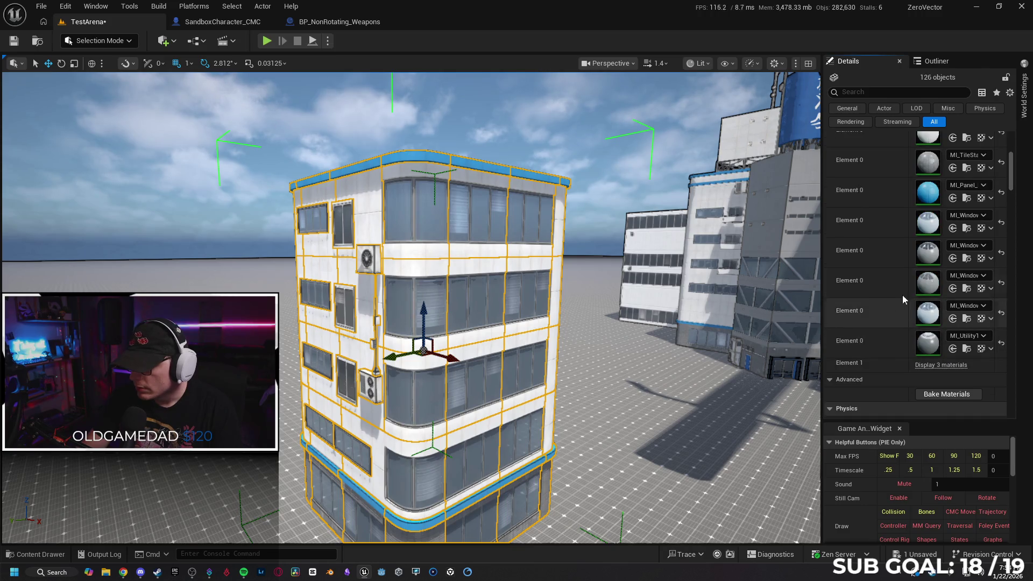
left_click(925, 364)
scroll(872, 327, "down", 3)
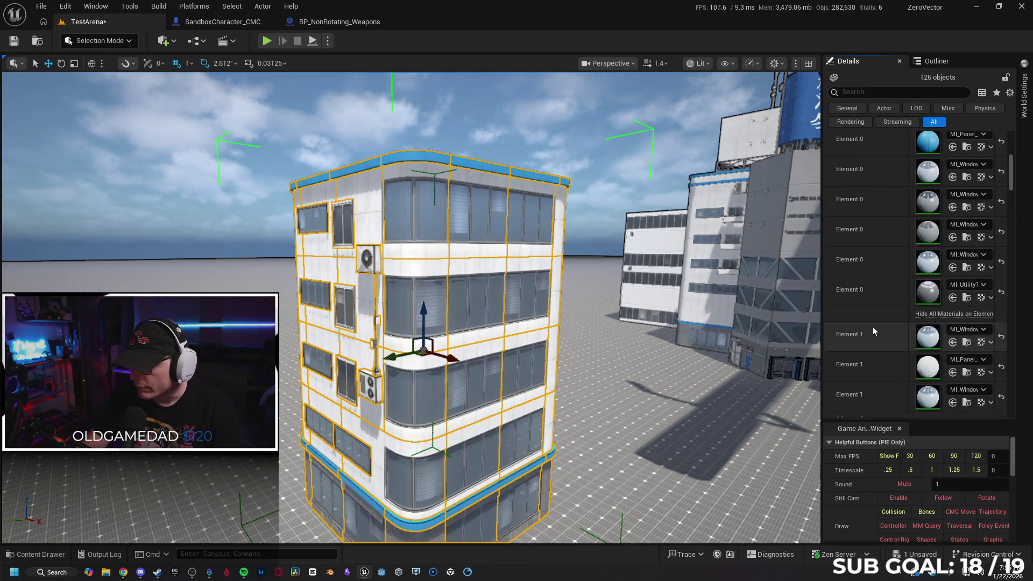
scroll(882, 335, "up", 5)
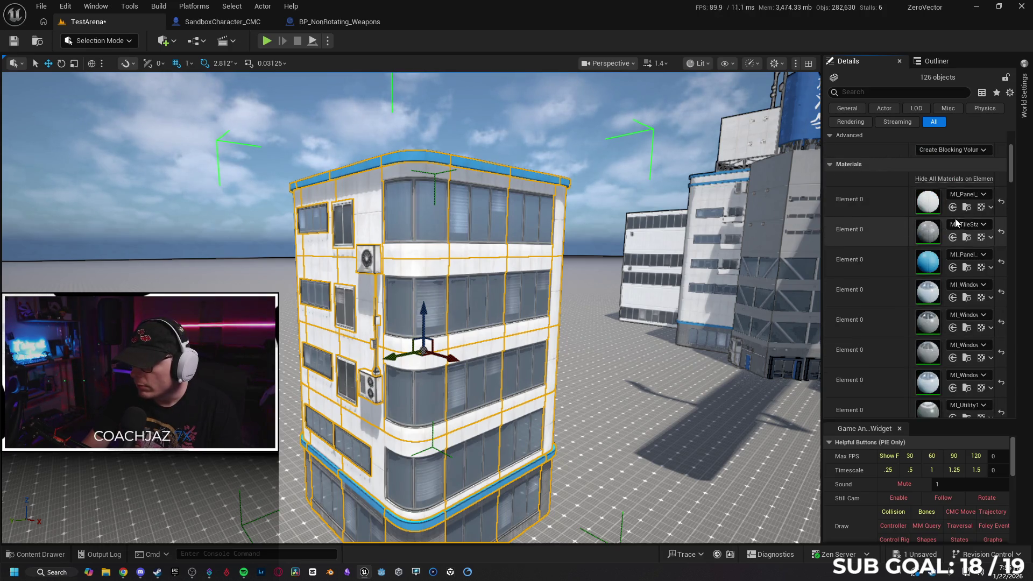
left_click(966, 209)
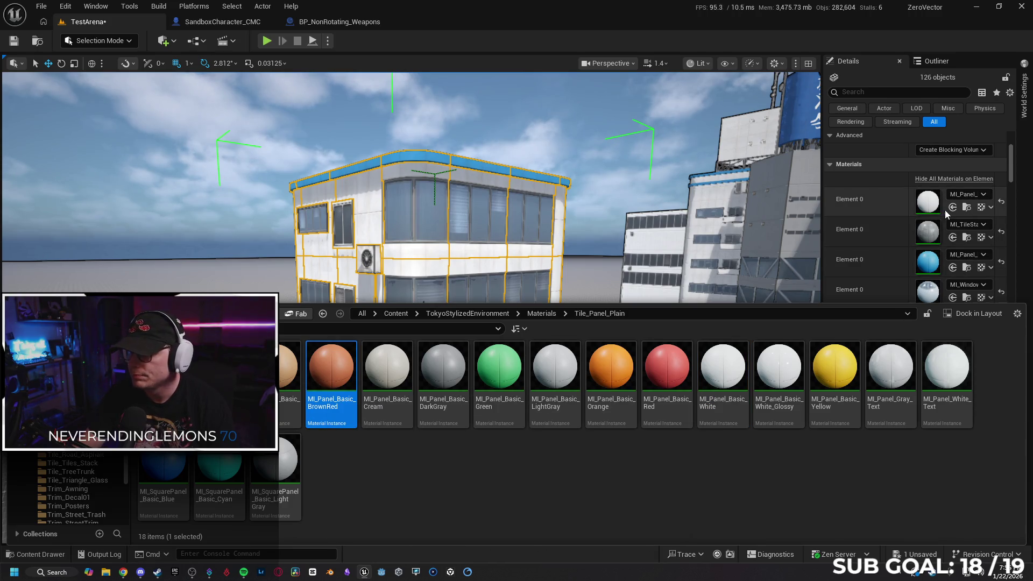
left_click(952, 209)
left_click(952, 209)
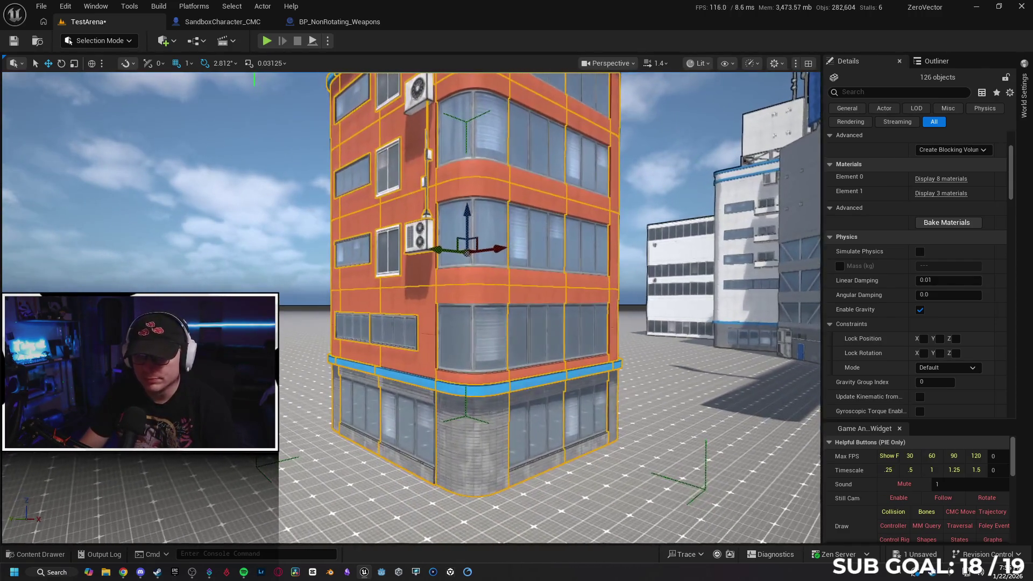
- Assign MI_TileStack_White to the building's tile material slot
left_click(938, 194)
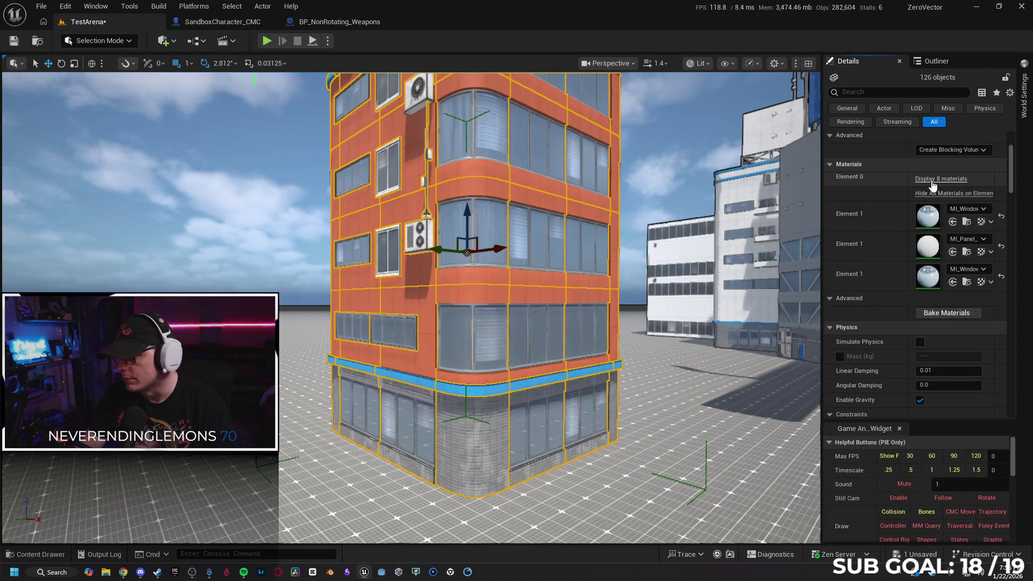
left_click(936, 180)
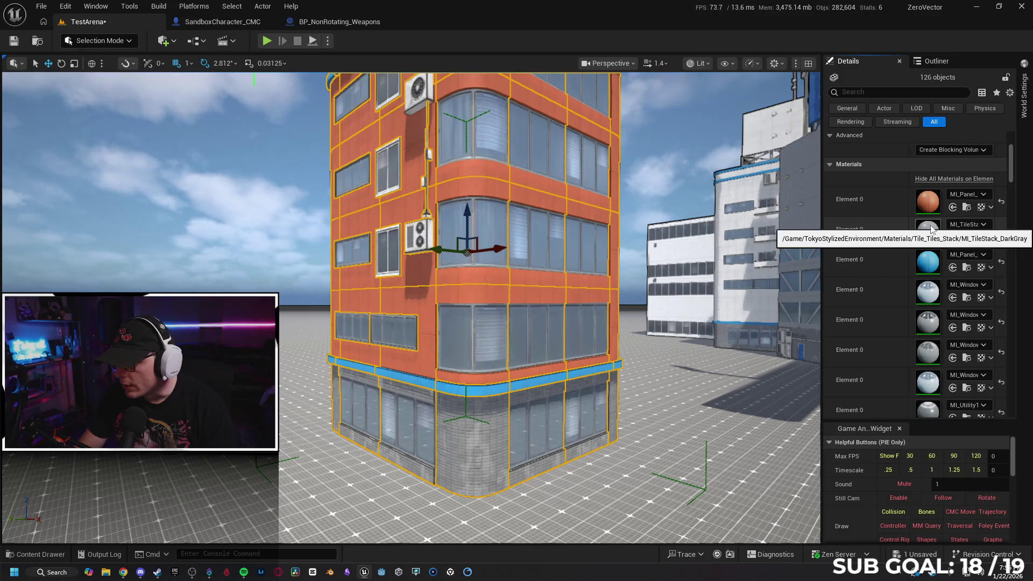
left_click(966, 237)
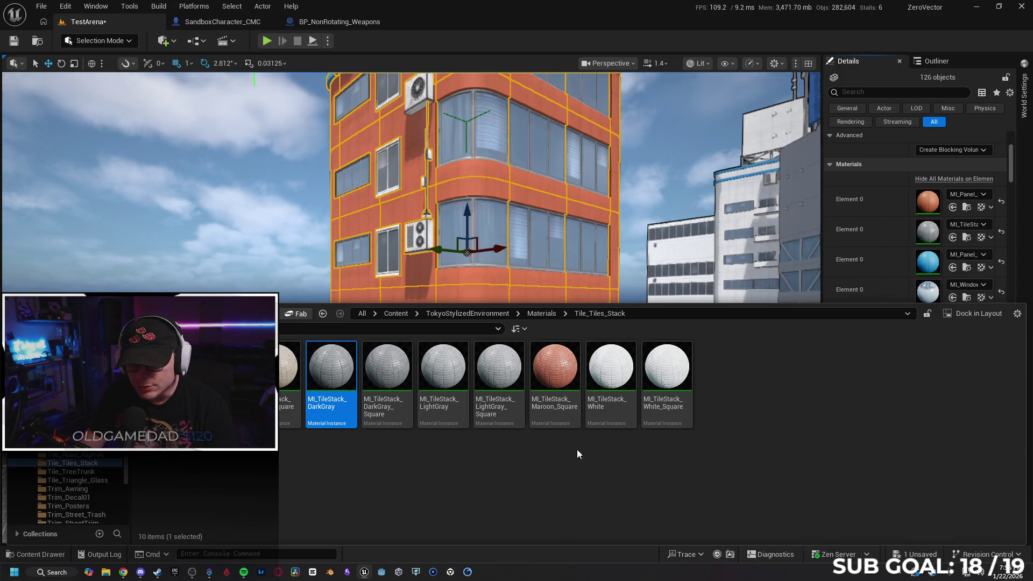
left_click(603, 372)
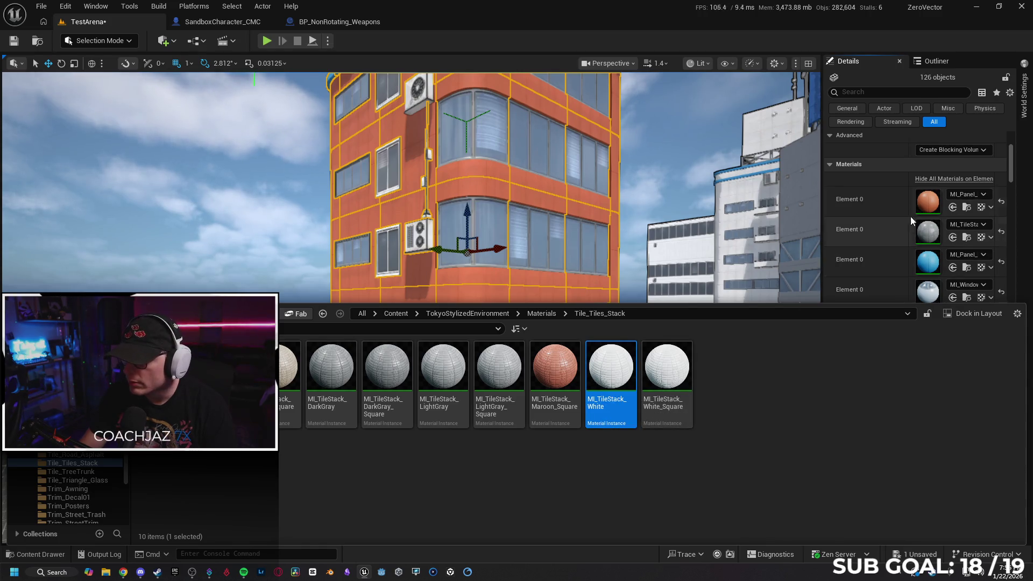
left_click(952, 239)
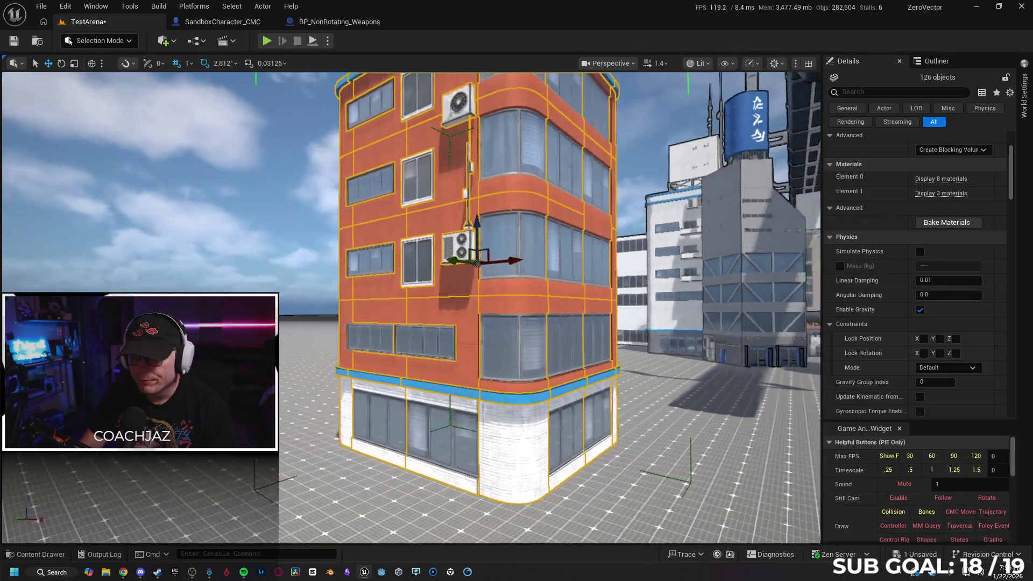
key("w")
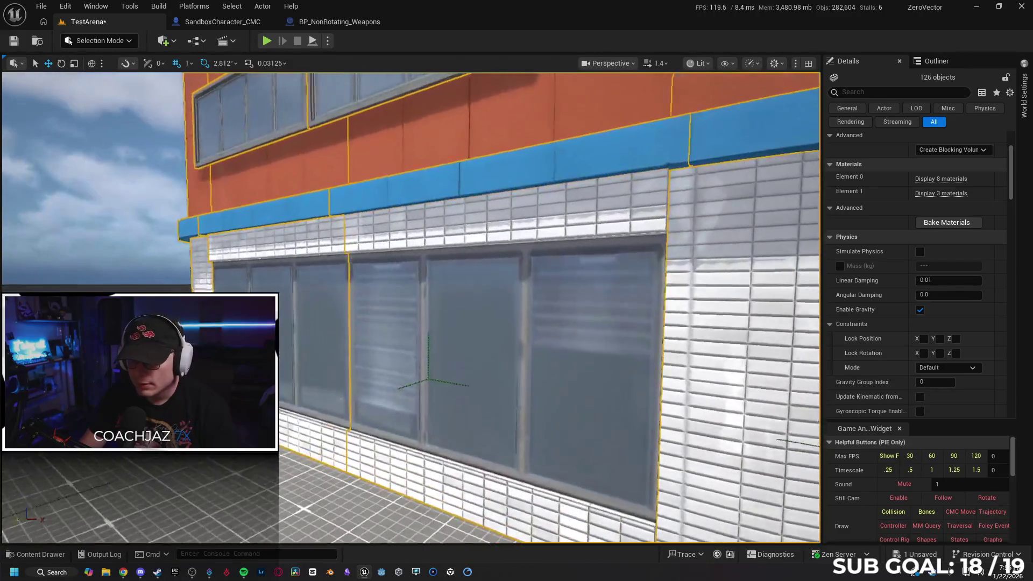
key("s")
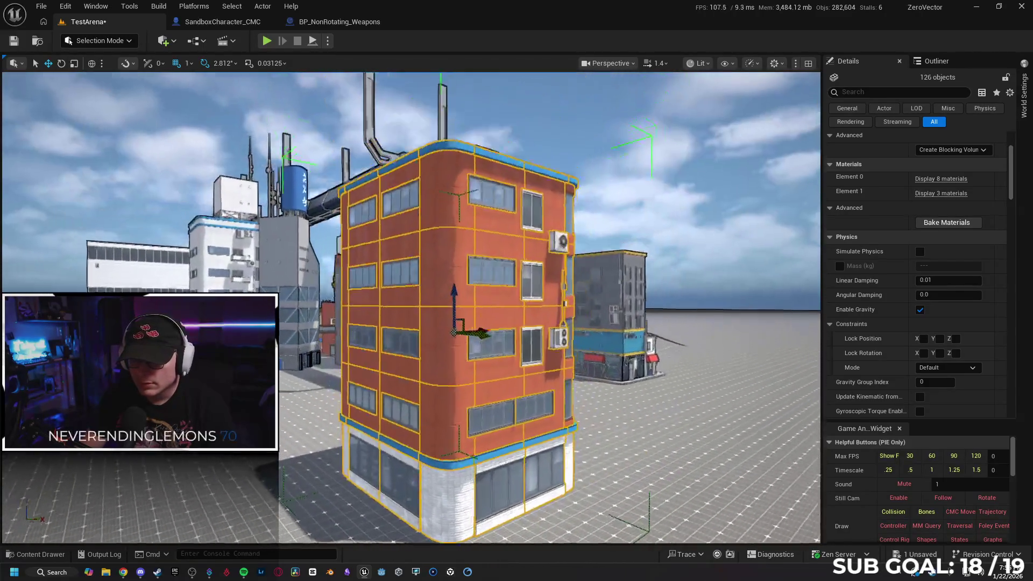
key("e")
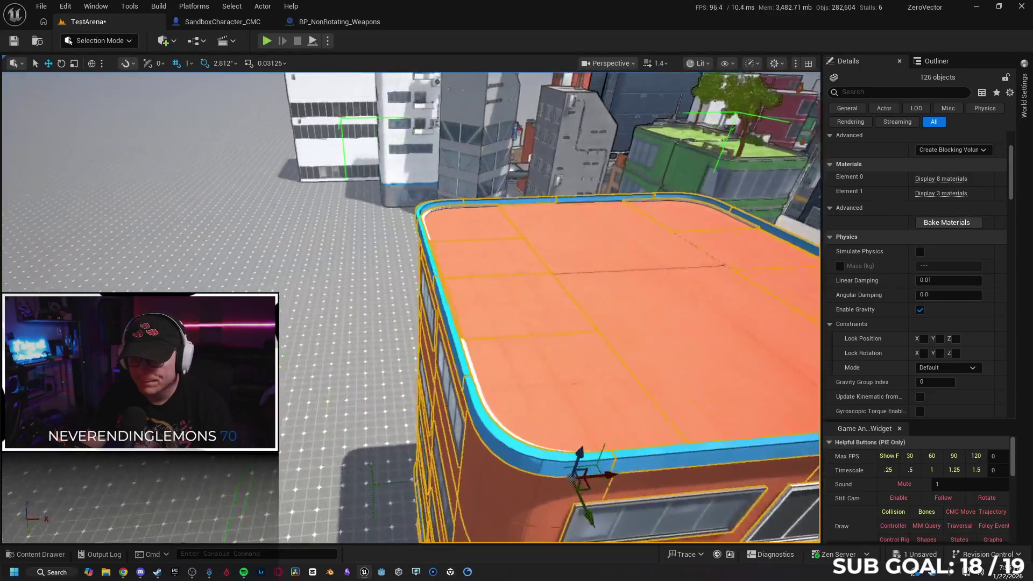
key("q")
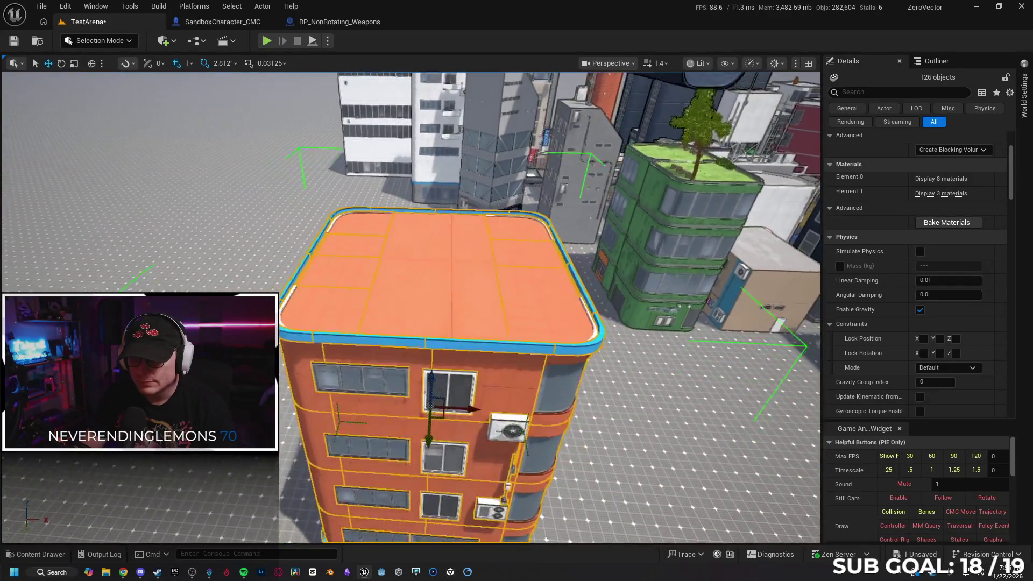
key("s")
key("e")
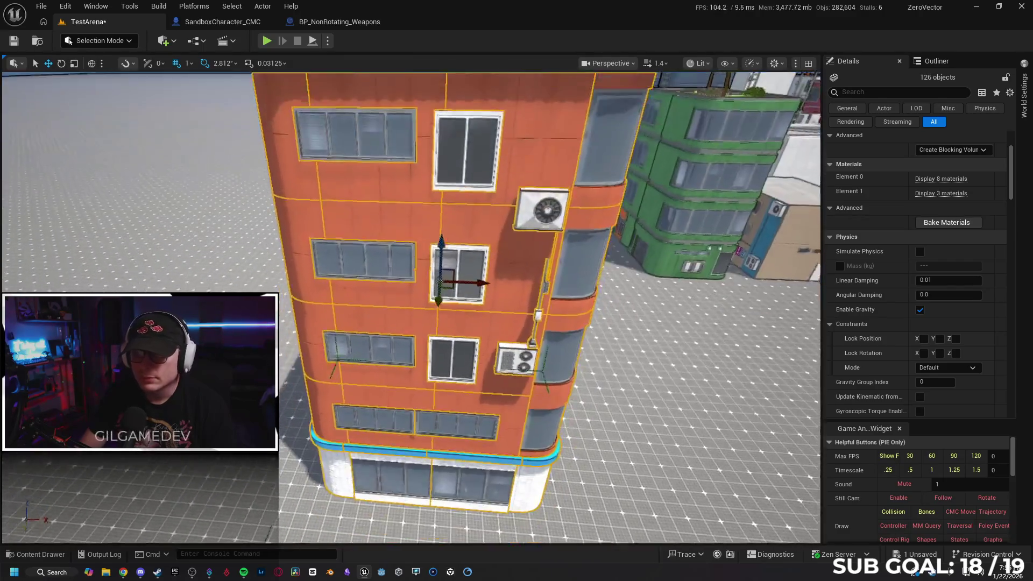
key("w")
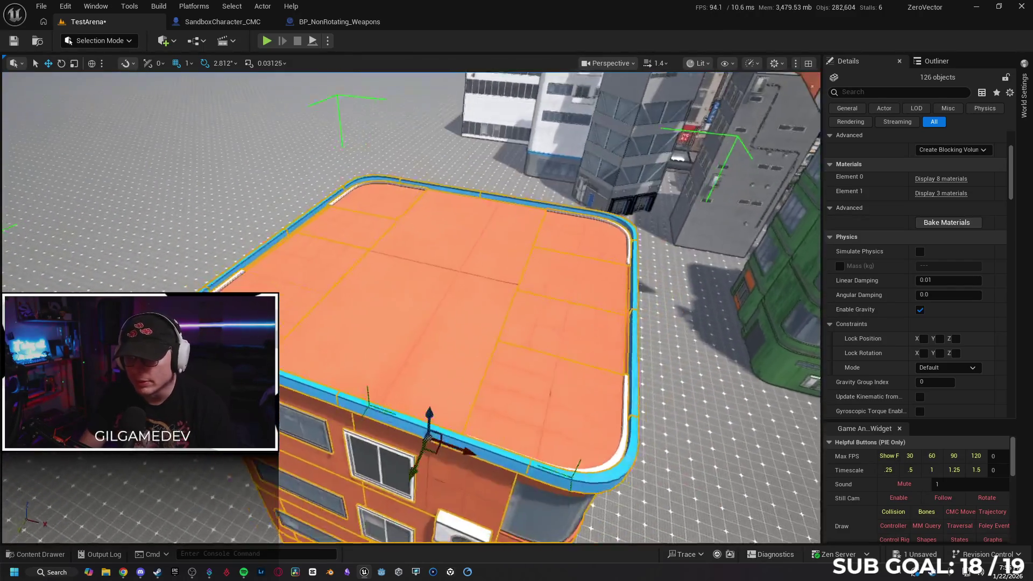
key("s")
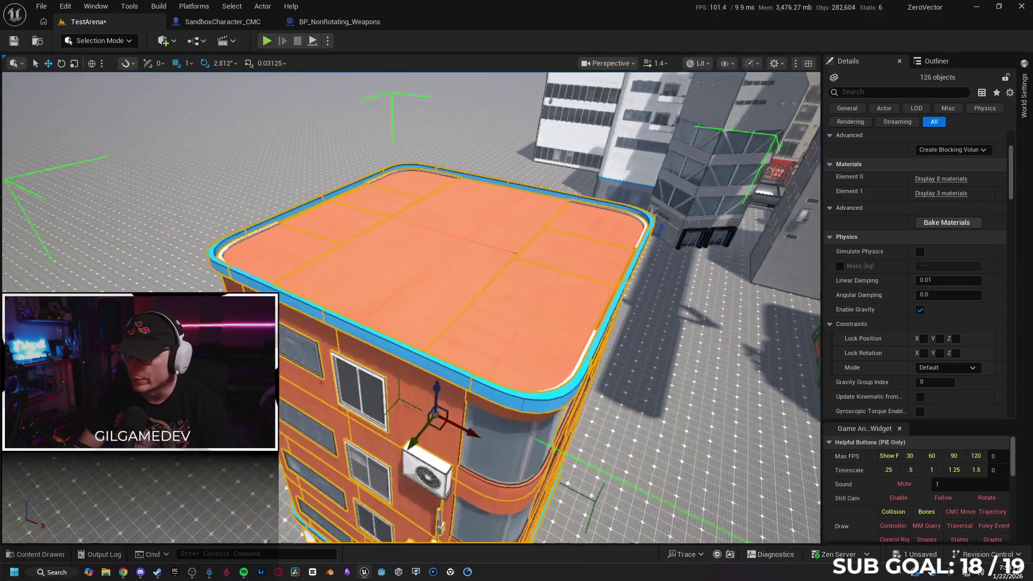
right_click(430, 286)
- Unlock the building's group and select two of the orange roof panels
mouse_move(474, 447)
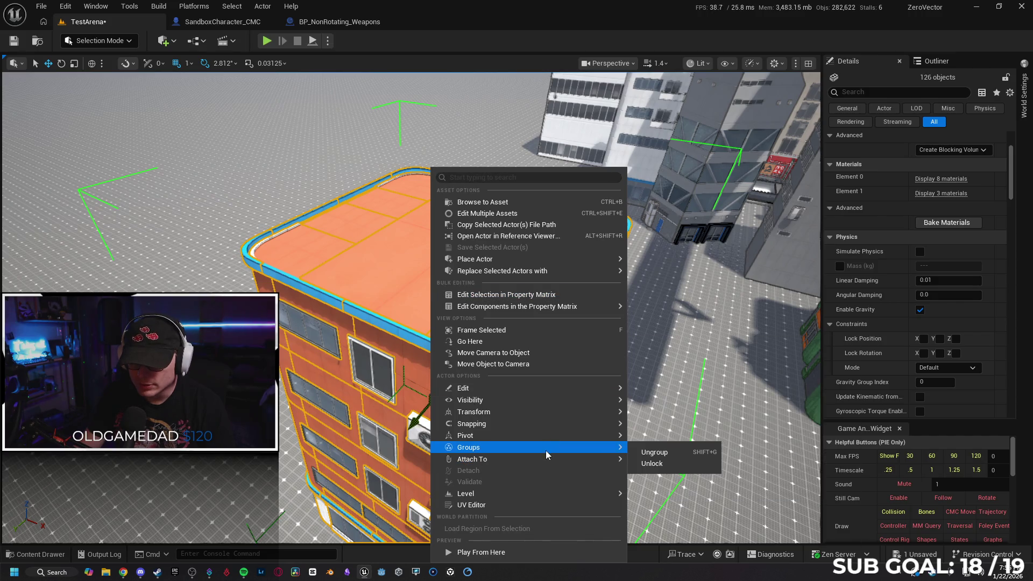
left_click(665, 464)
left_click(319, 245)
left_click(359, 226, "ctrl")
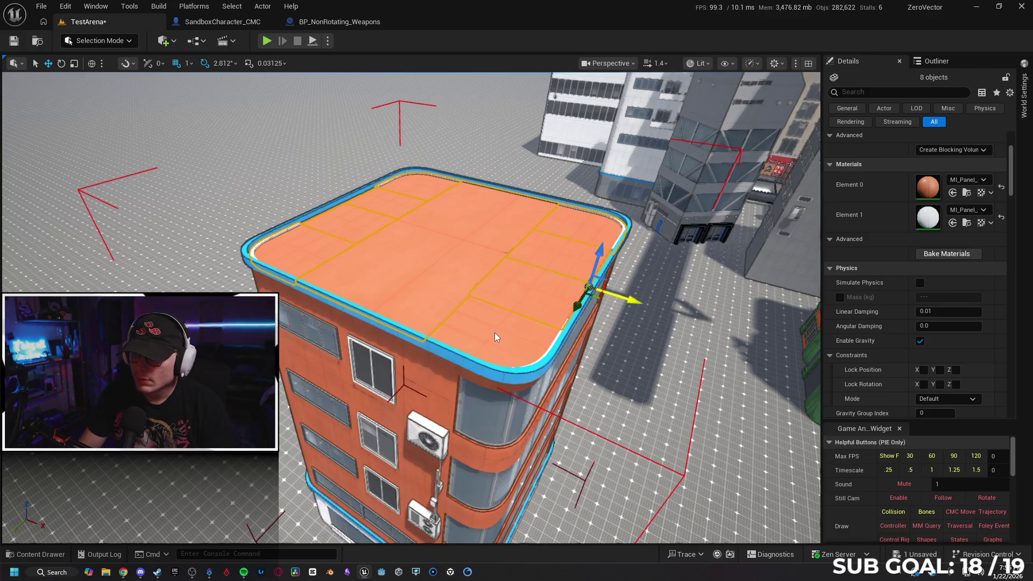
- Give both material slots of the roof panels a dark gray panel material
left_click(966, 194)
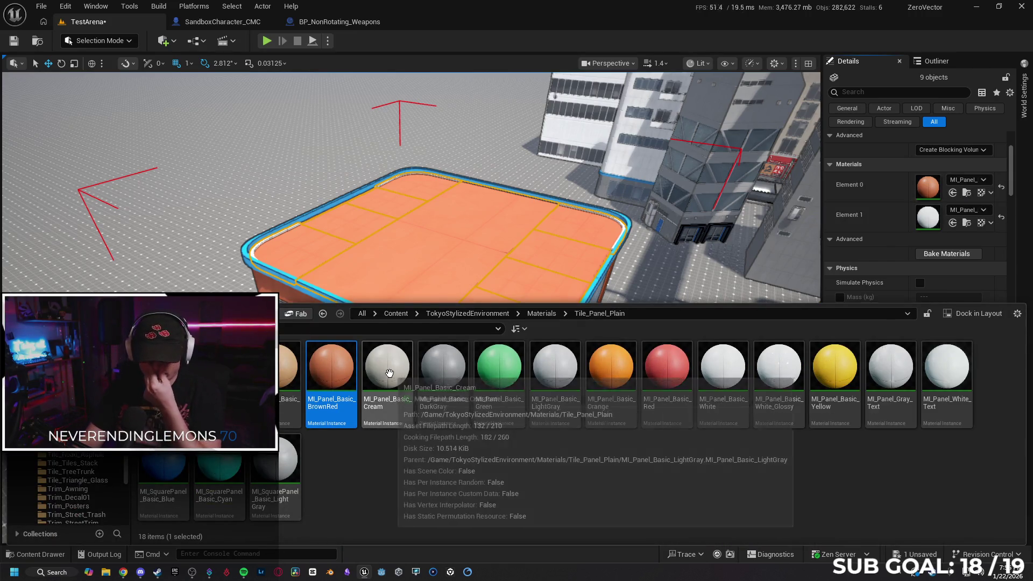
left_click(443, 371)
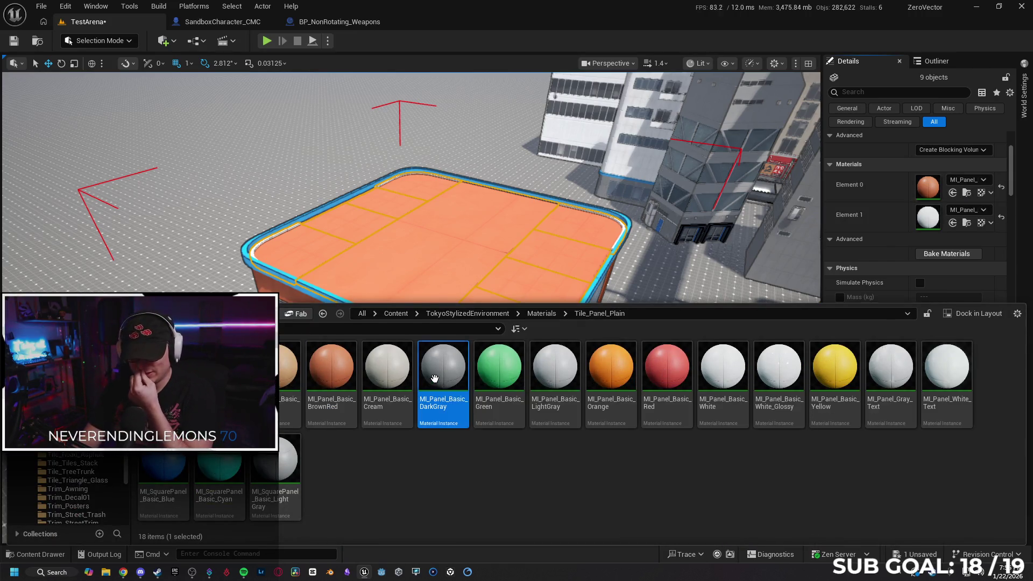
left_click(952, 224)
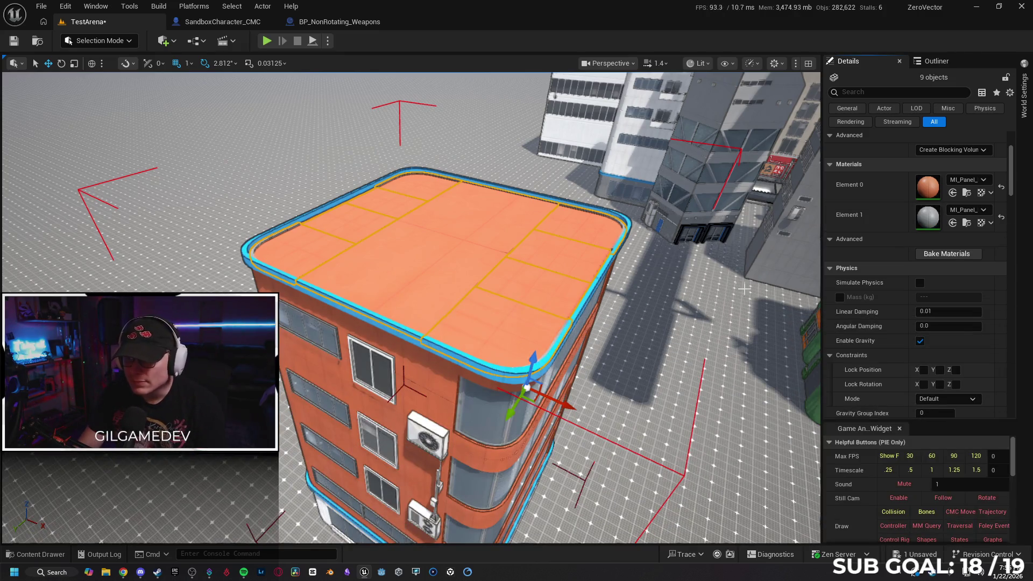
left_click(955, 193)
scroll(411, 307, "up", 10)
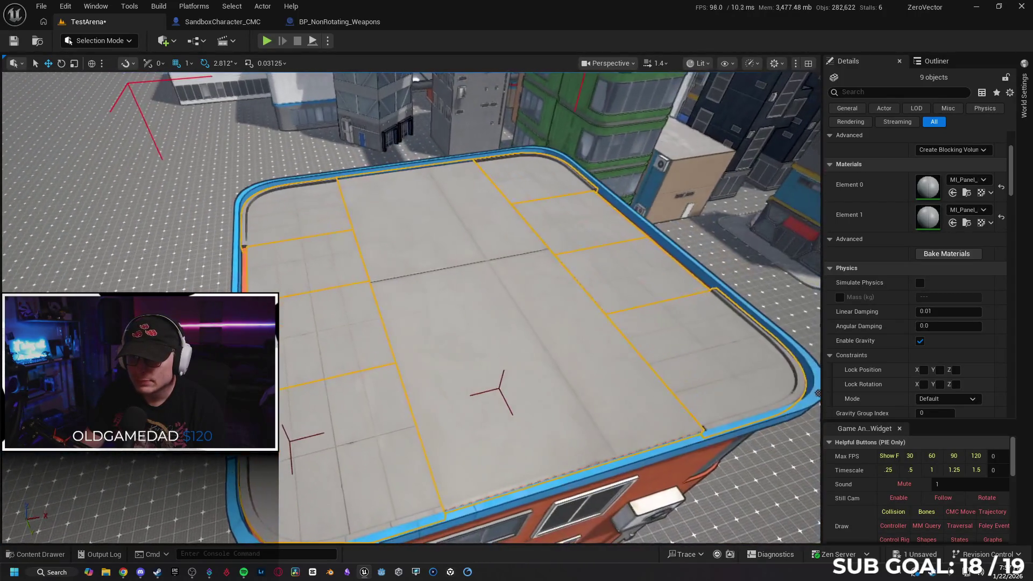
- Switch both slots to MI_SquarePanel_Basic_LightGray, then pull back to a wide view
left_click(966, 194)
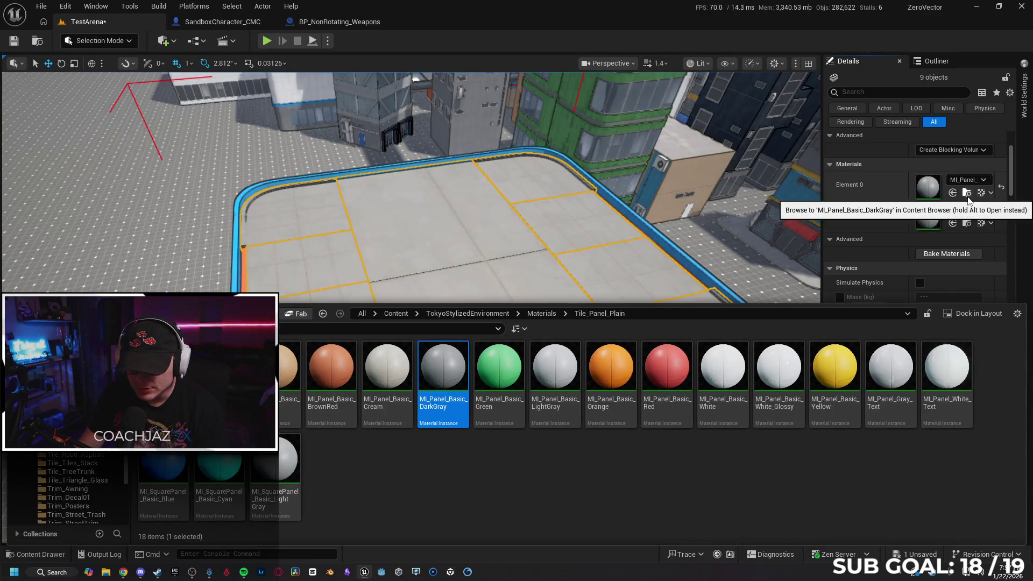
left_click(967, 224)
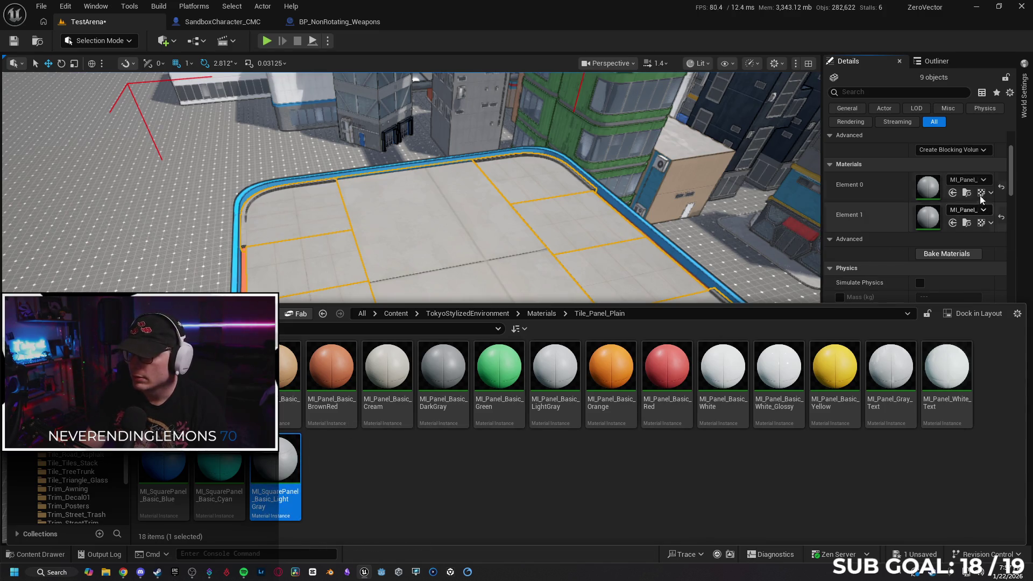
left_click(951, 193)
left_click(951, 225)
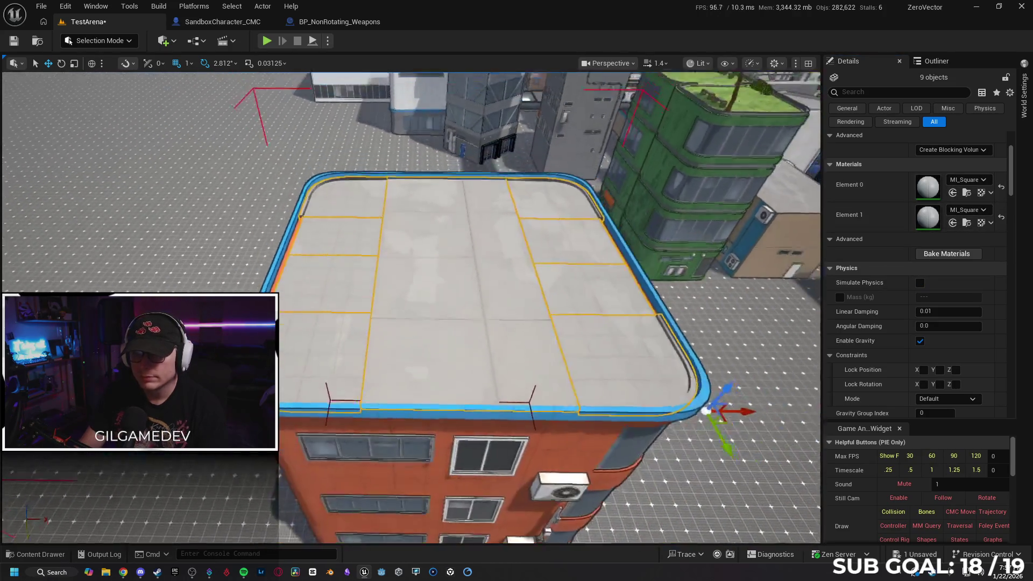
key("s")
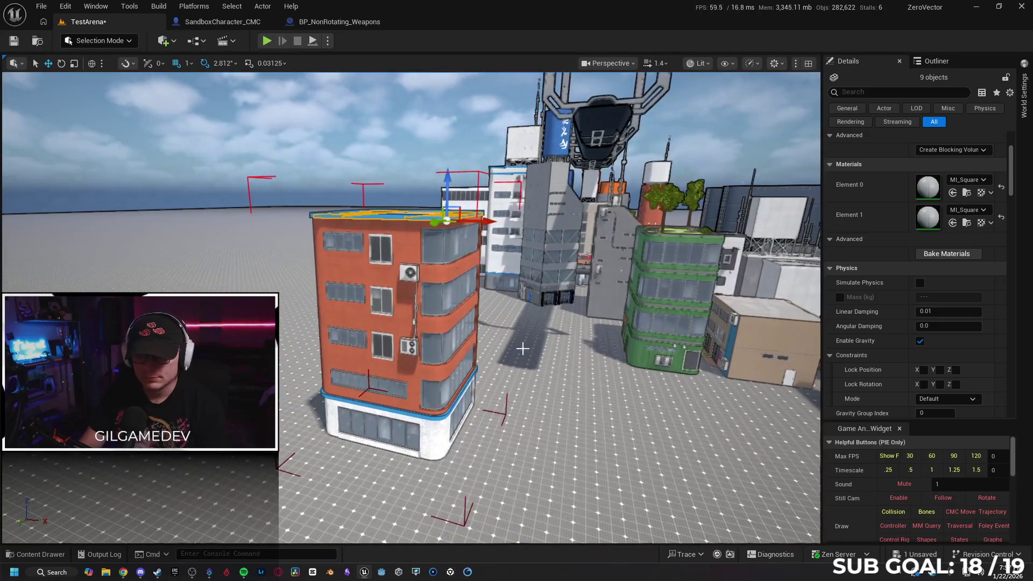
right_click(412, 259)
- Re-lock the building's group and unhide it so it selects as one unit
mouse_move(465, 447)
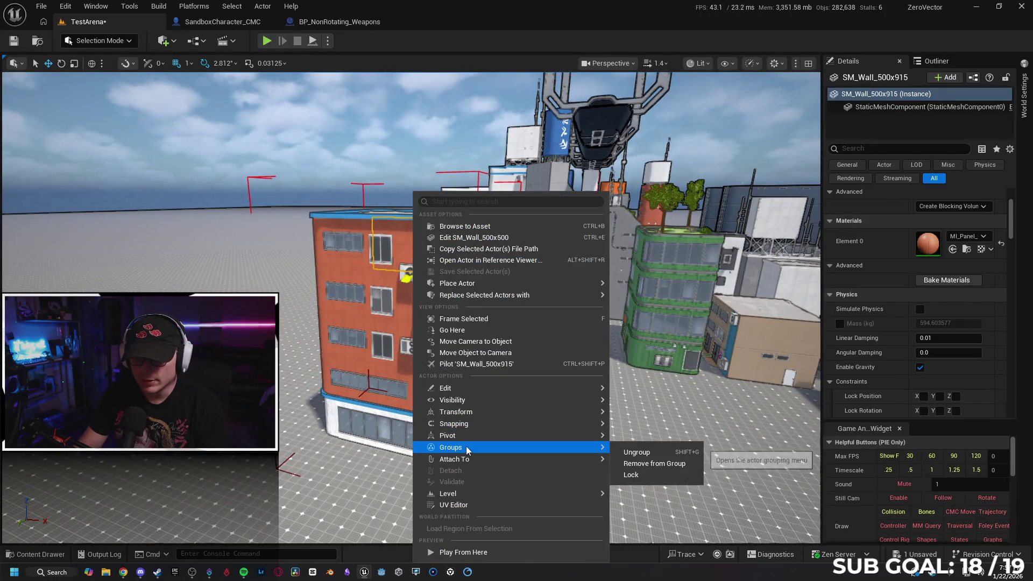
left_click(638, 474)
key("h")
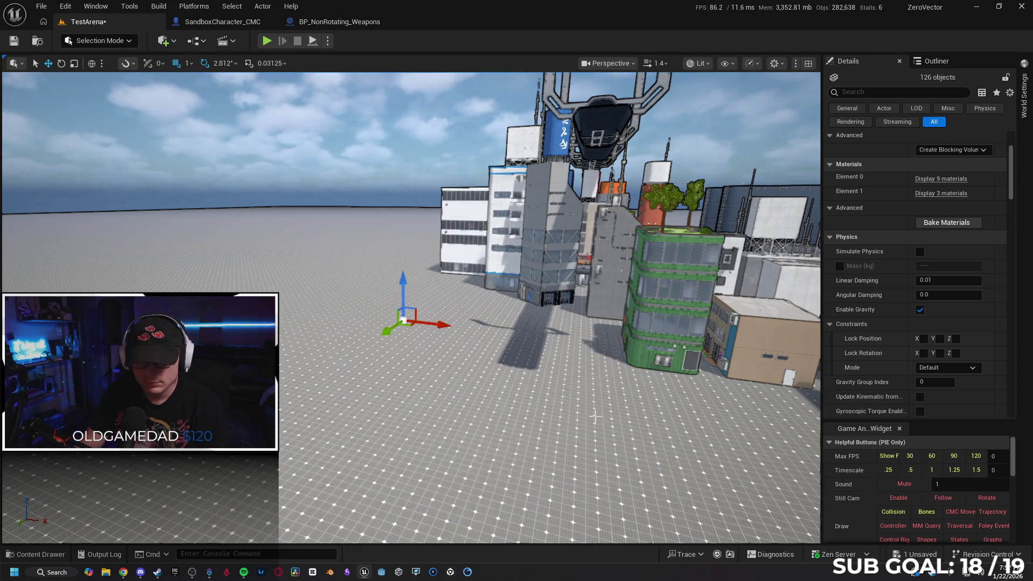
key("ctrl+h")
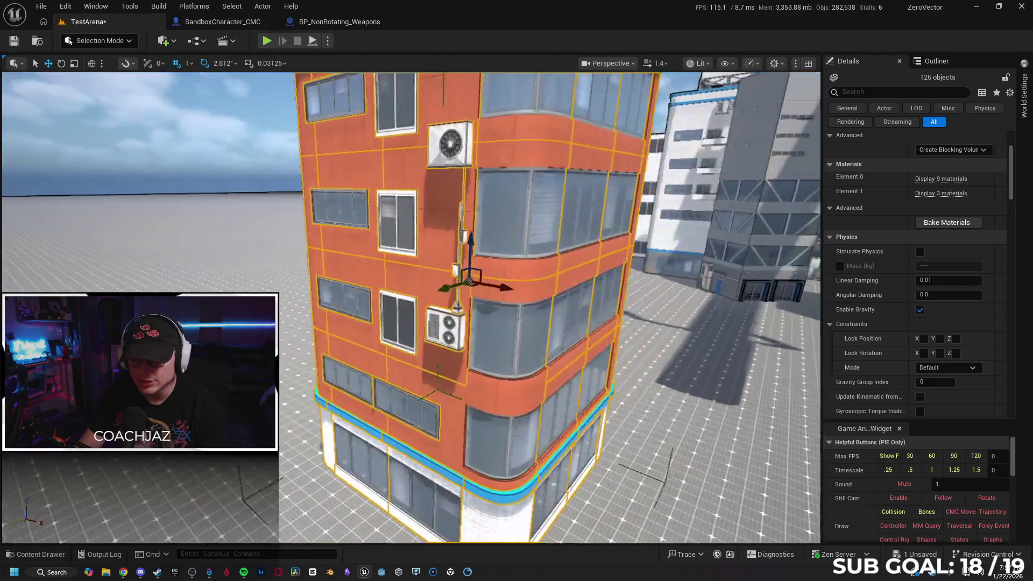
- Frame the selected building and convert it into a packed level actor
key("f")
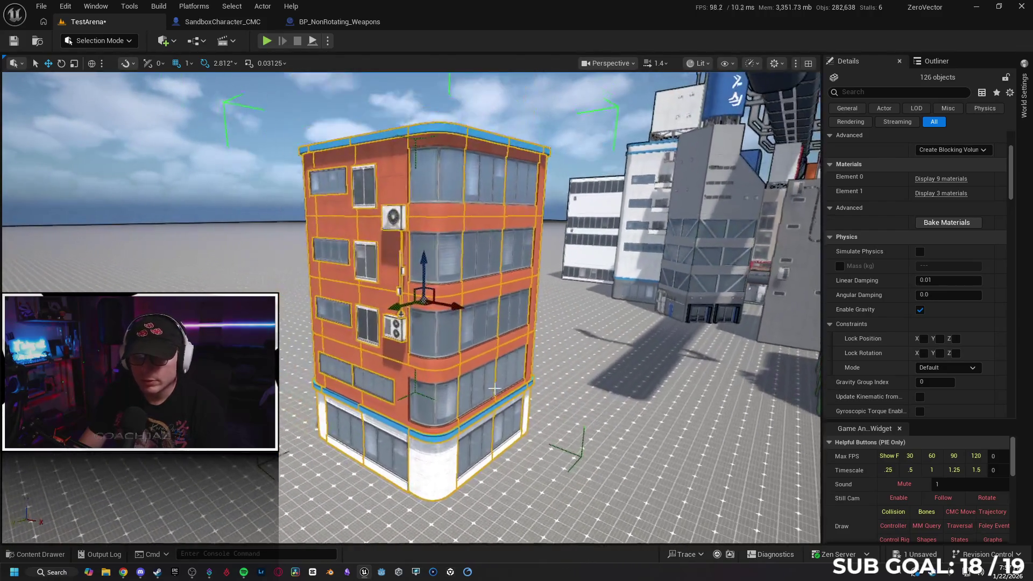
right_click(446, 322)
mouse_move(511, 494)
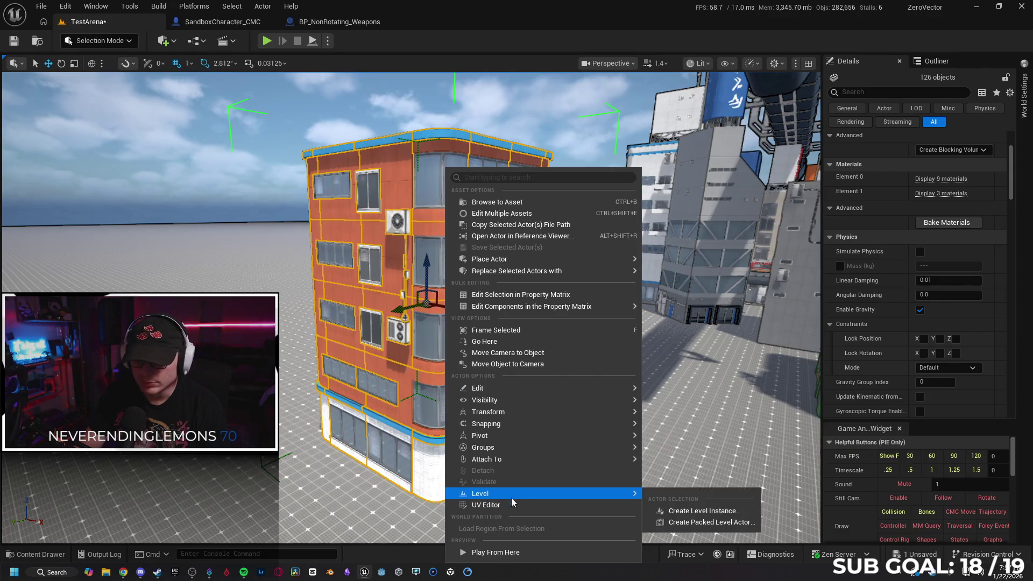
left_click(682, 520)
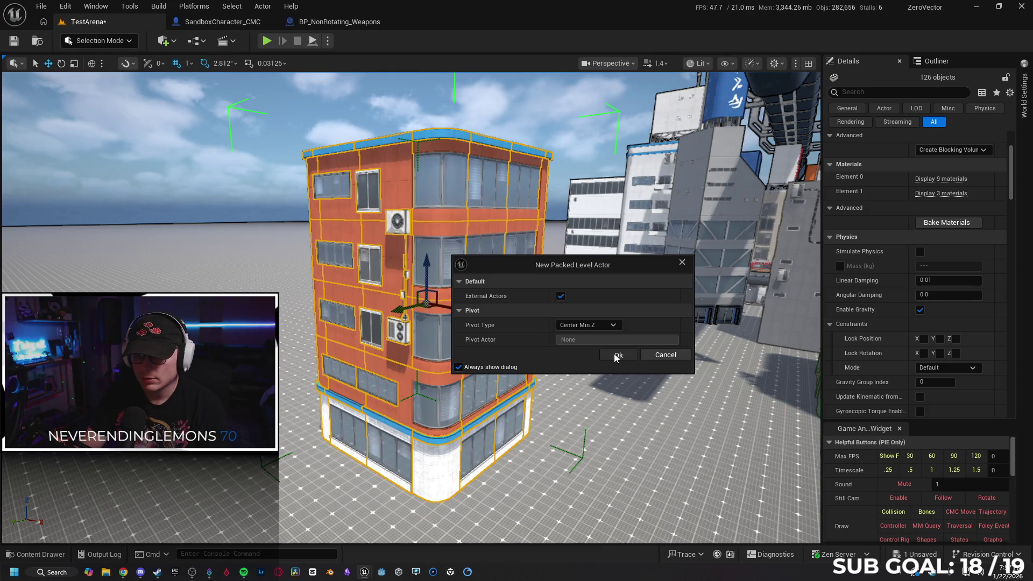
left_click(616, 355)
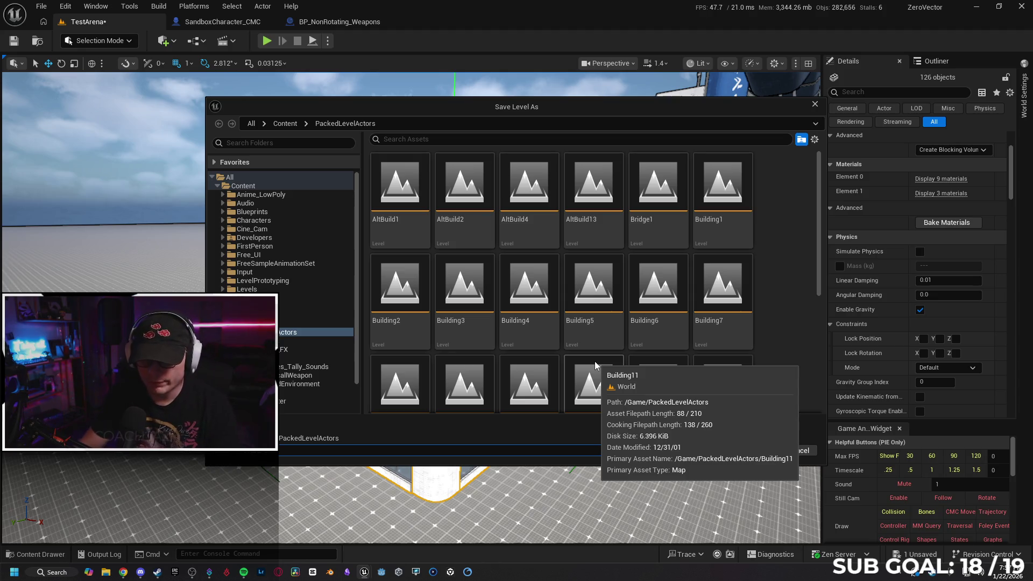
- Save the AltBuild5 level, delete all original grouped actors, and save BPP_AltBuild5
left_click(758, 455)
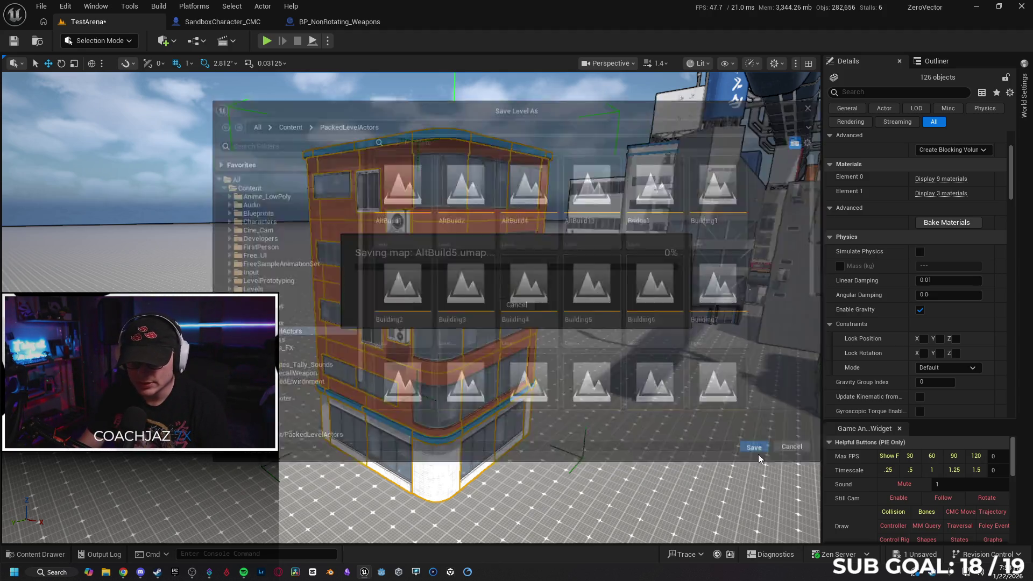
left_click(370, 321)
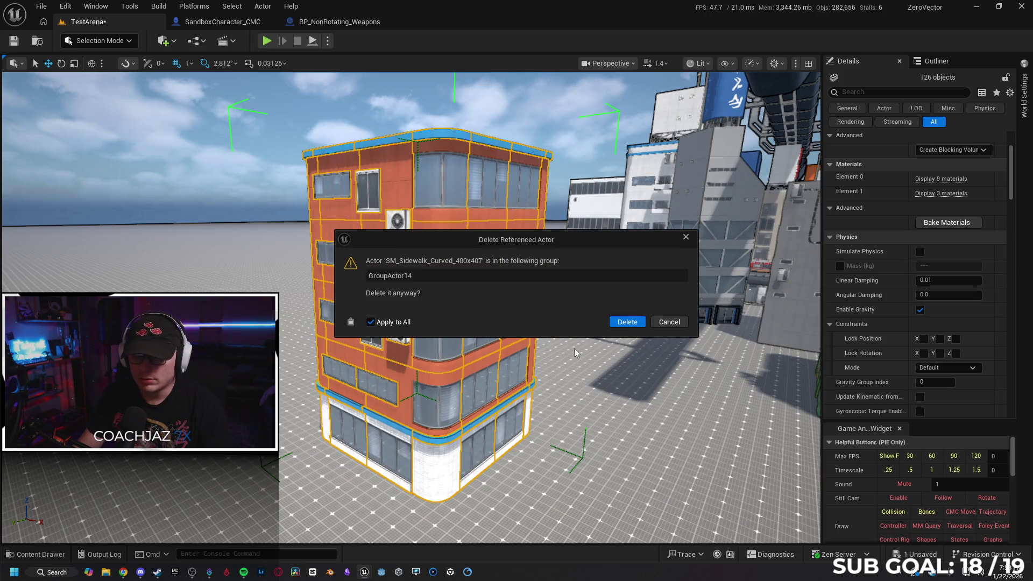
left_click(632, 323)
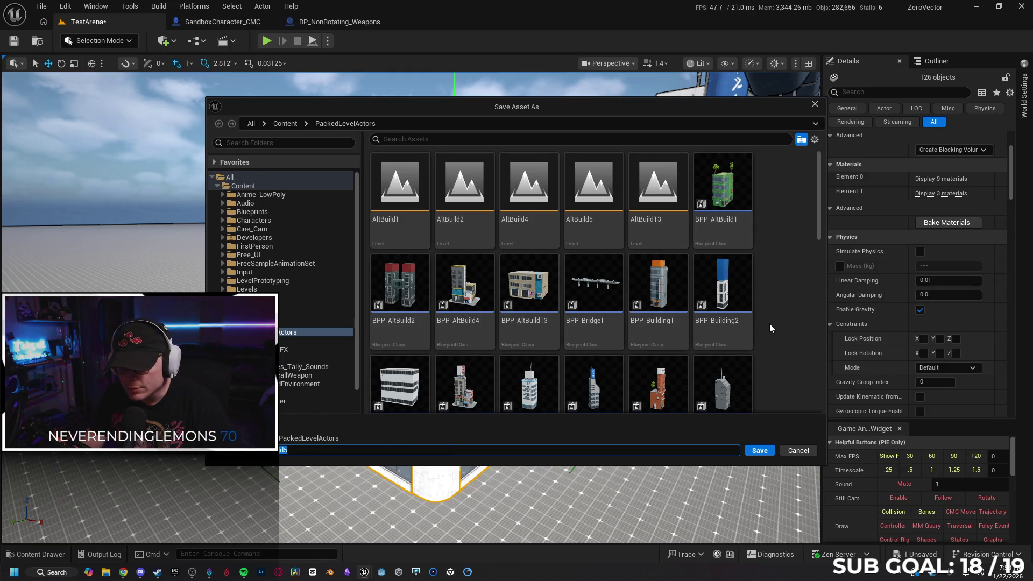
scroll(769, 324, "down", 1)
scroll(769, 324, "up", 1)
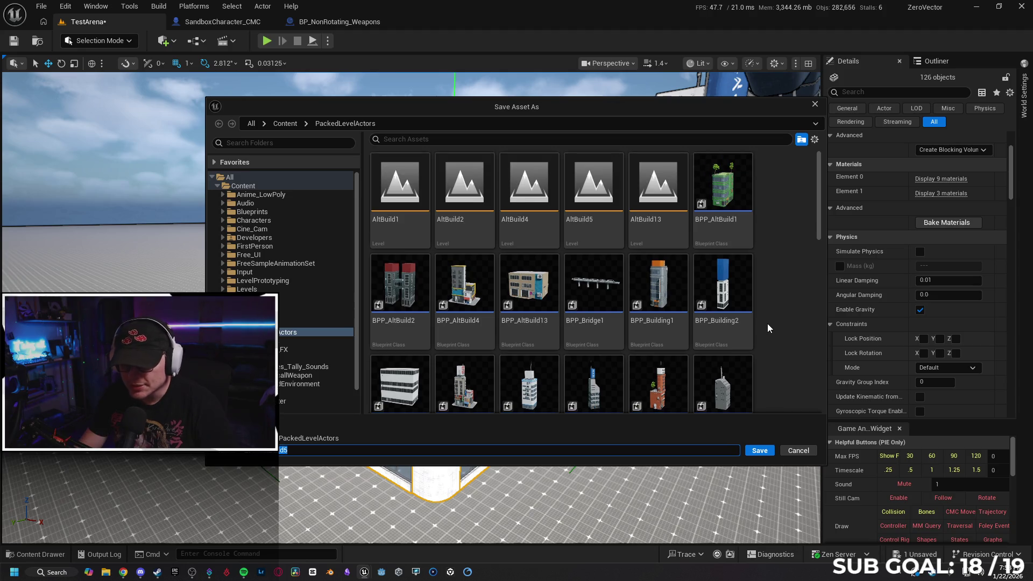
left_click(766, 450)
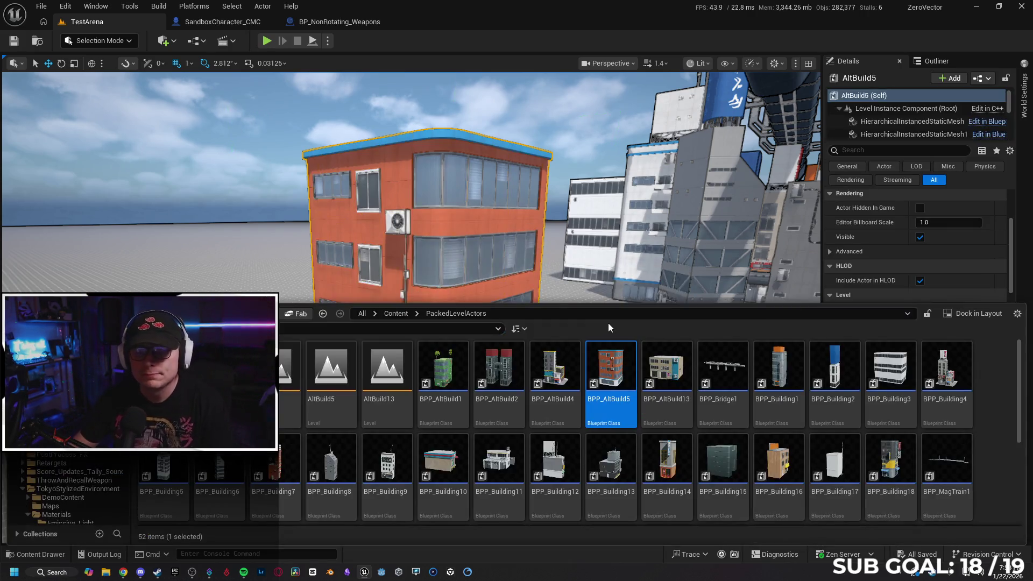
- Move the packed AltBuild5 building among the city blocks and save TestArena
right_click(697, 221)
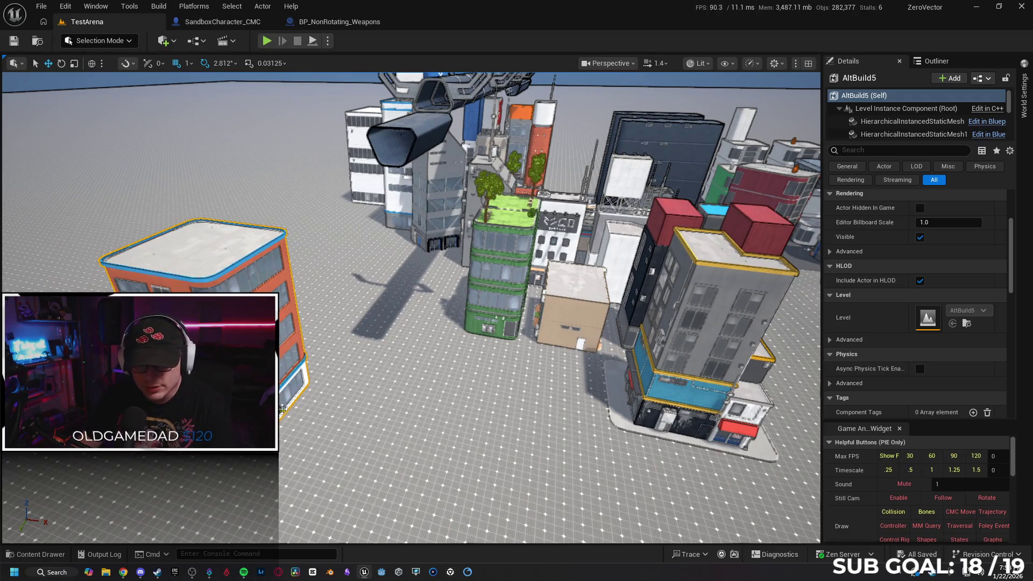
left_click_drag(242, 376, 505, 438)
scroll(505, 438, "up", 2)
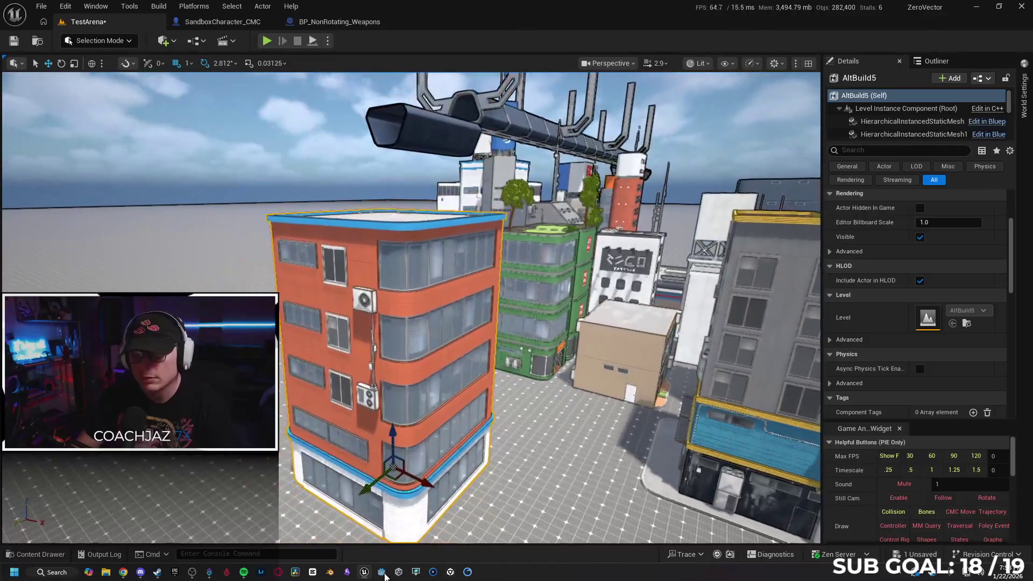
scroll(373, 487, "up", 5)
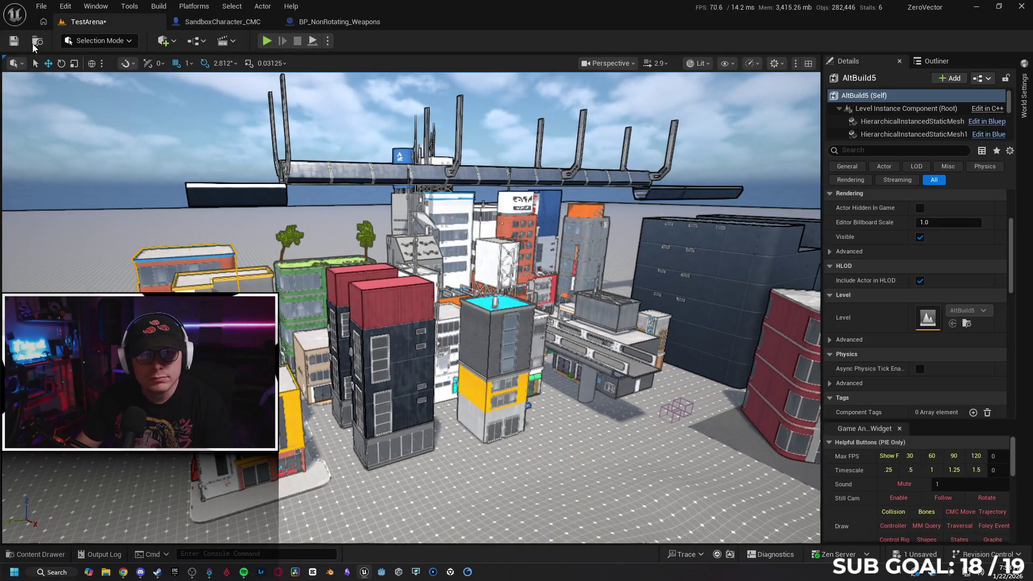
left_click(14, 42)
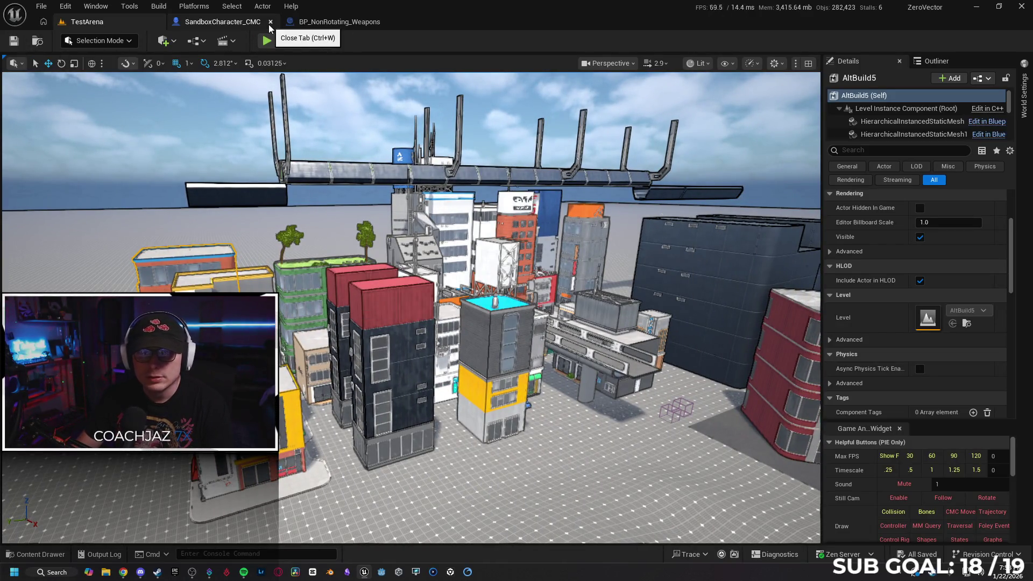
- Close the SandboxCharacter_CMC and BP_NonRotating_Weapons tabs, pick the second visual override, open PackedLevelActors
left_click(269, 22)
left_click(269, 22)
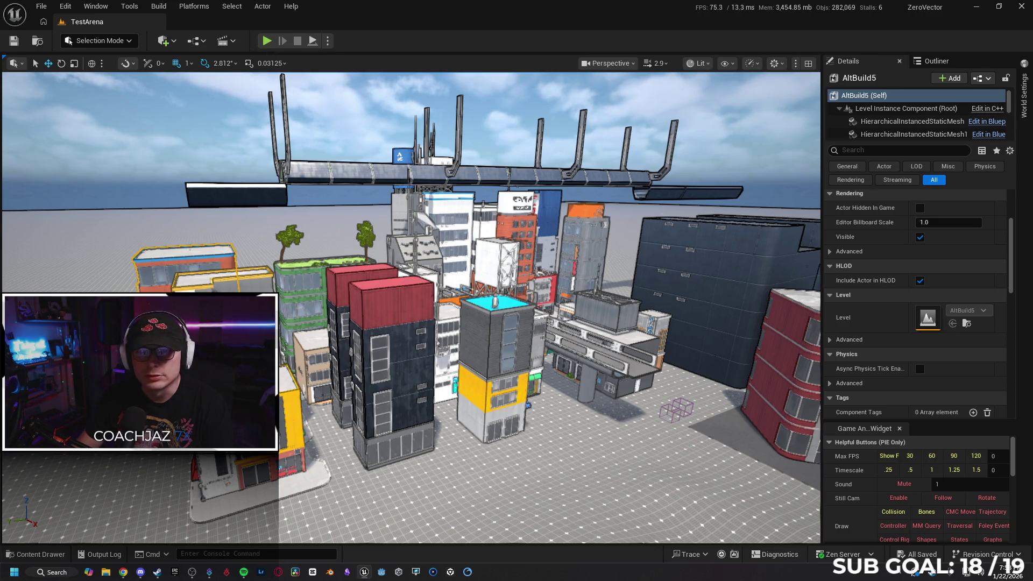
scroll(941, 516, "down", 10)
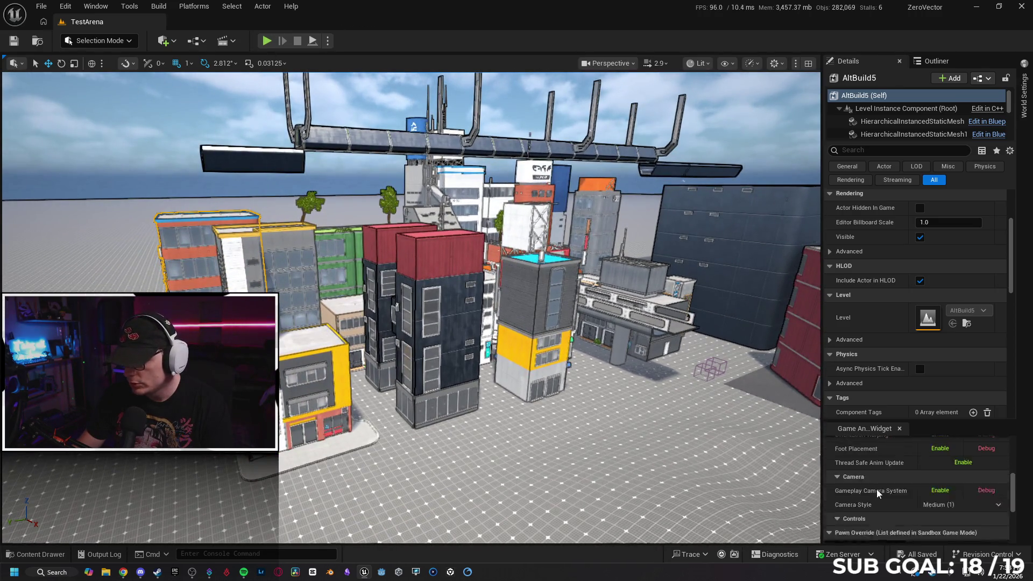
scroll(877, 491, "down", 5)
left_click(888, 510)
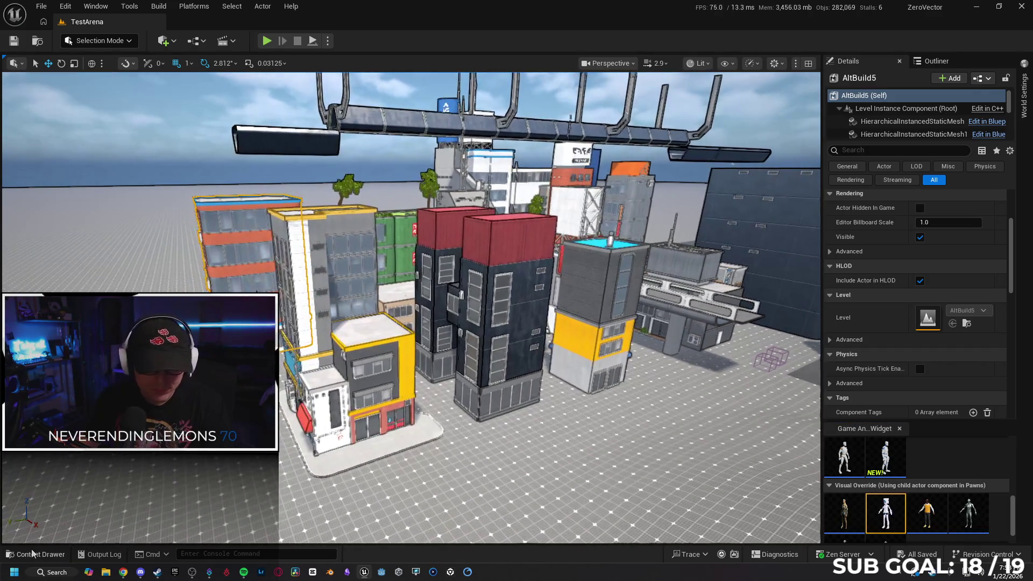
left_click(32, 553)
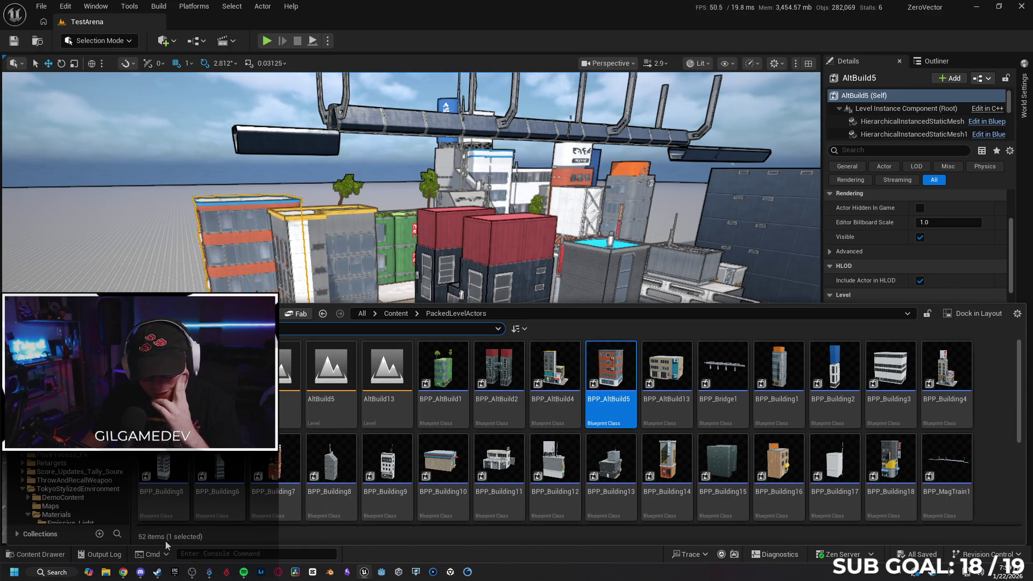
mouse_move(288, 467)
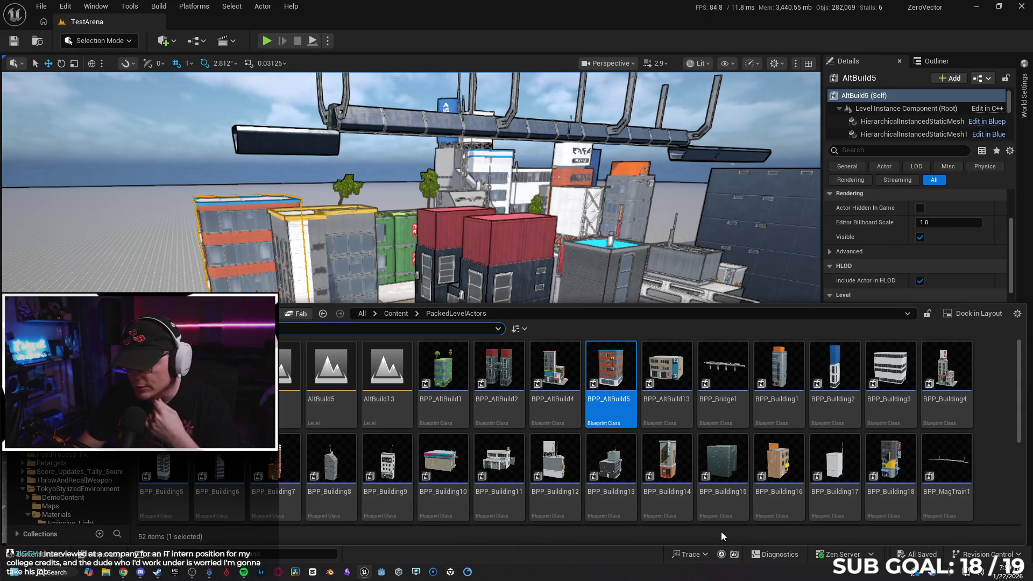
scroll(706, 518, "down", 3)
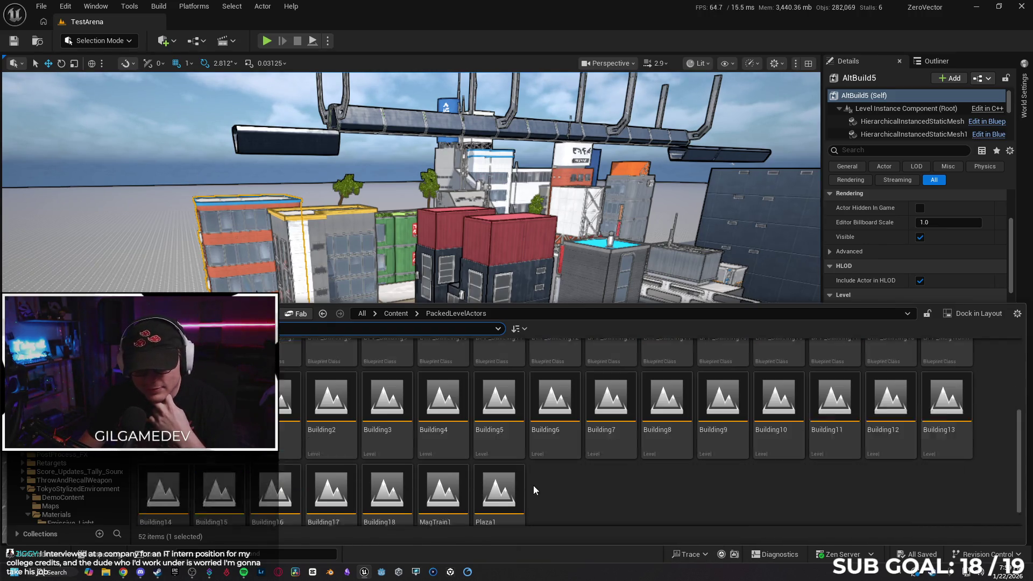
- Close the Content Drawer and fly the camera toward the white shop building
scroll(545, 479, "up", 1)
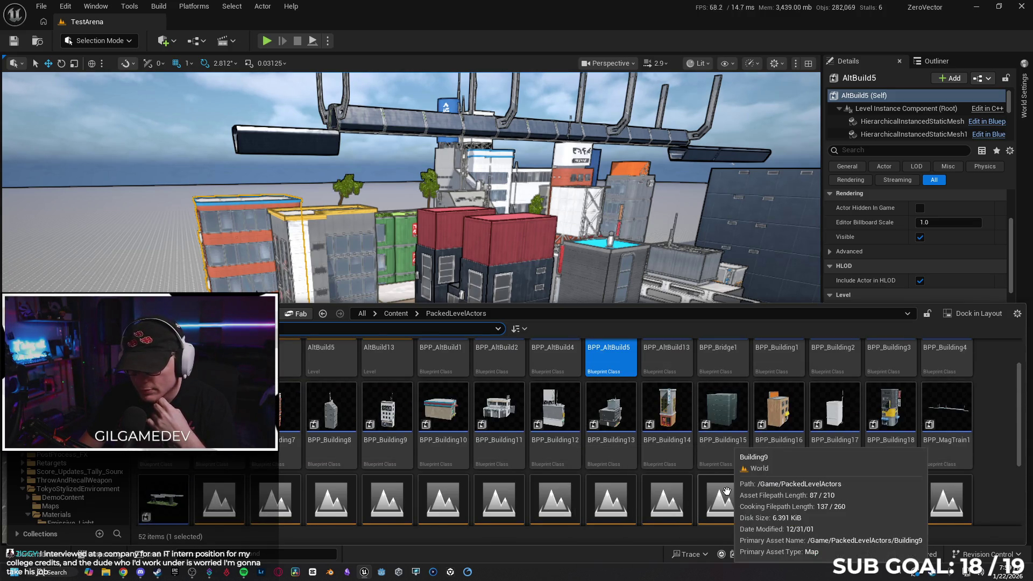
mouse_move(640, 241)
left_mouse_down()
mouse_move(602, 197)
mouse_move(575, 217)
mouse_move(565, 210)
mouse_move(532, 244)
left_mouse_up()
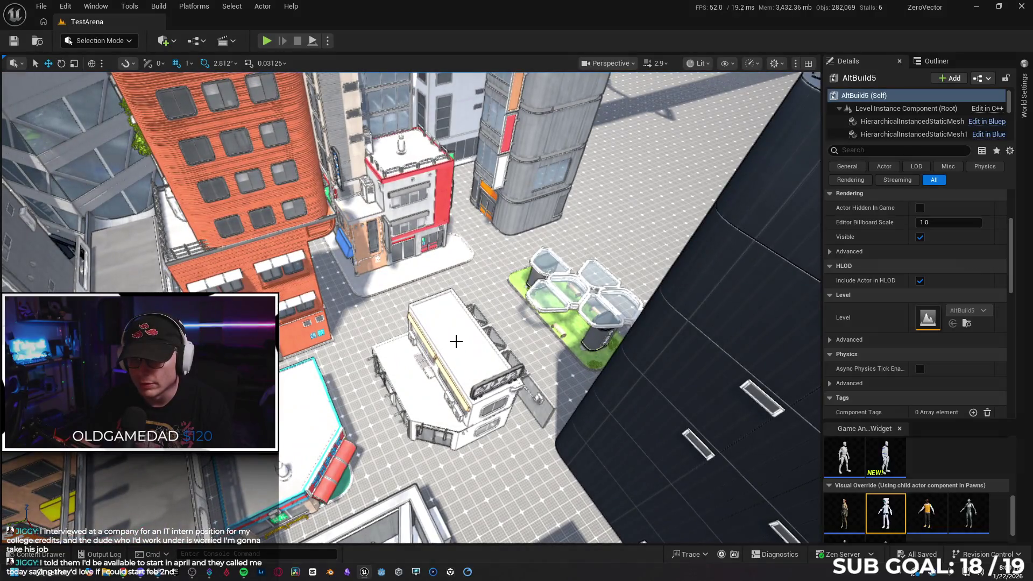
- Duplicate BPP_Building11 with an Alt-drag and slide the copy sideways along Y
left_click(456, 341)
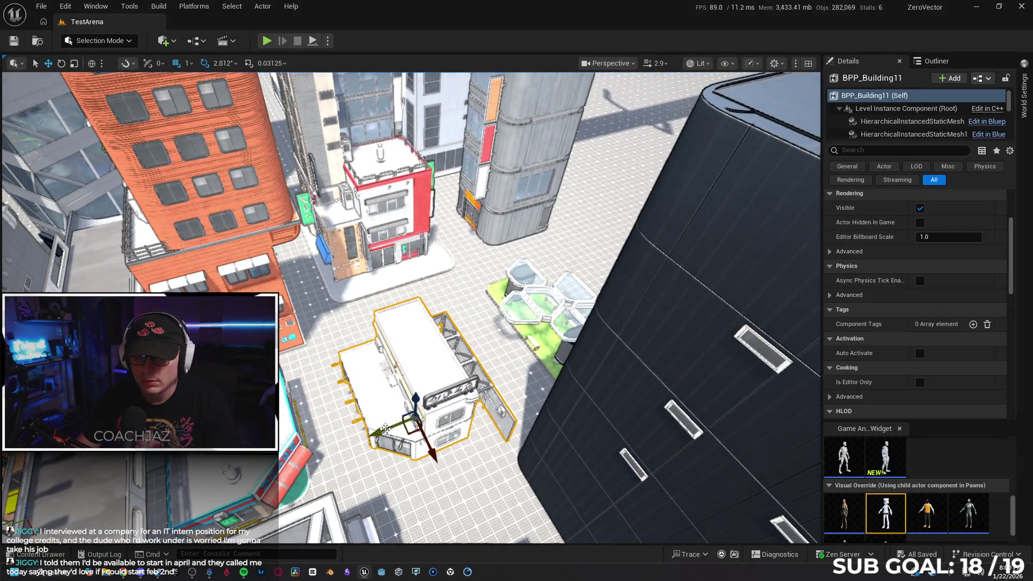
left_click_drag(385, 429, 612, 354)
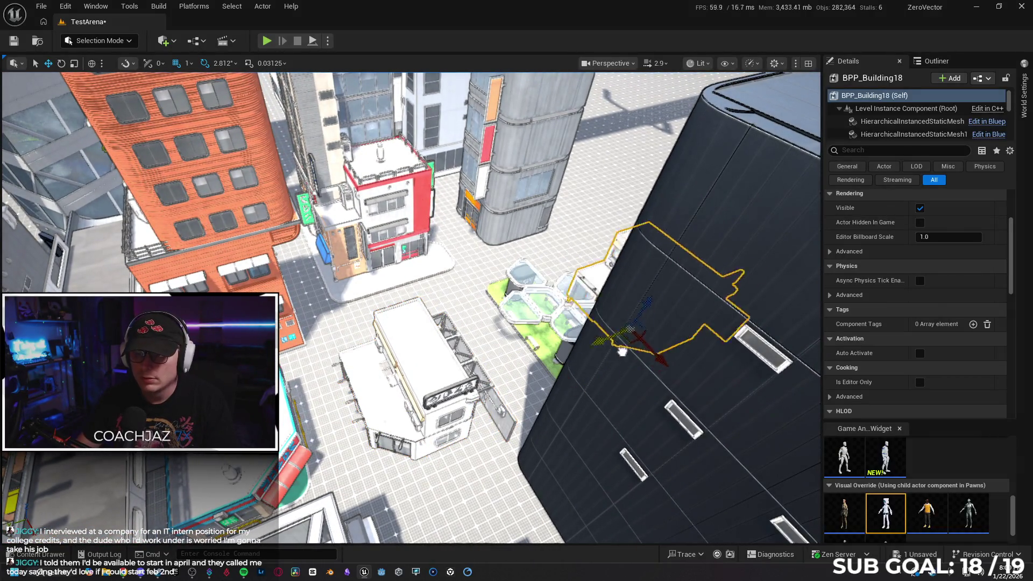
key("f")
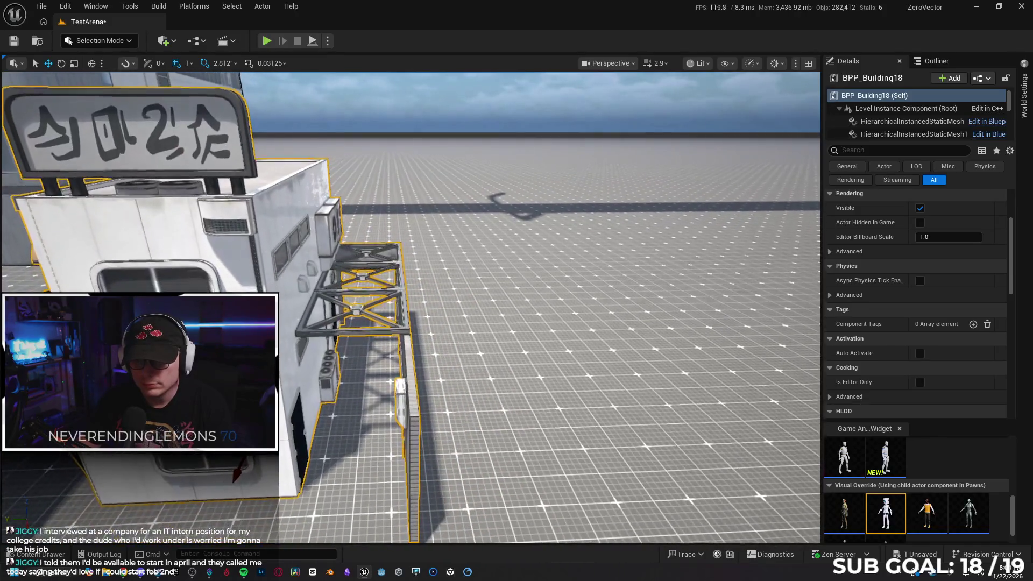
scroll(408, 307, "down", 5)
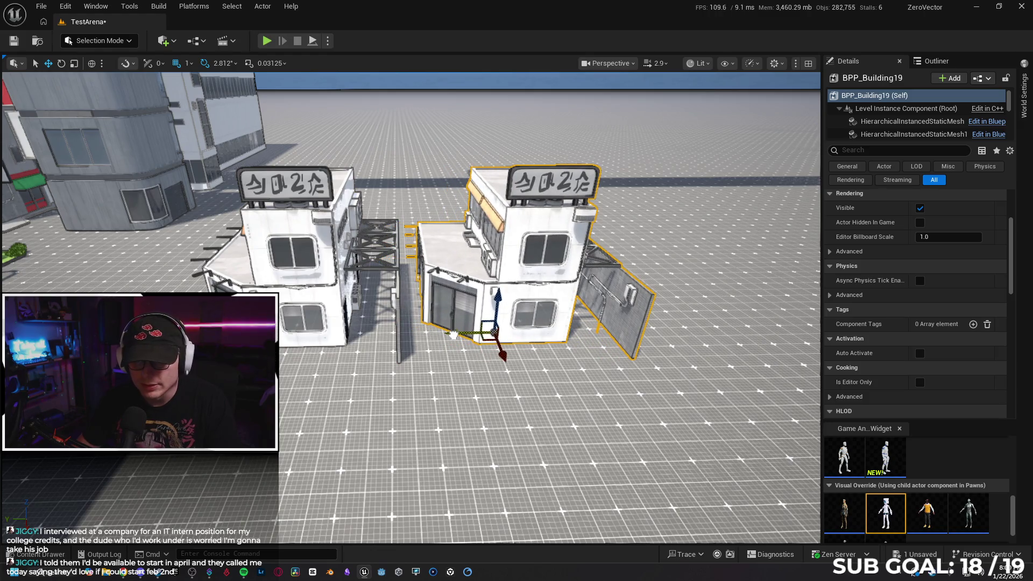
scroll(460, 339, "up", 6)
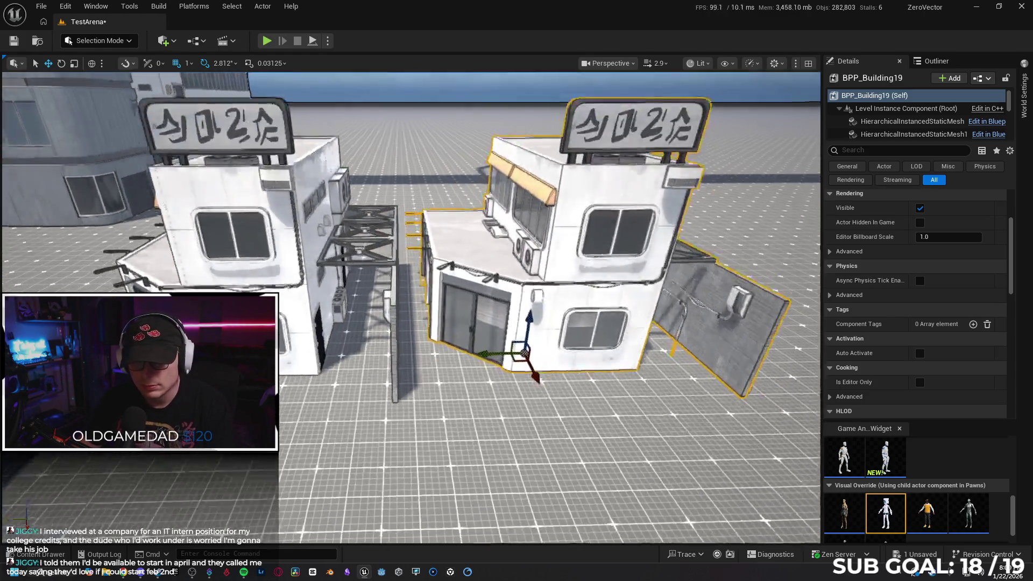
left_click_drag(437, 375, 414, 375)
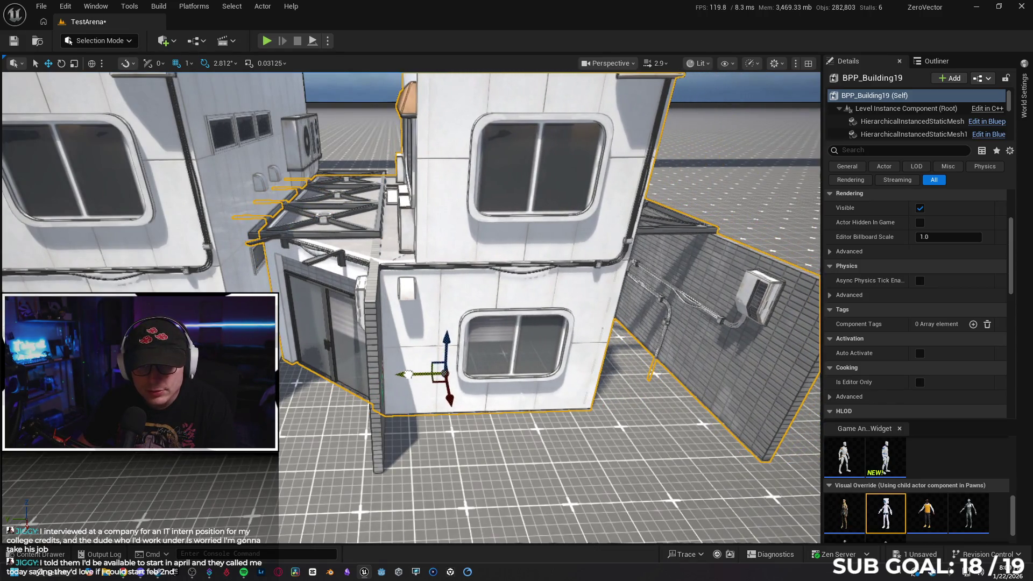
- Switch to rotate mode and start turning the copy around about 180 degrees
scroll(414, 375, "down", 6)
scroll(414, 375, "up", 6)
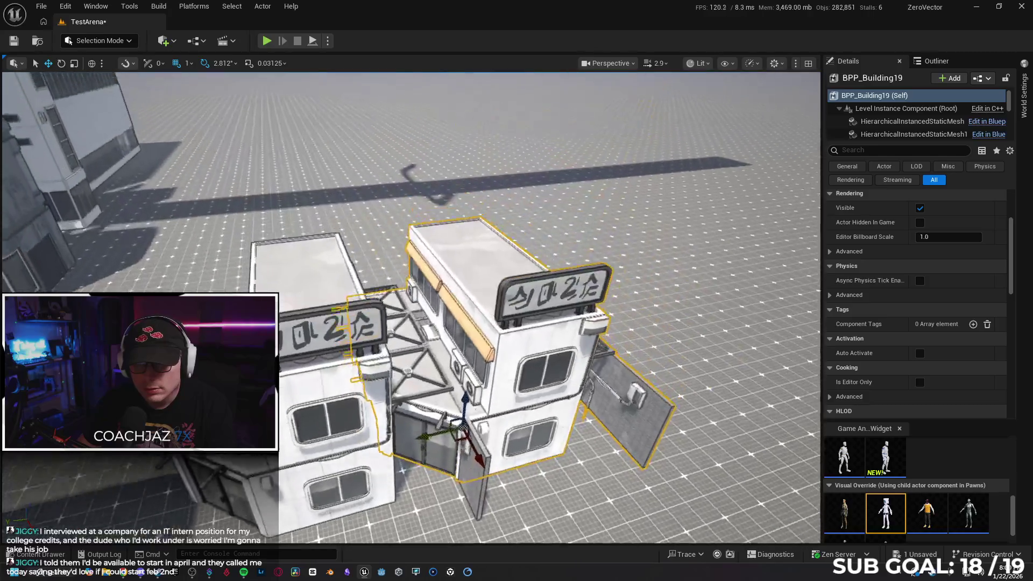
scroll(426, 414, "down", 4)
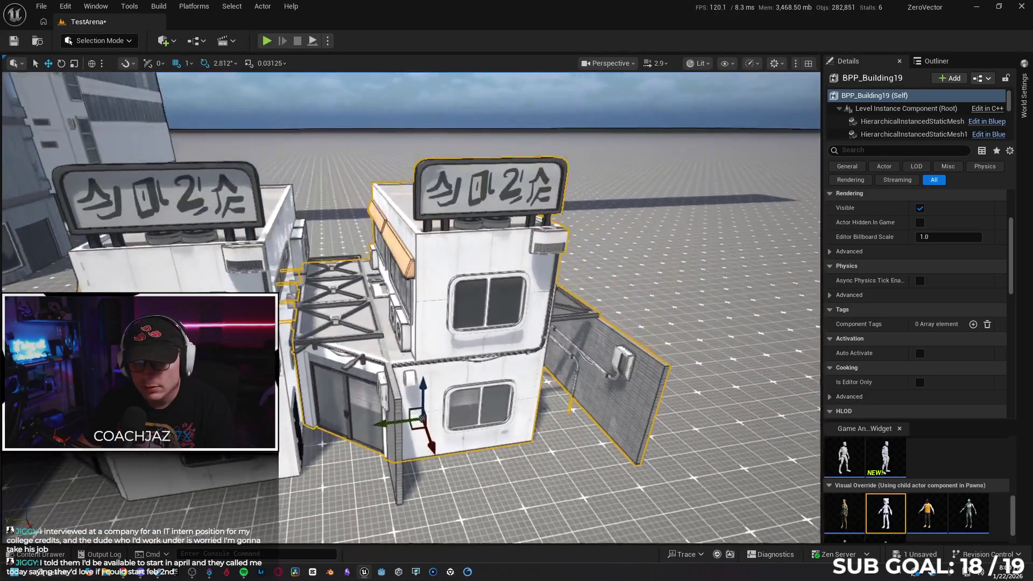
key("e")
left_click_drag(413, 442, 500, 445)
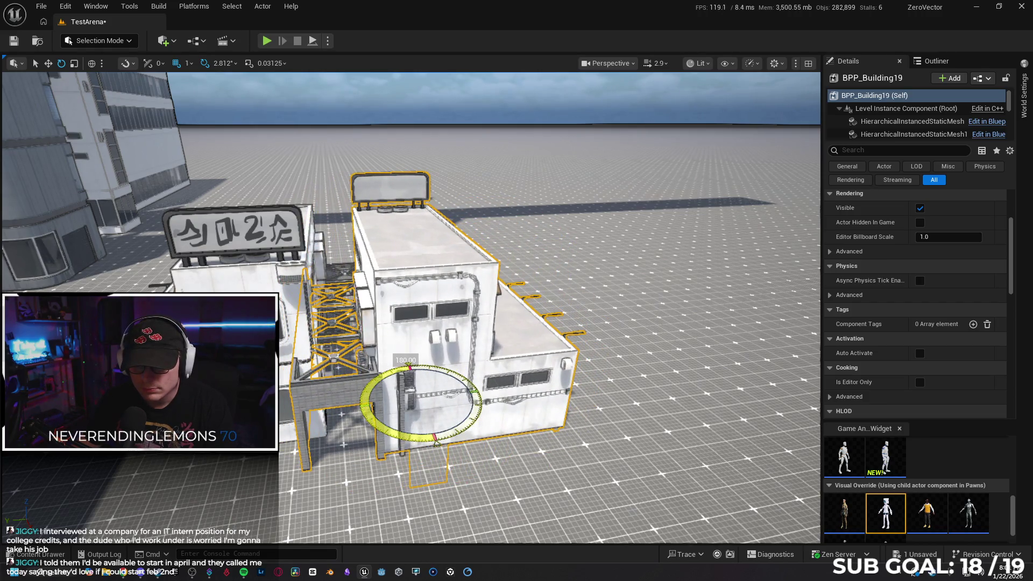
- Slide the rotated copy alongside the original and orbit the view to check it
left_click_drag(393, 400, 370, 403)
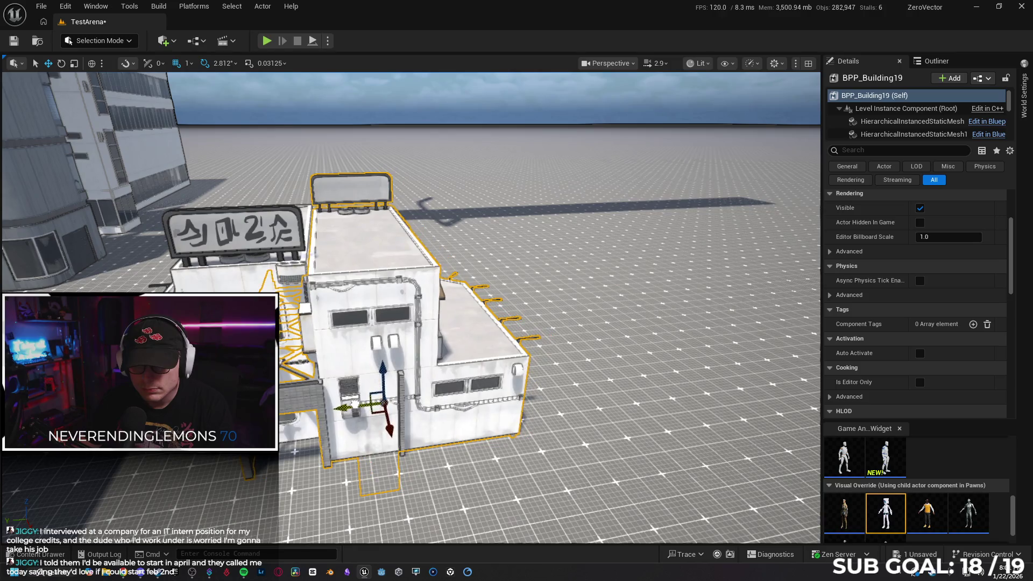
key("f")
left_click_drag(506, 407, 486, 411)
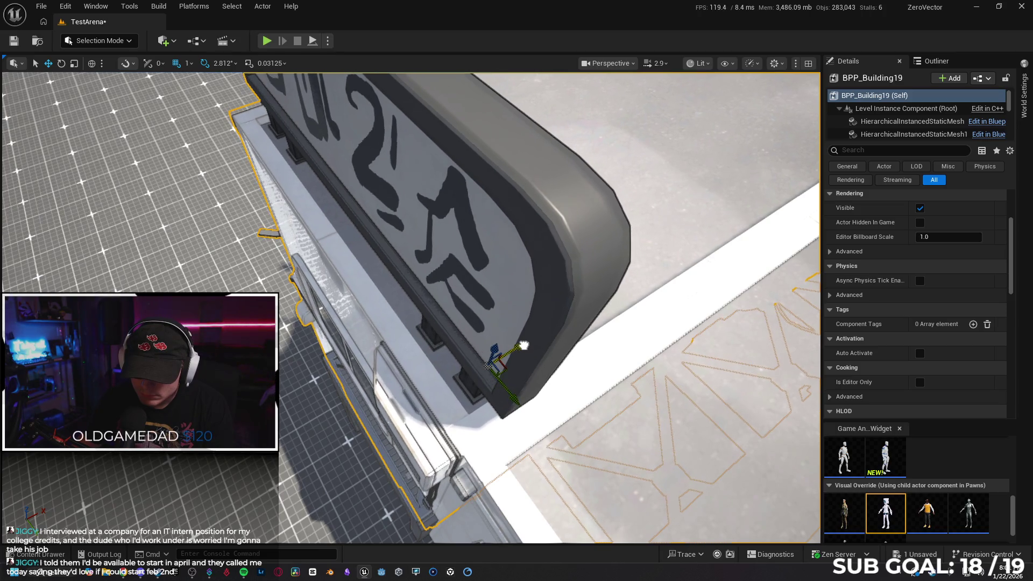
left_click_drag(524, 345, 524, 346)
scroll(524, 345, "down", 1)
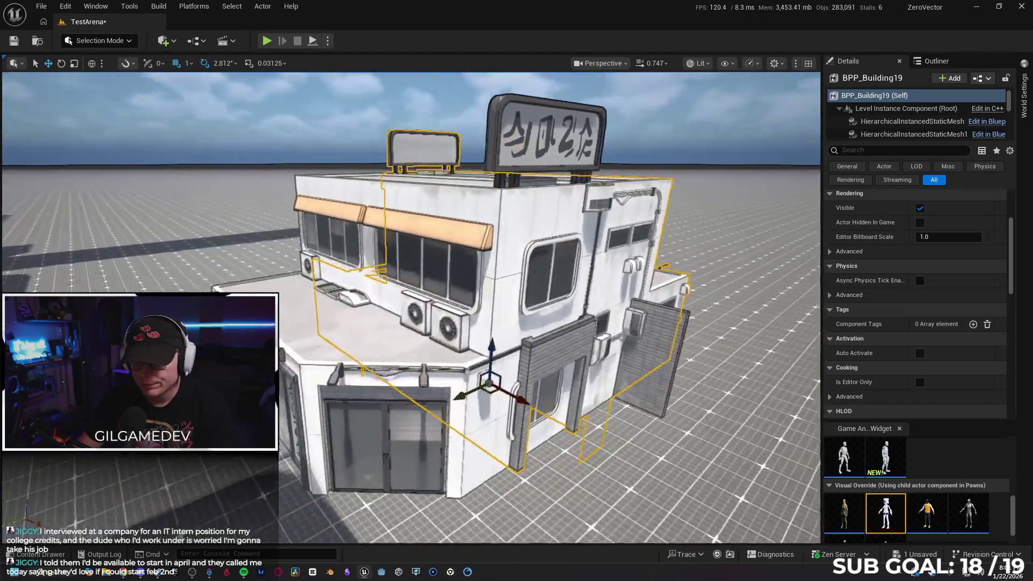
- Nudge BPP_Building19 along Y and down along Z toward the neighbouring building
left_click_drag(484, 323, 538, 328)
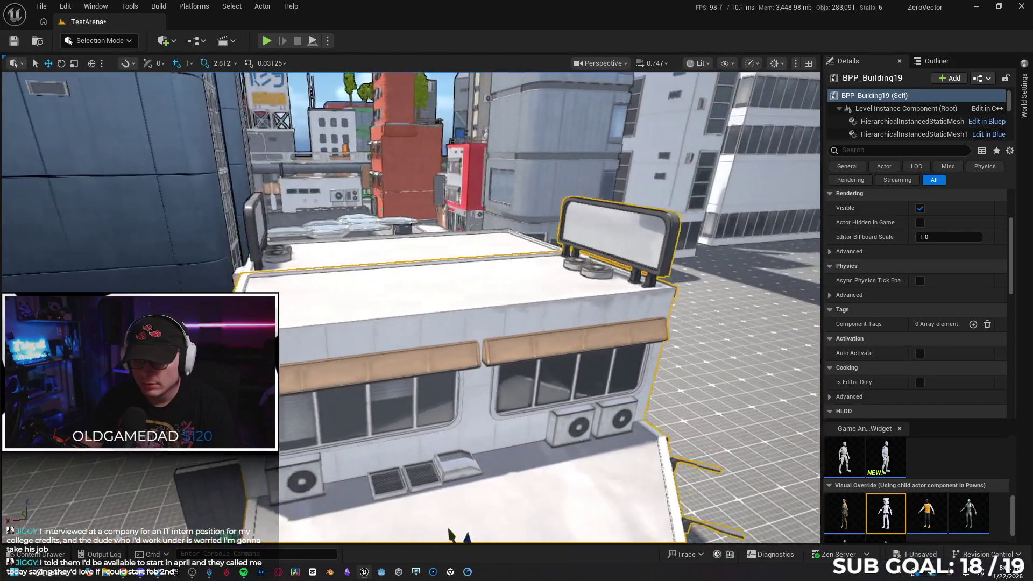
scroll(411, 306, "down", 3)
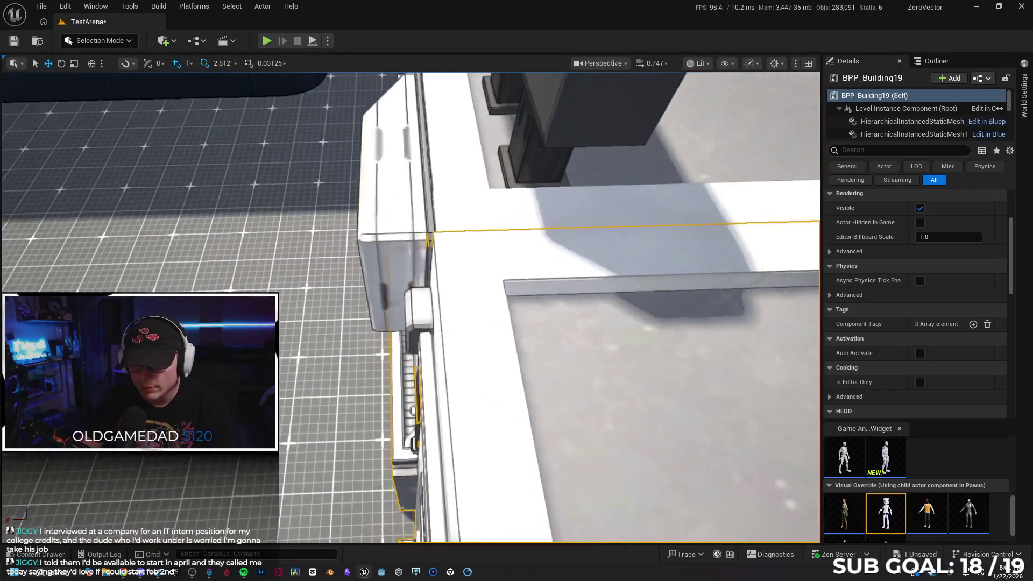
scroll(411, 307, "down", 2)
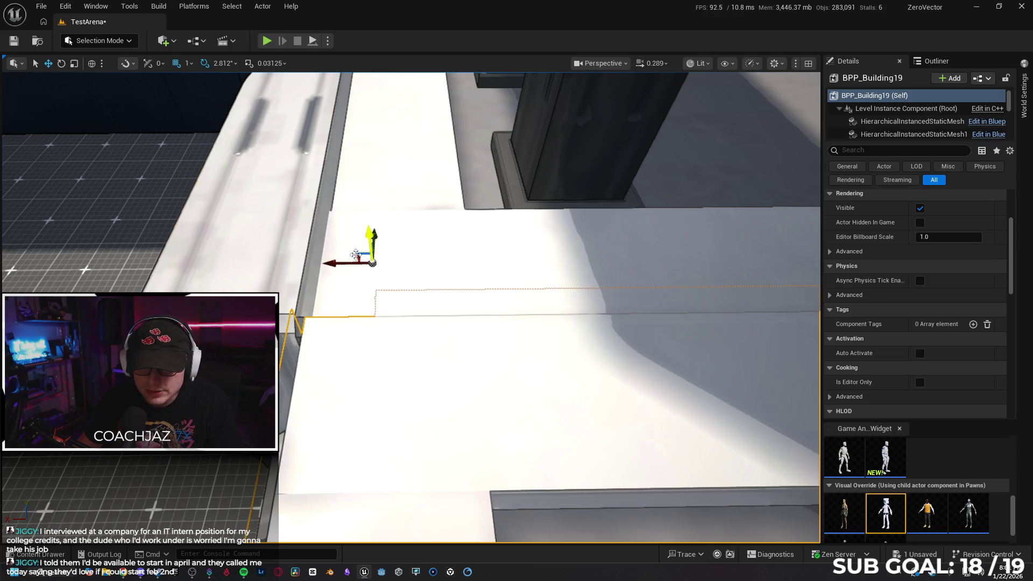
left_click_drag(326, 262, 337, 262)
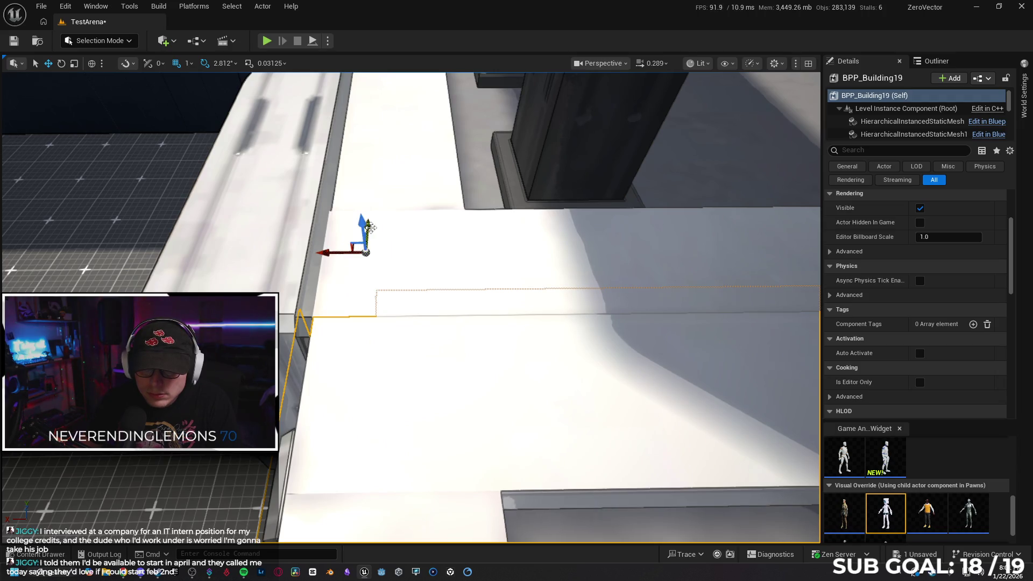
left_click_drag(366, 234, 367, 228)
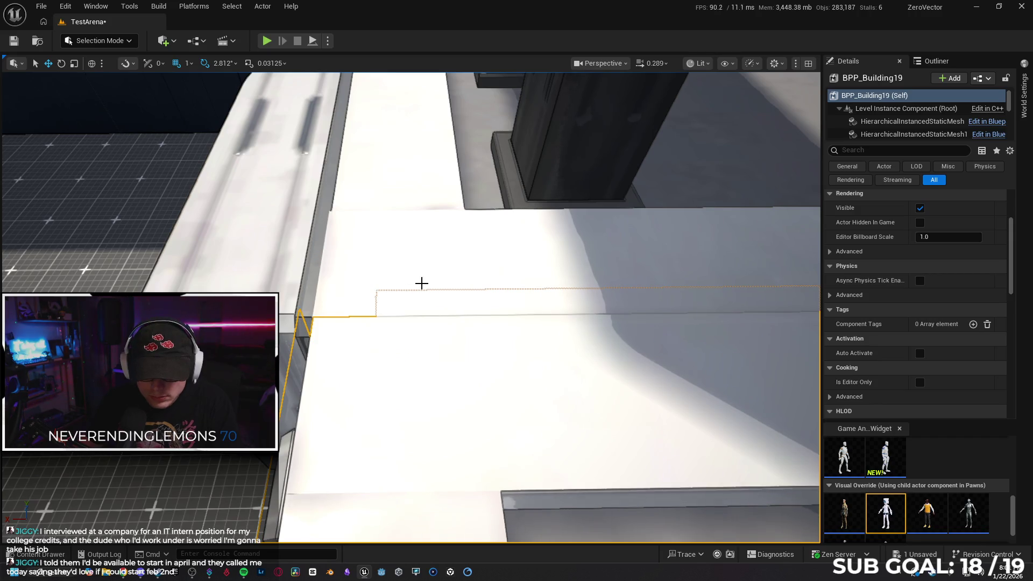
- Fine-tune the building's Y and Z position until the roof seam gap closes
scroll(422, 281, "down", 3)
scroll(410, 307, "down", 3)
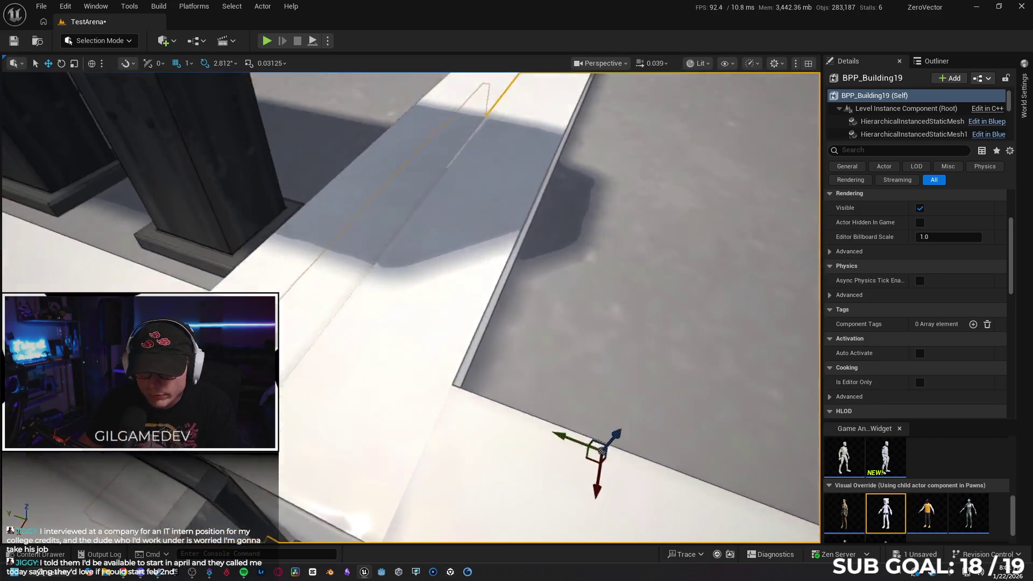
scroll(410, 307, "down", 3)
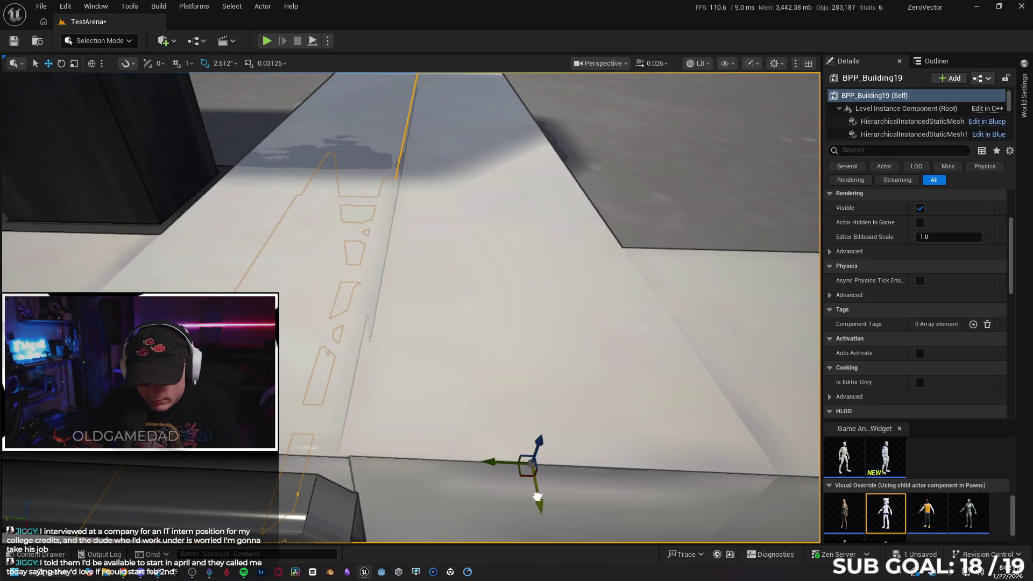
left_click_drag(537, 496, 538, 496)
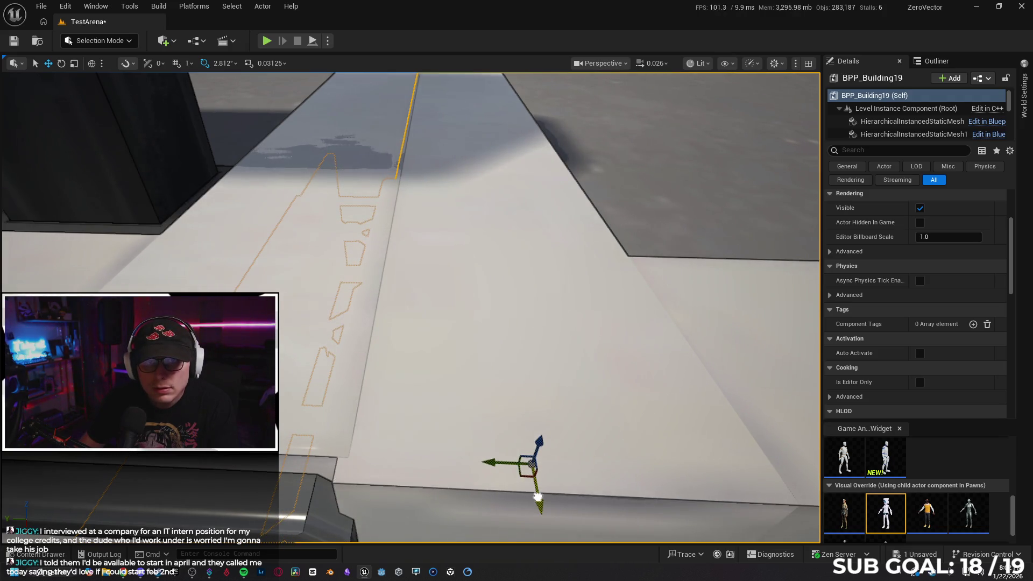
right_click(532, 461)
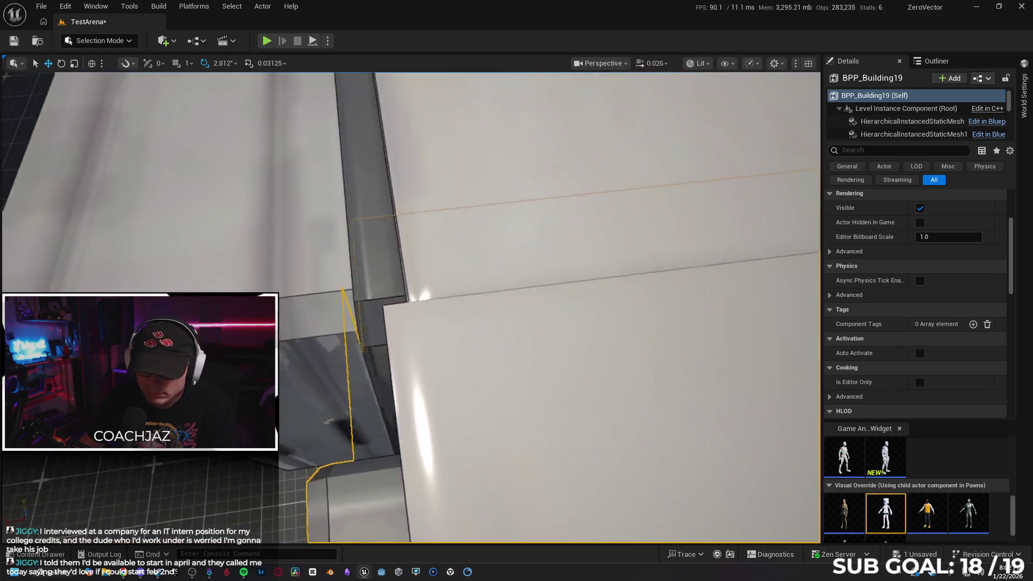
left_click_drag(385, 365, 415, 377)
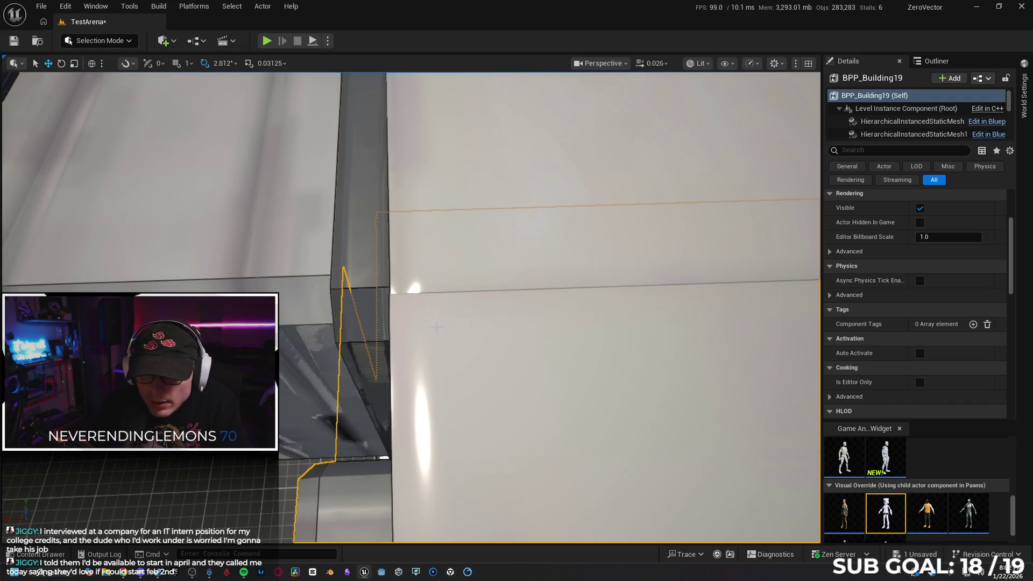
left_click_drag(418, 291, 443, 301)
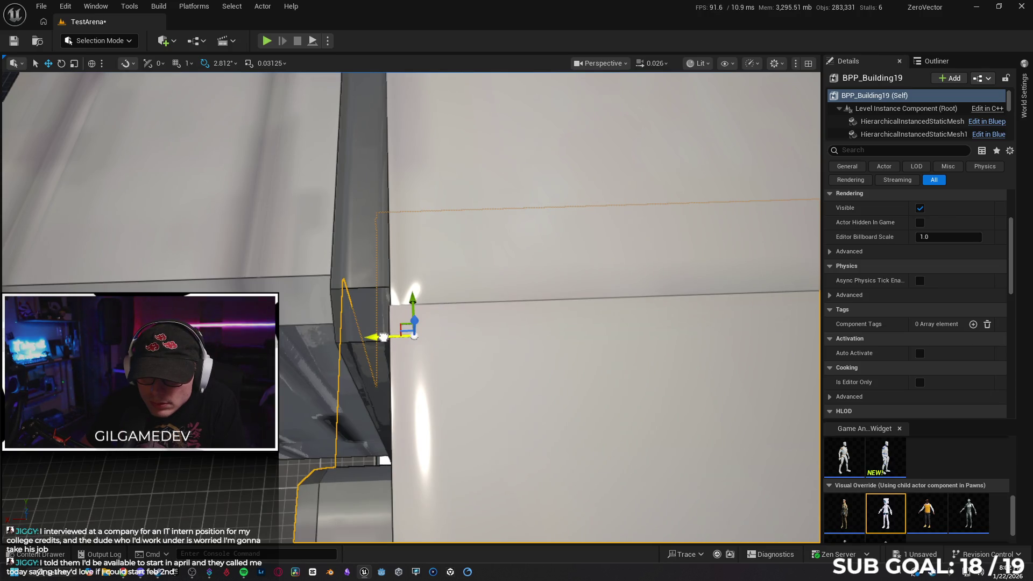
mouse_move(384, 337)
left_mouse_down()
mouse_move(562, 359)
mouse_move(460, 388)
mouse_move(347, 474)
mouse_move(353, 514)
left_mouse_up()
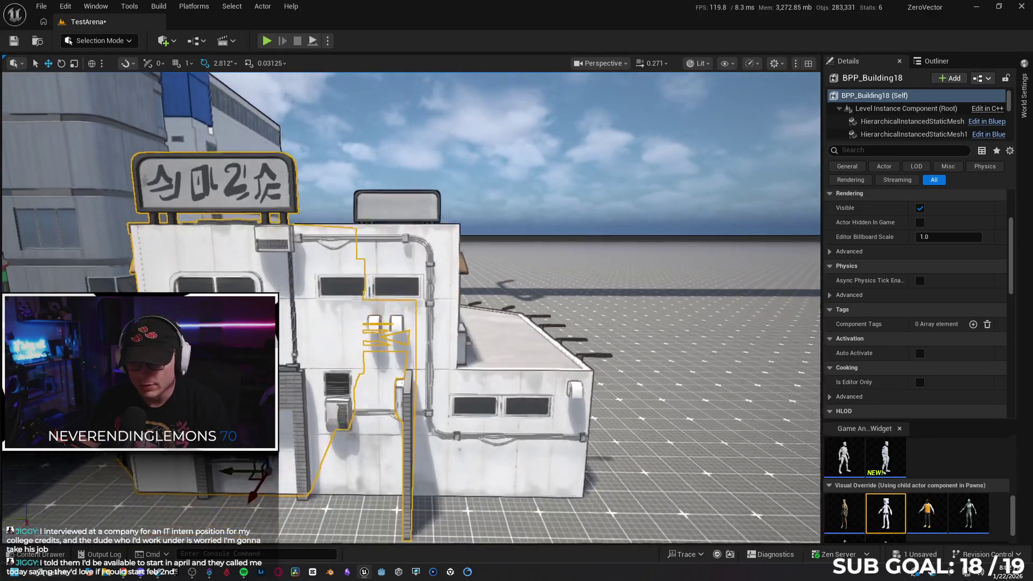
scroll(411, 307, "up", 2)
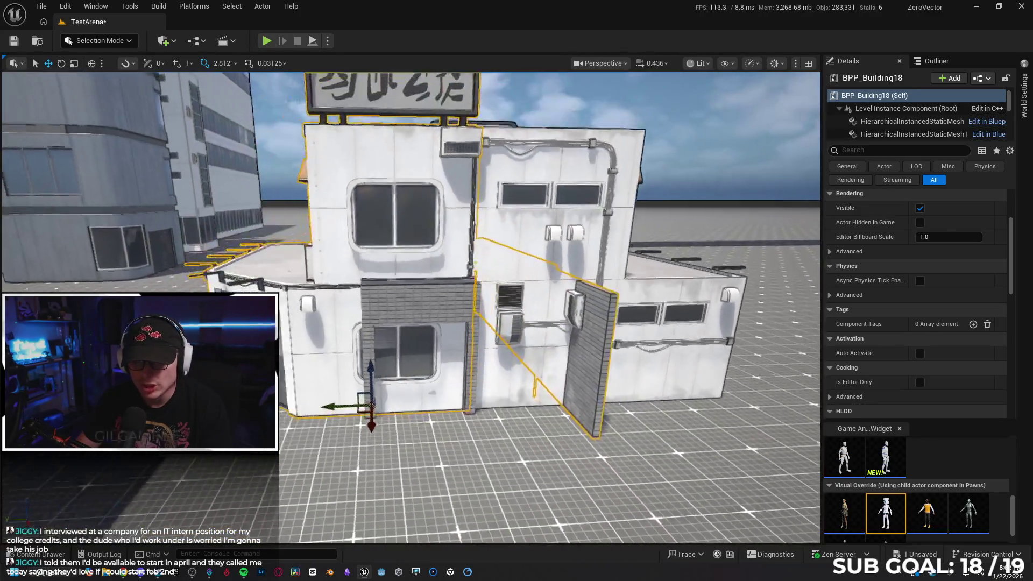
scroll(412, 307, "up", 1)
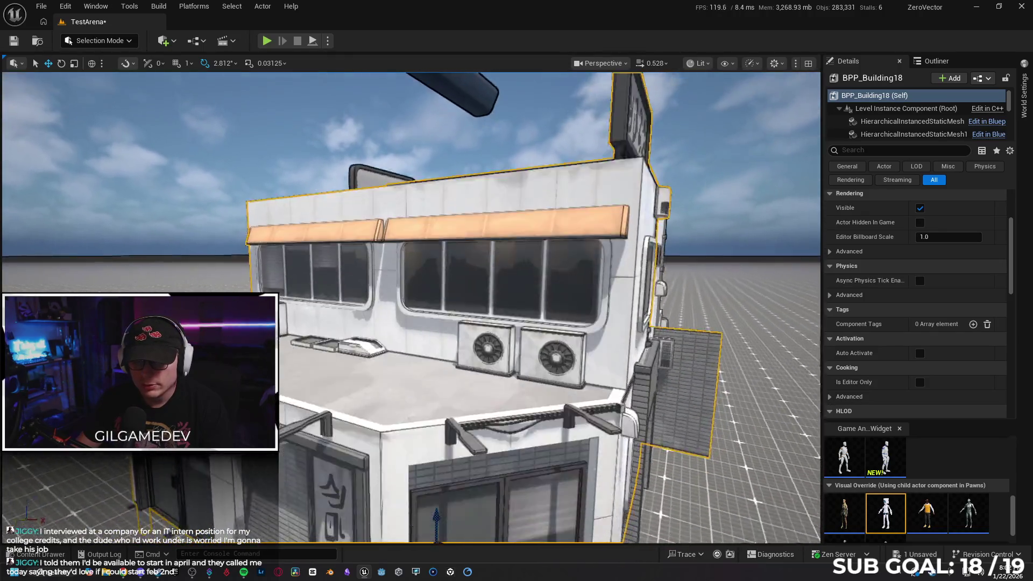
key("s")
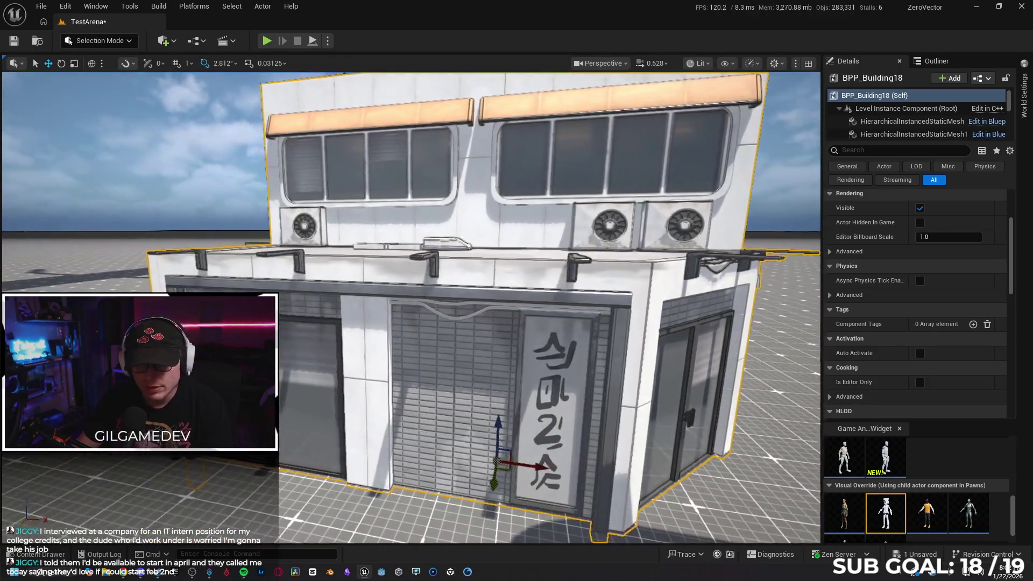
key("s")
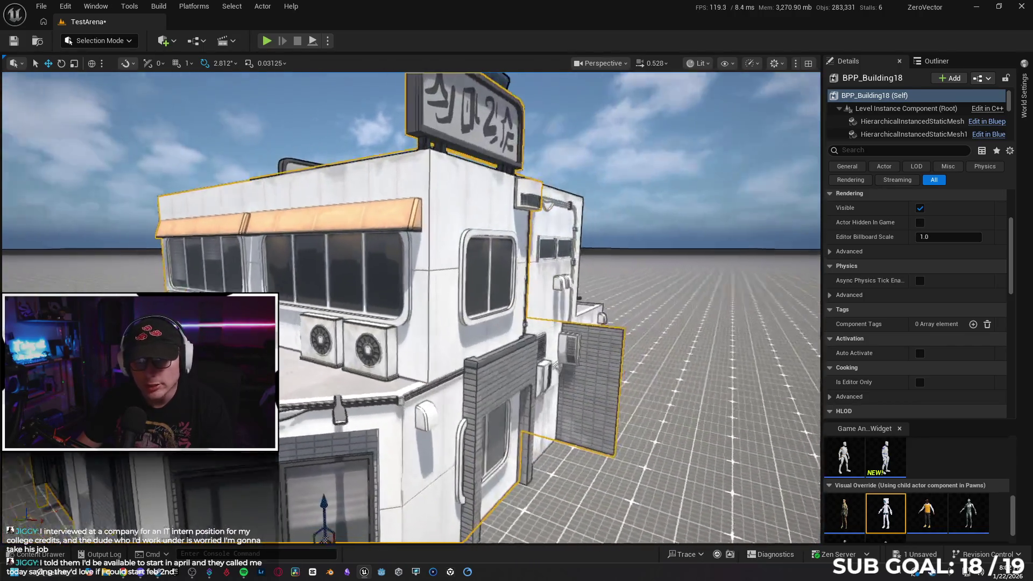
key("w")
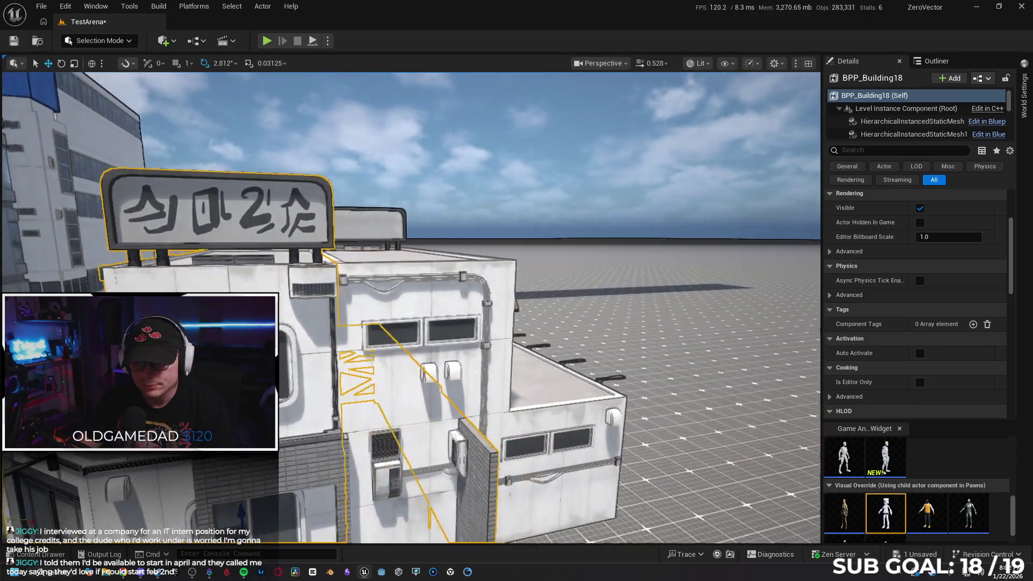
key("d")
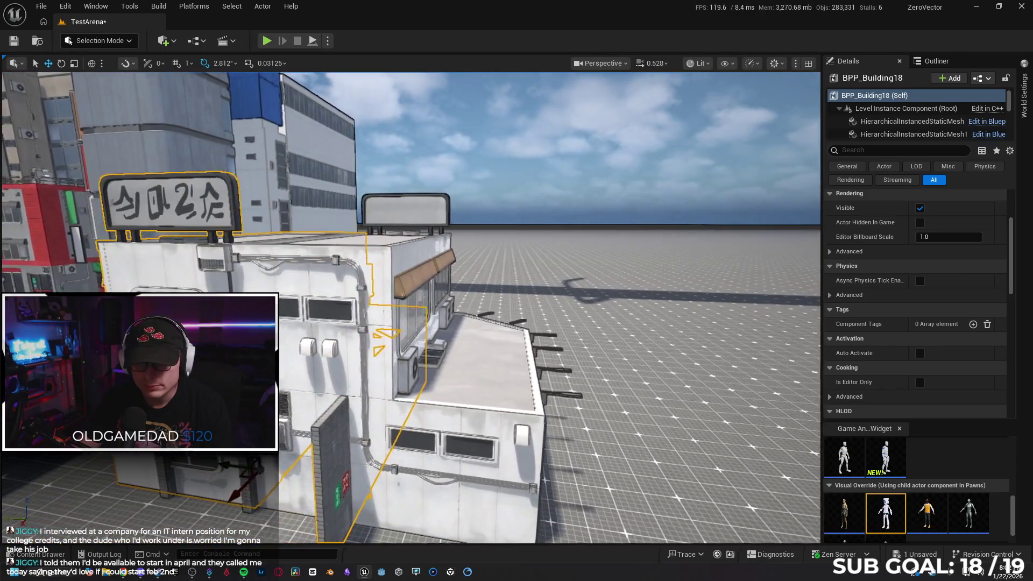
key("a")
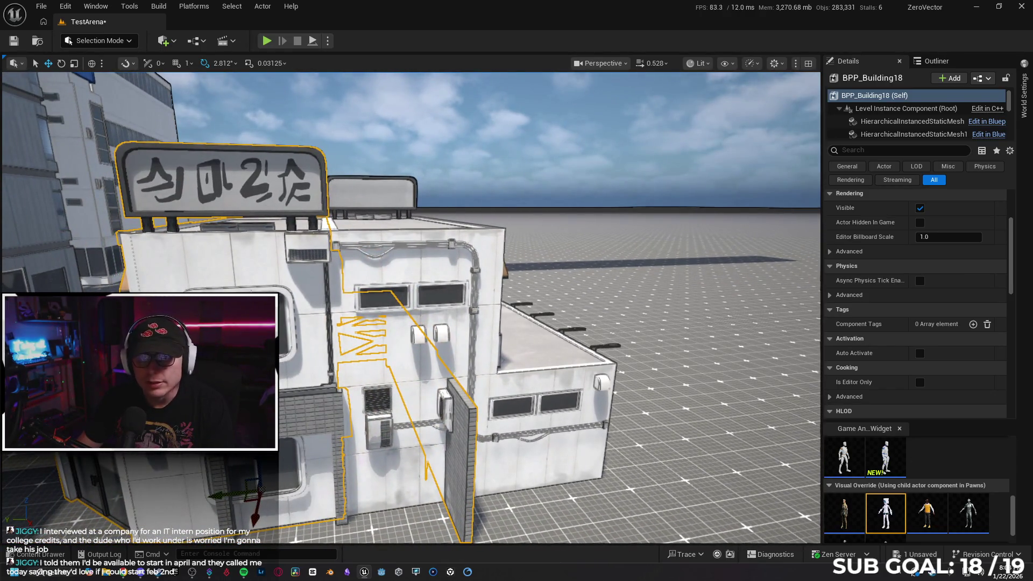
- Break the first shop building's level instance into separate pieces and frame them
right_click(259, 193)
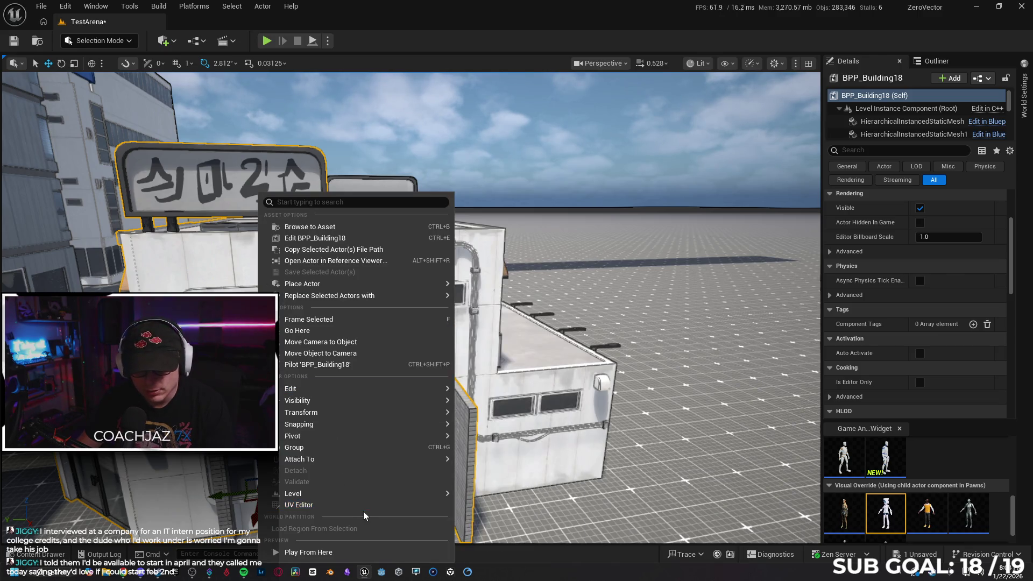
mouse_move(360, 494)
mouse_move(476, 517)
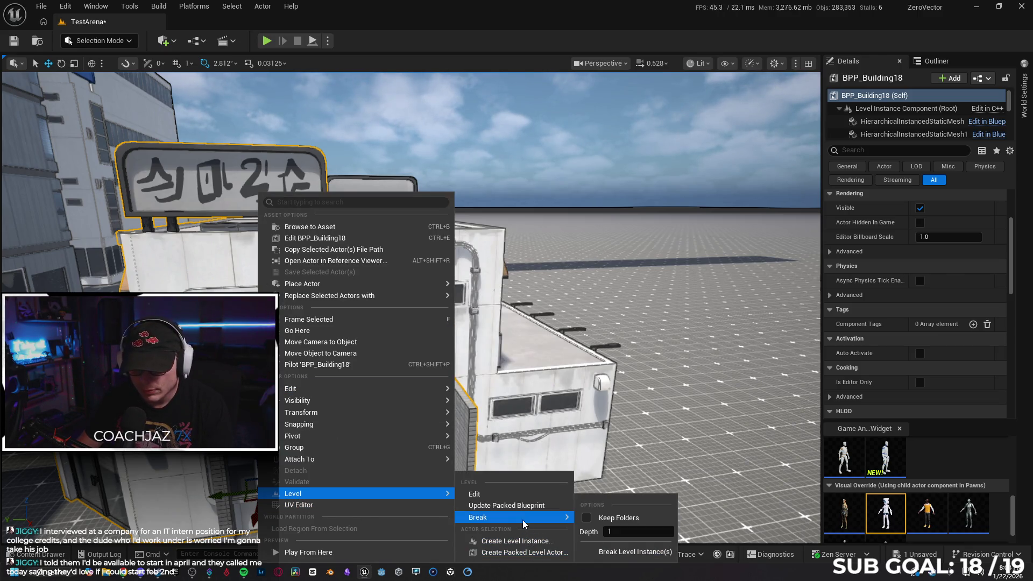
left_click(632, 554)
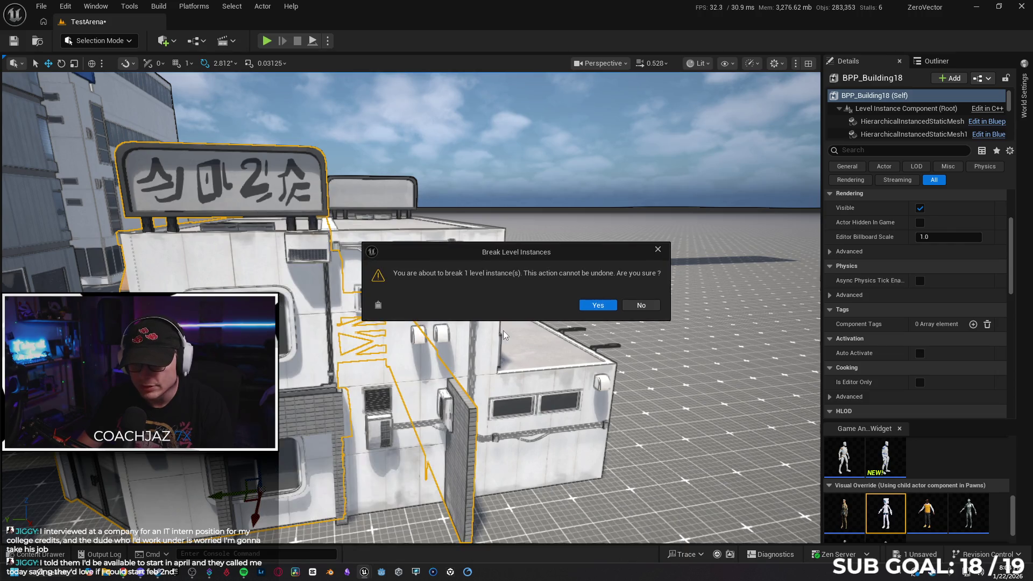
left_click(596, 305)
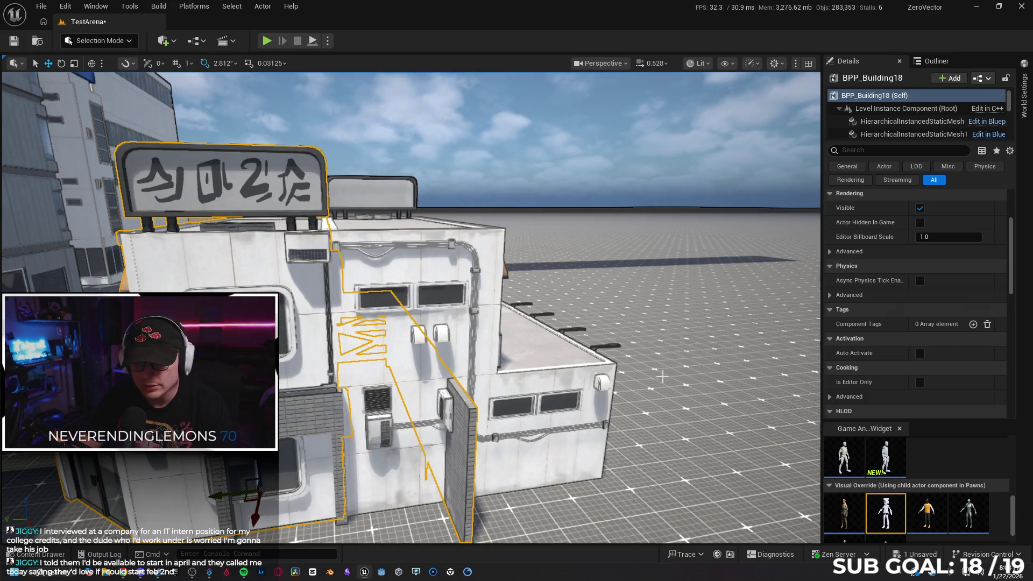
key("f")
key("f")
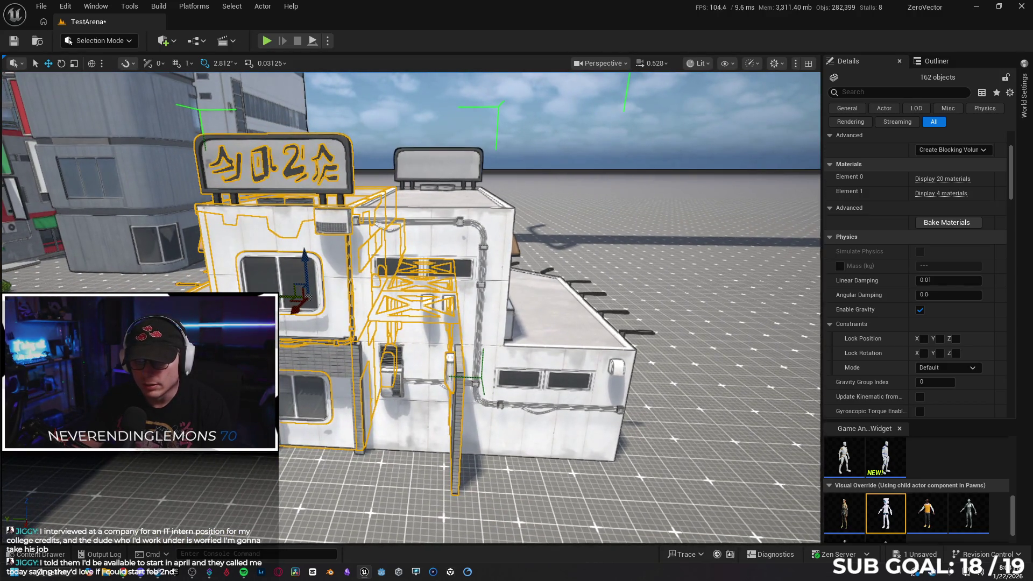
- Break the second shop building's level instance apart the same way
right_click(499, 272)
mouse_move(580, 459)
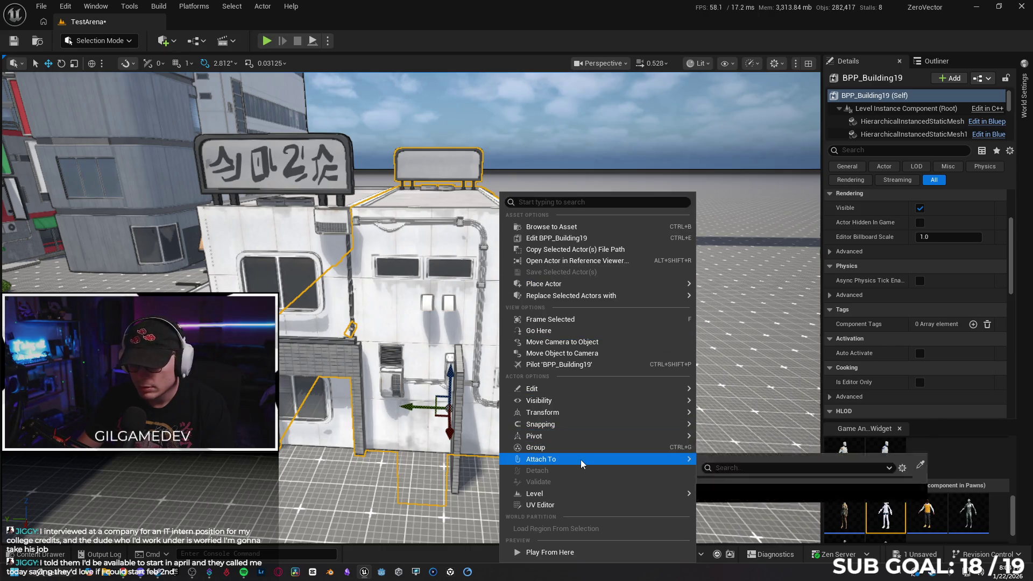
mouse_move(582, 492)
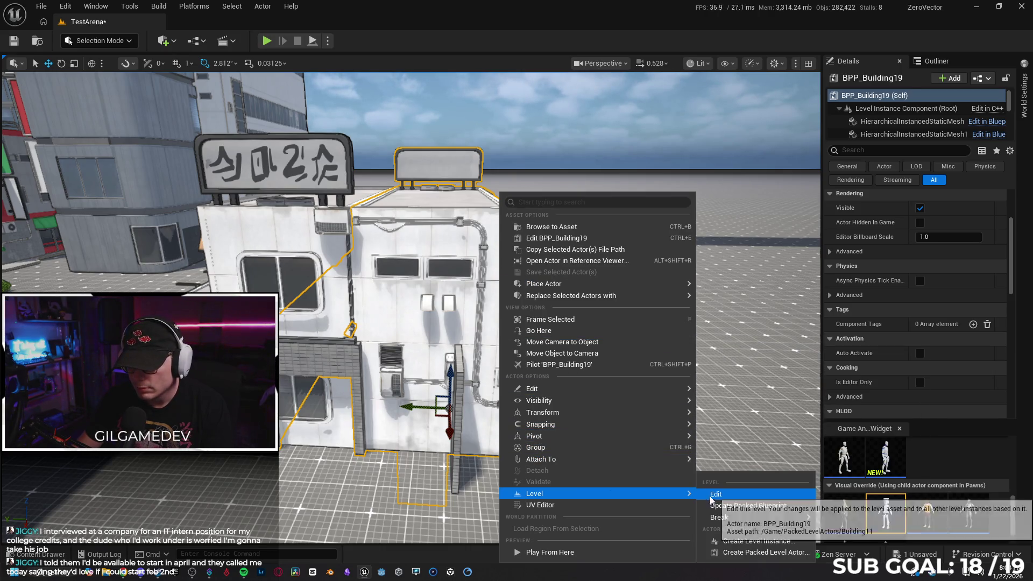
mouse_move(782, 518)
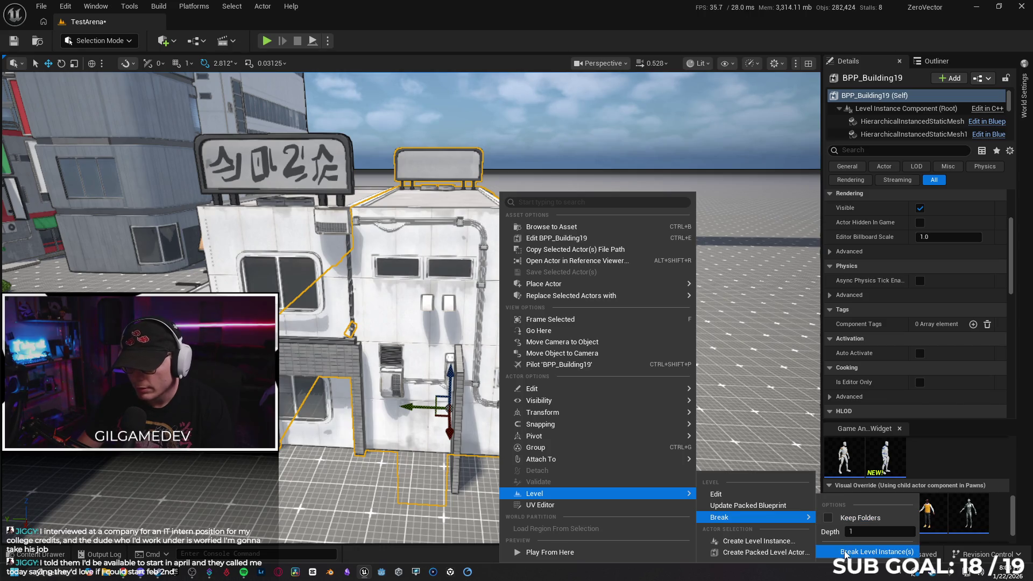
left_click(845, 552)
left_click(598, 309)
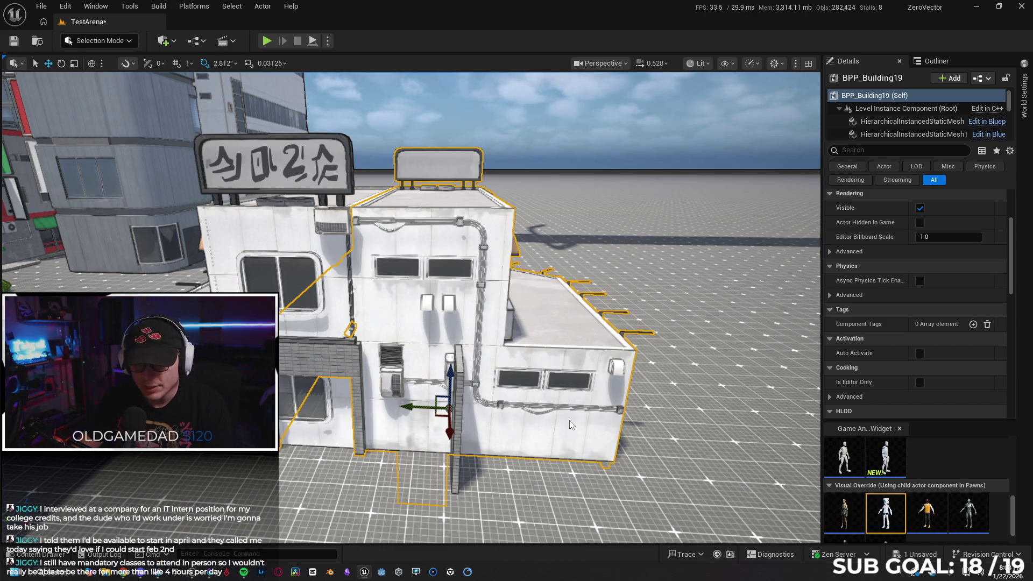
left_click_drag(567, 418, 546, 377)
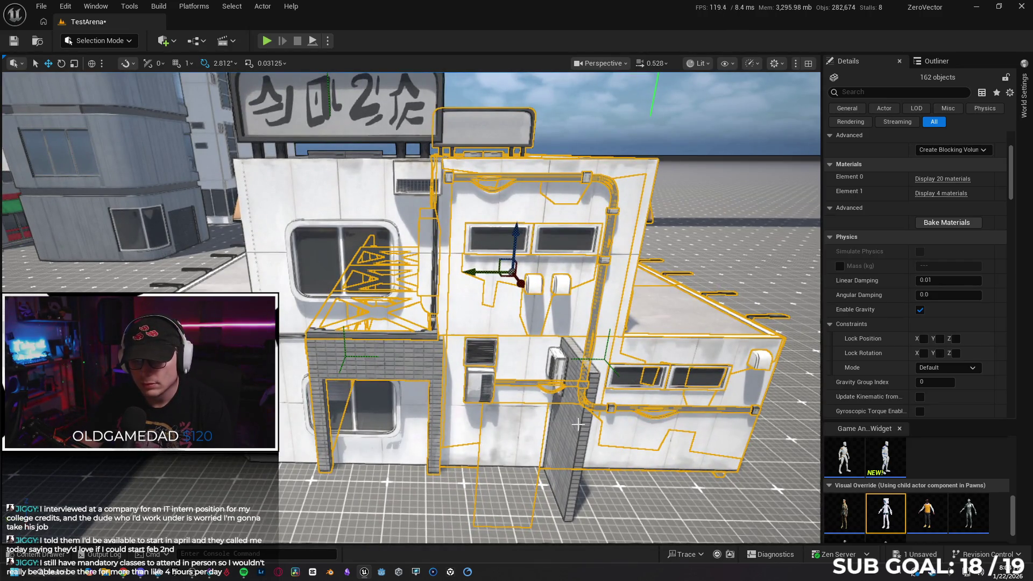
- Unlock the grouped building pieces and delete the brick door frame
left_click_drag(546, 376, 572, 422)
left_click_drag(638, 426, 713, 466)
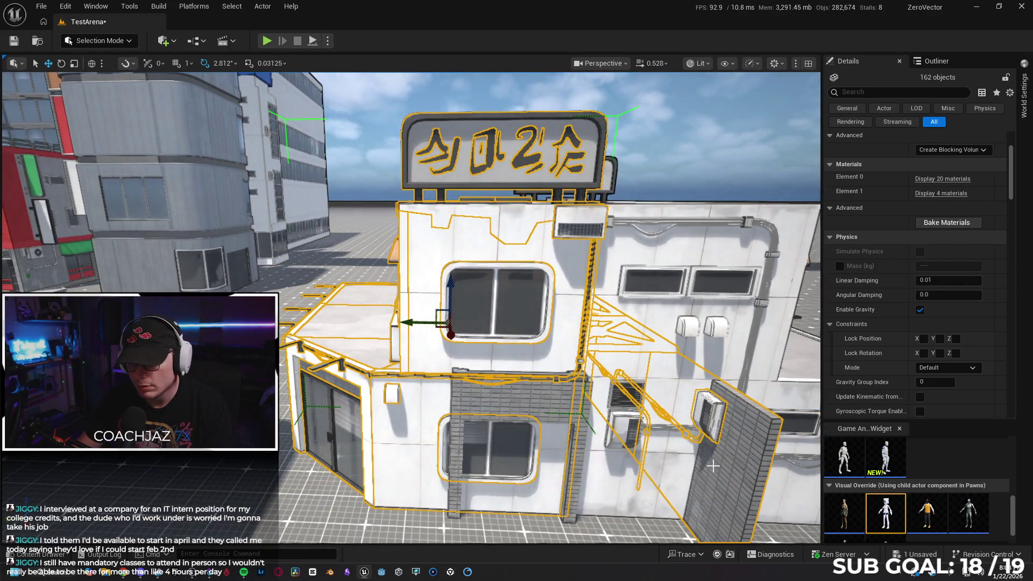
left_click(708, 322)
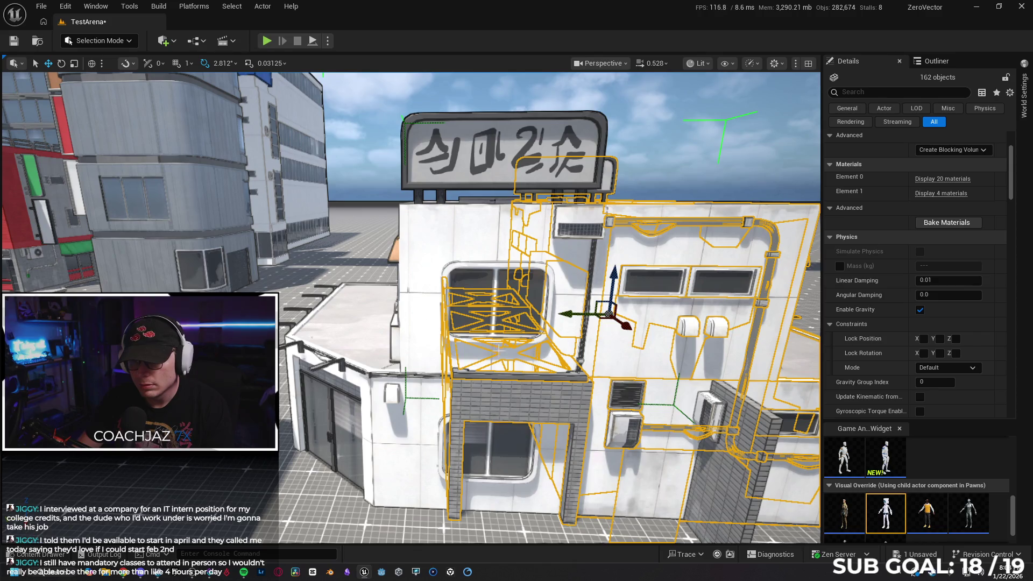
left_click(446, 383)
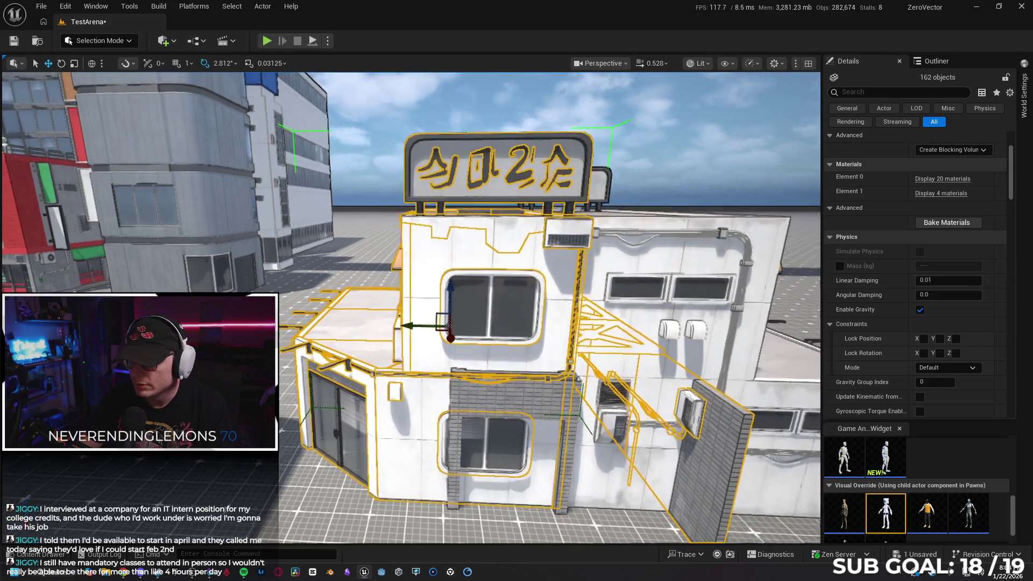
left_click_drag(658, 347, 650, 387)
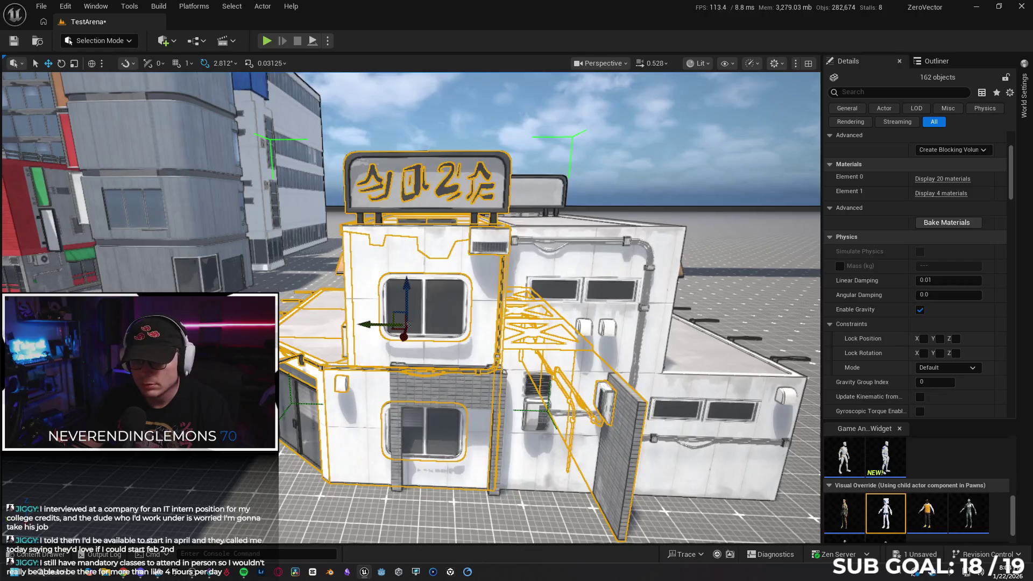
right_click(408, 373)
mouse_move(474, 445)
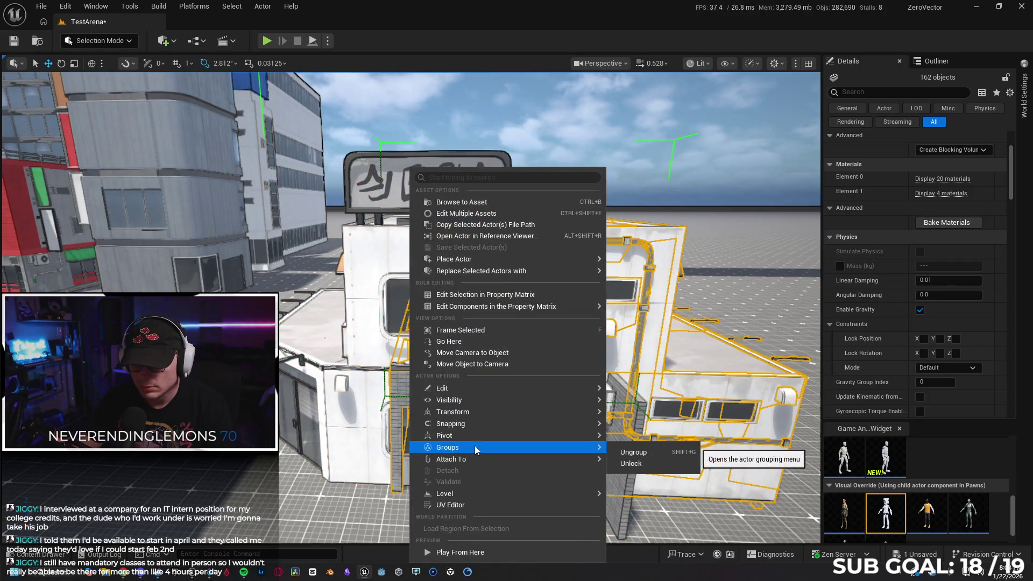
left_click(631, 466)
left_click(439, 399)
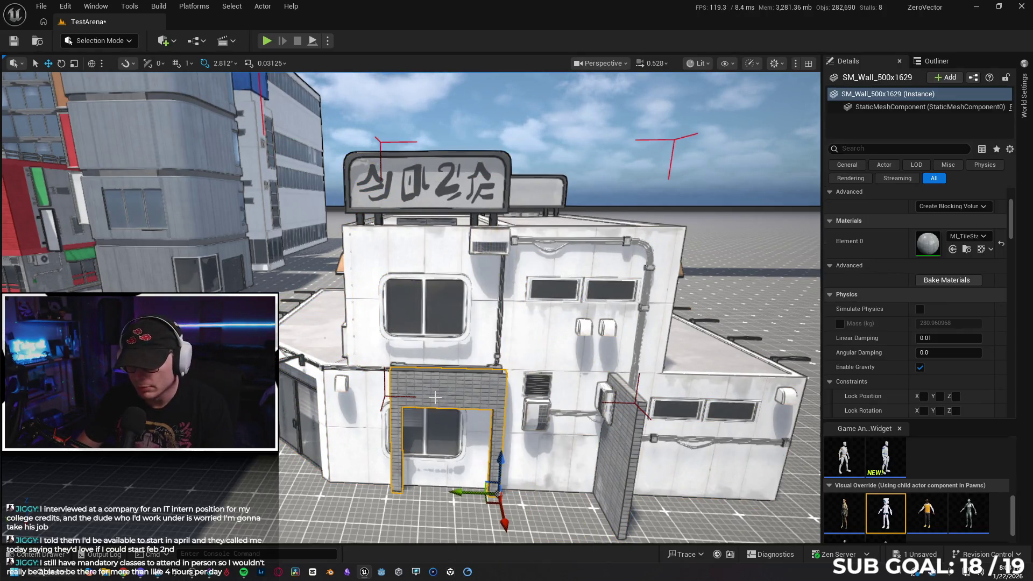
key("Delete")
left_click(620, 328)
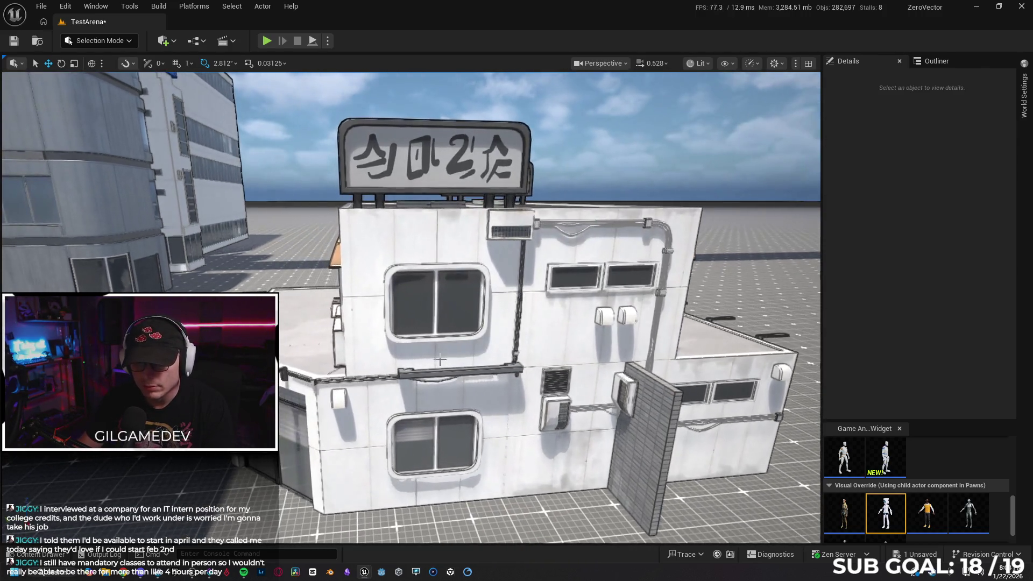
- Ungroup the building's 162-object group and delete the leaning tiled wall panel
right_click(440, 359)
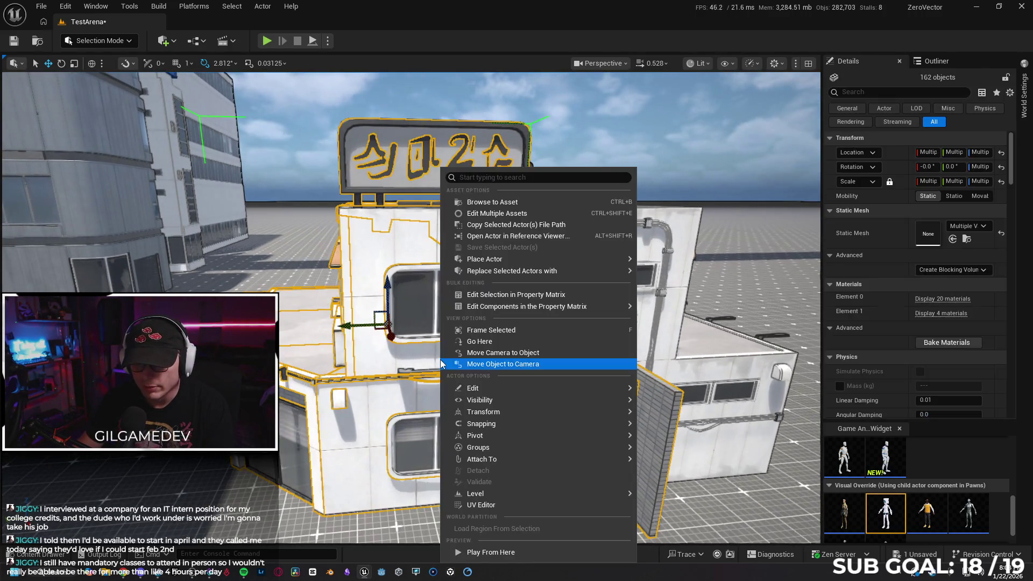
mouse_move(512, 450)
left_click(645, 452)
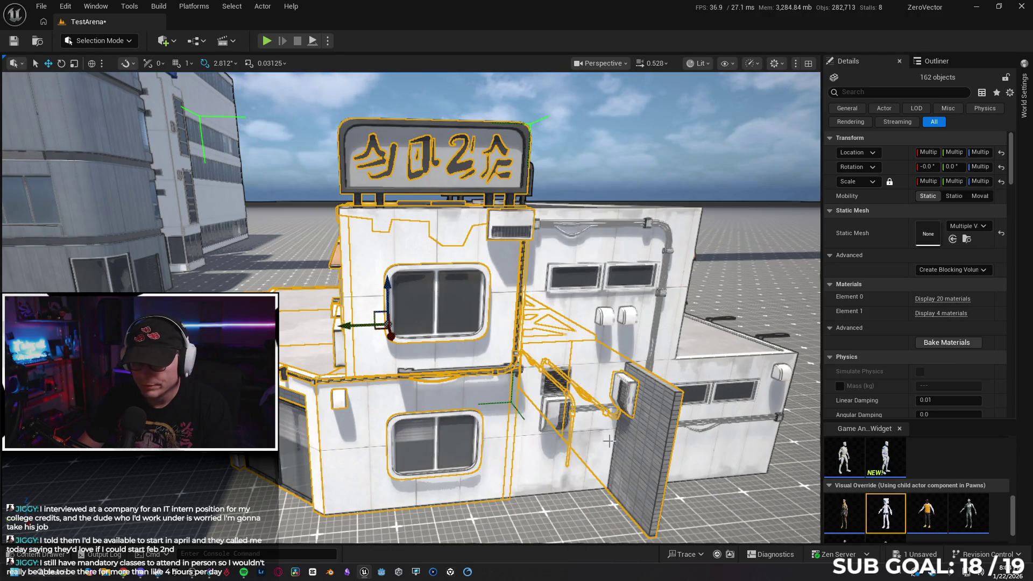
left_click(635, 406)
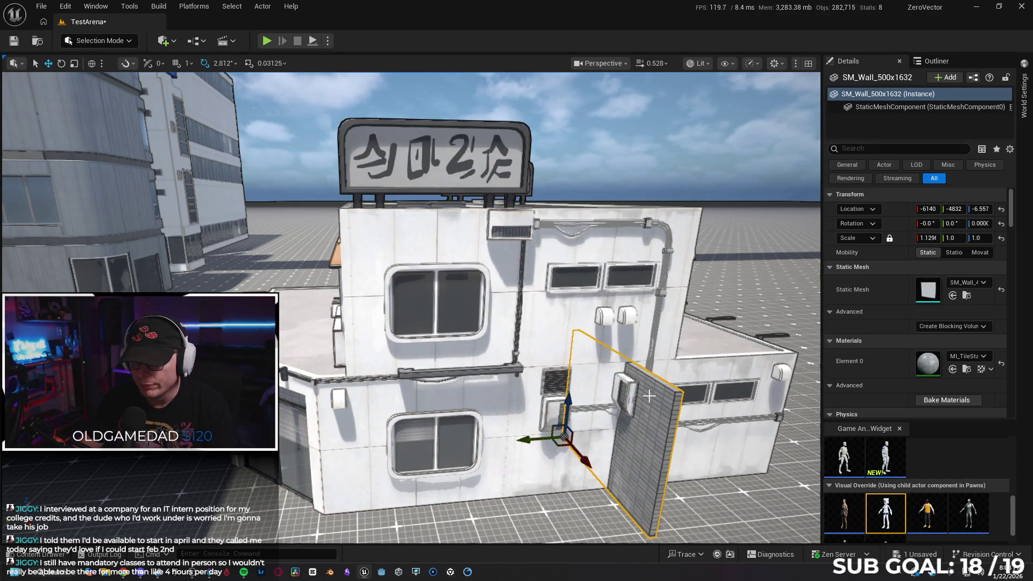
right_click(648, 396)
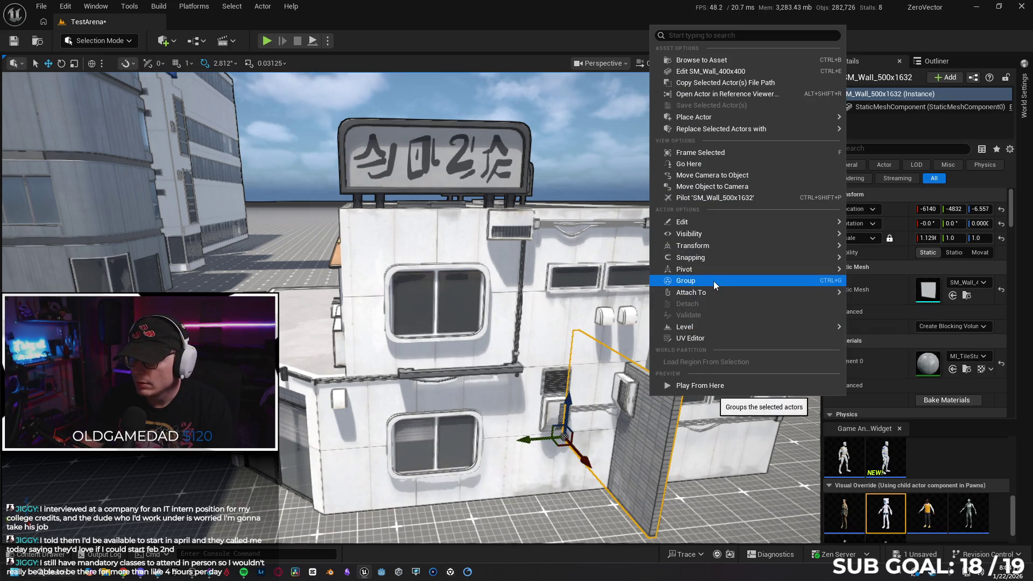
key("Escape")
key("Delete")
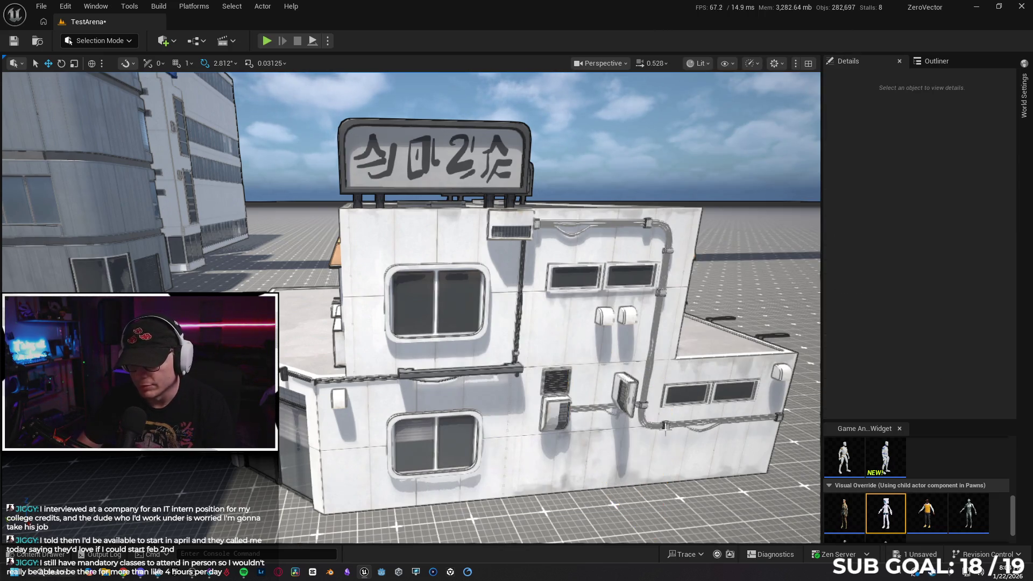
scroll(641, 414, "up", 10)
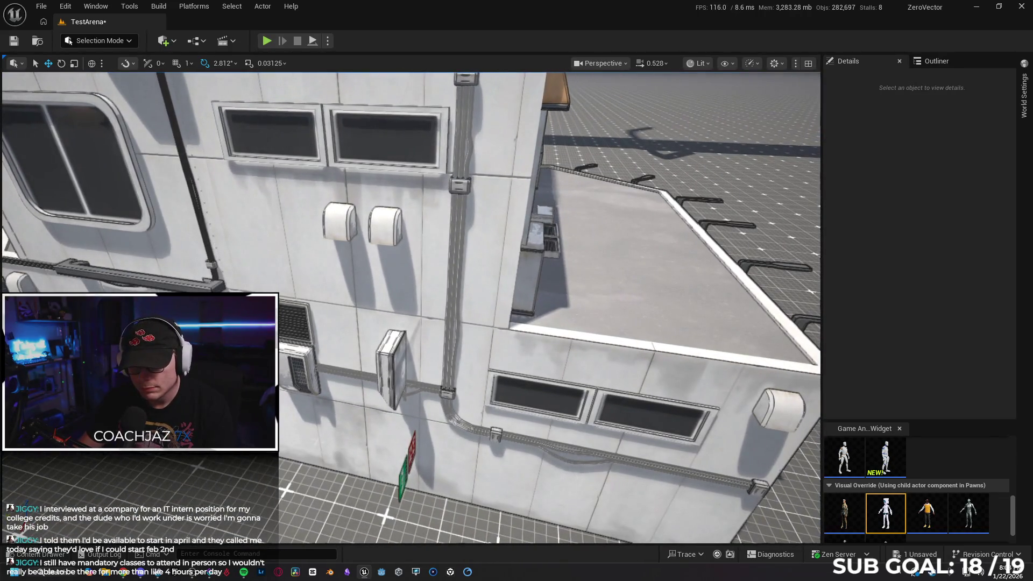
- Delete the small box on the side wall
left_click(392, 369)
key("Delete")
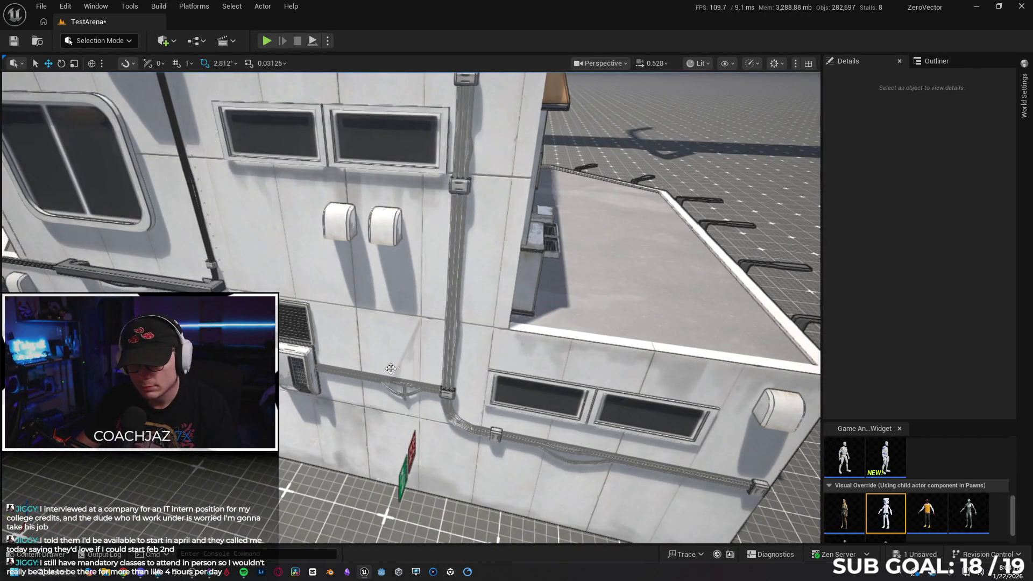
scroll(392, 369, "up", 3)
- Delete the green and red posters together, then pick the first ledge street light
key("w")
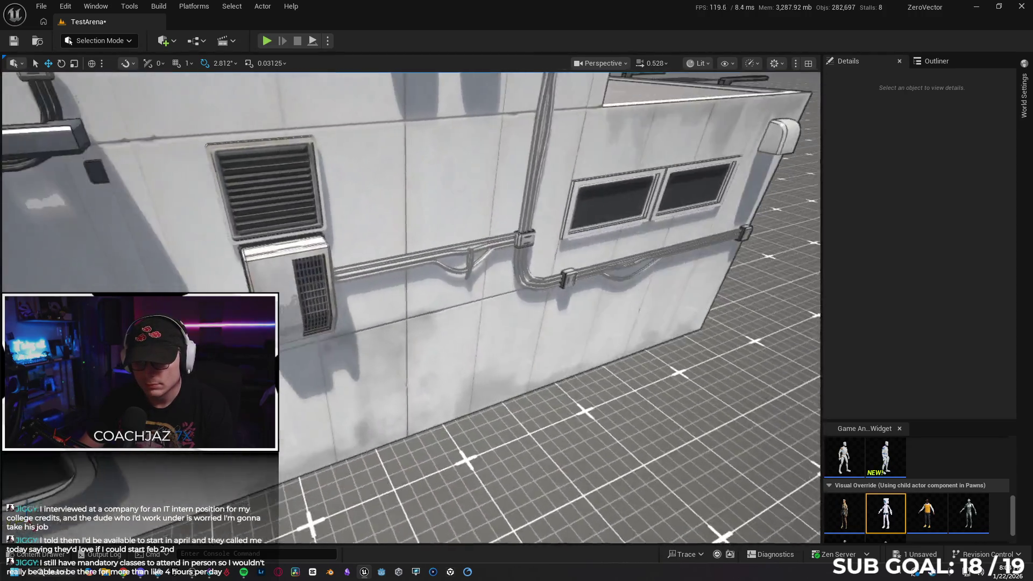
scroll(430, 380, "down", 5)
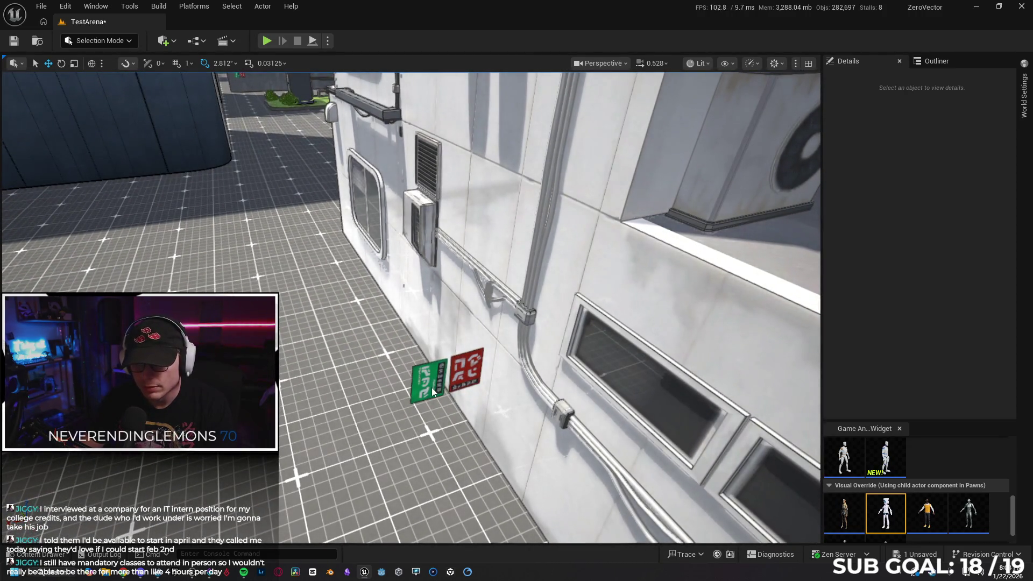
left_click(433, 391)
left_click(474, 371, "ctrl")
key("Delete")
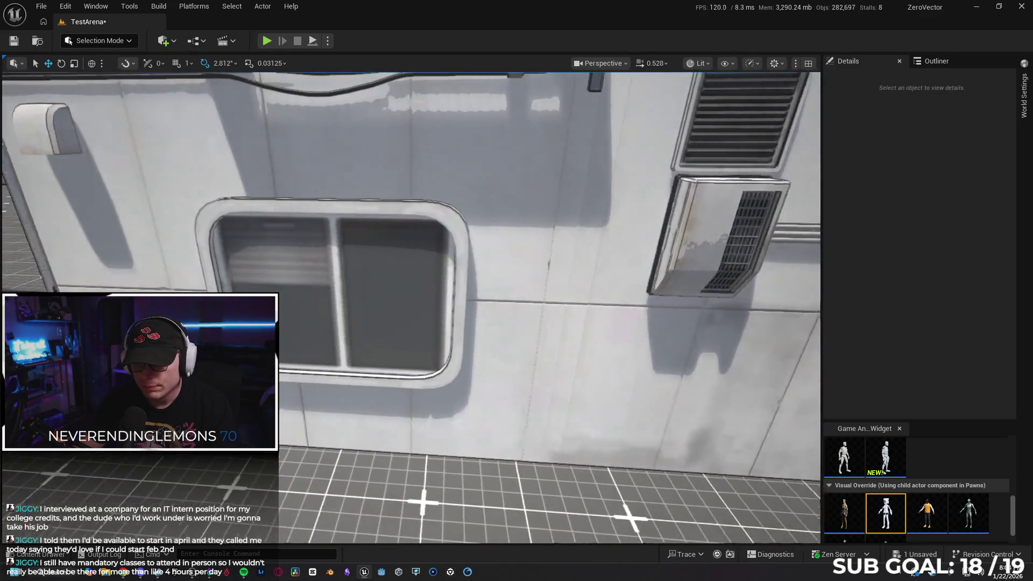
key("s")
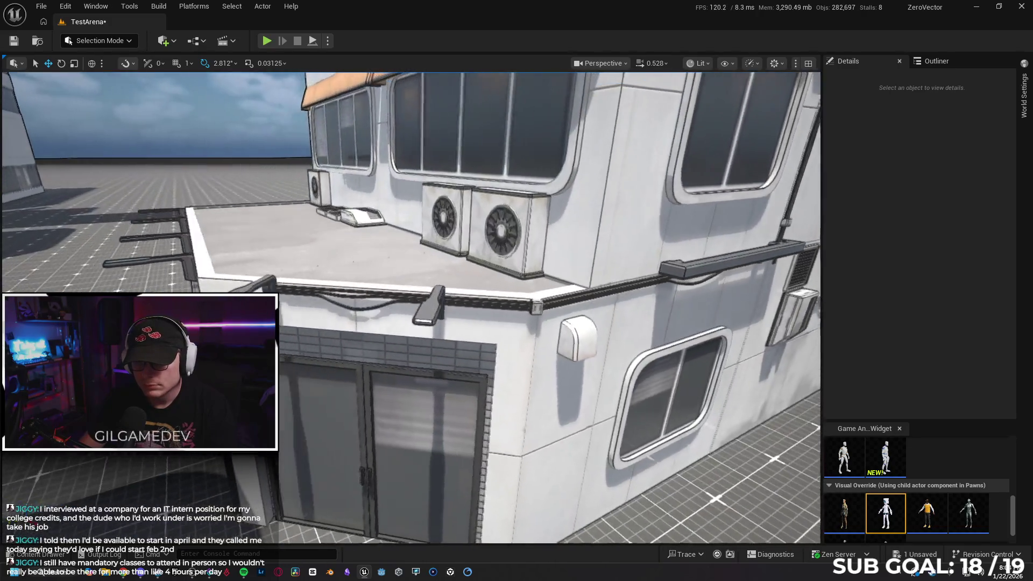
left_click(452, 333)
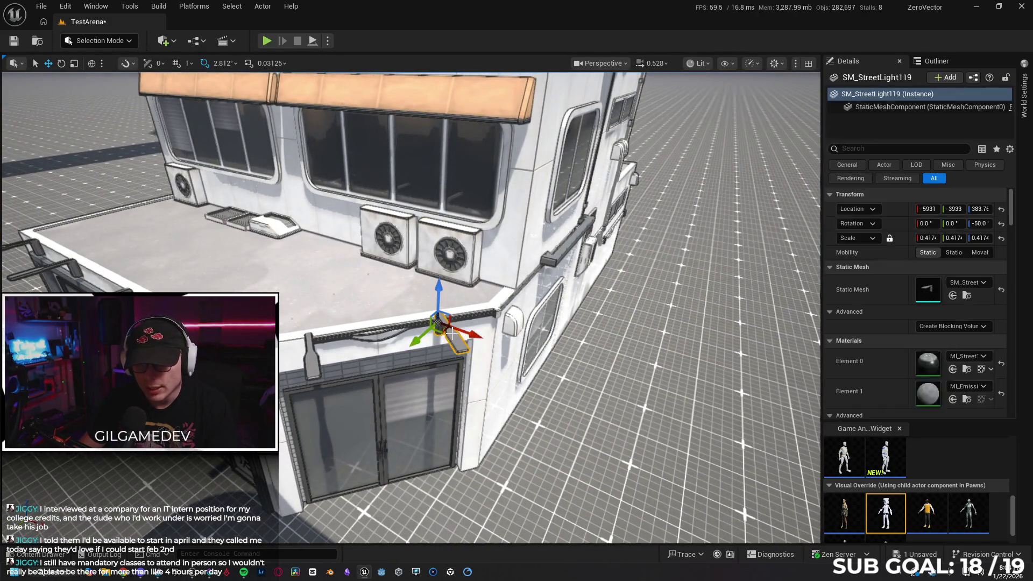
- Add four more street lights along the ledge to the selection
key("a")
left_click(416, 351, "ctrl")
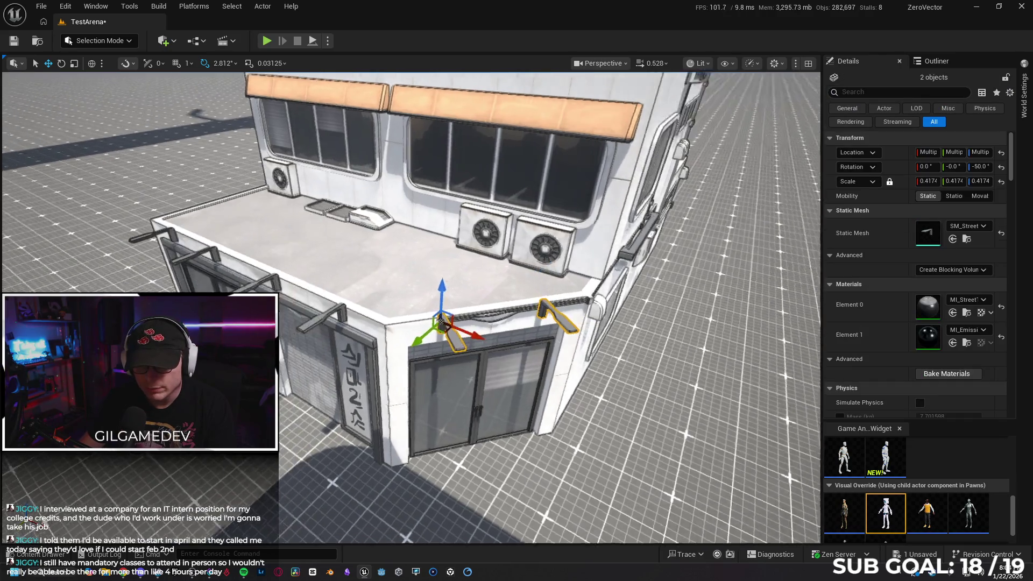
key("w")
left_click(450, 347, "ctrl")
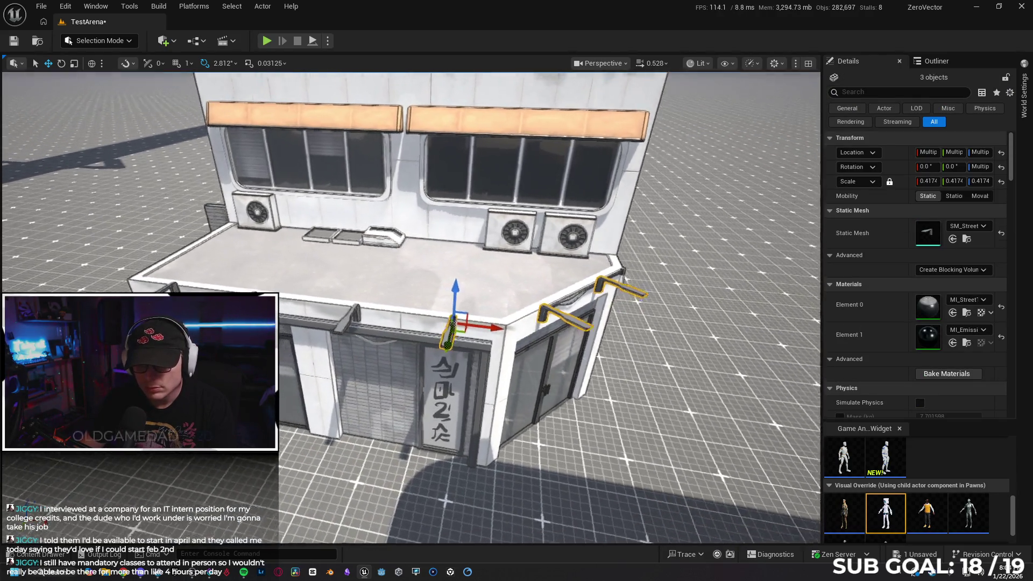
key("a")
left_click(473, 335, "ctrl")
key("a")
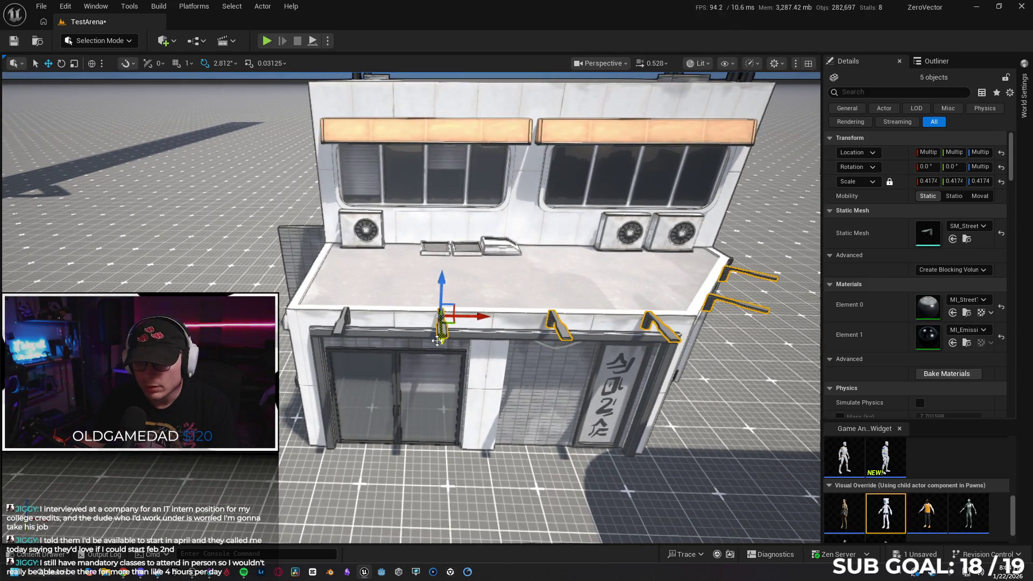
left_click(342, 326, "ctrl")
key("a")
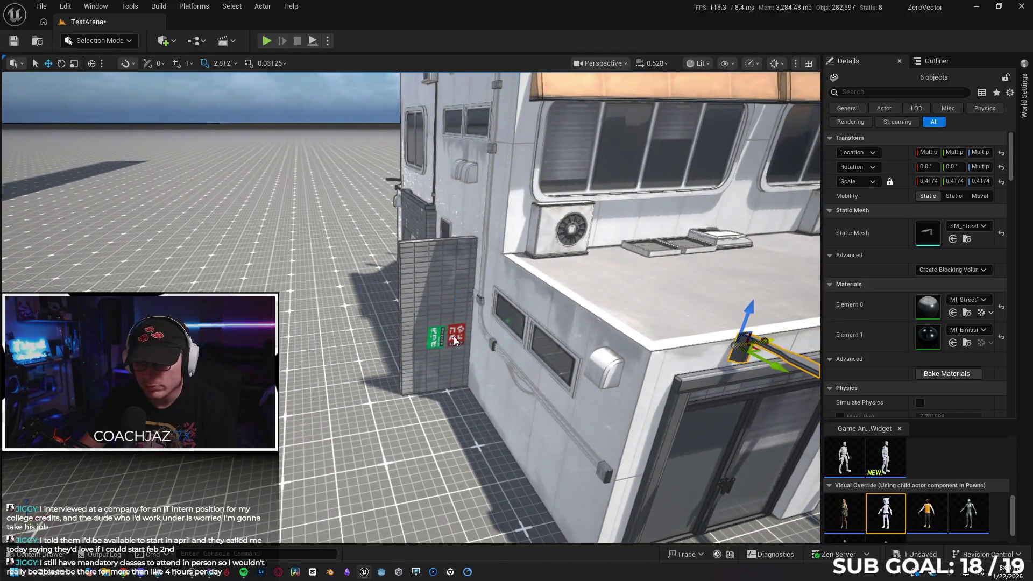
- Add the green and red signs, tiled panel, door frame and lamp bracket, then delete
left_click(454, 340, "ctrl")
left_click(437, 338, "ctrl")
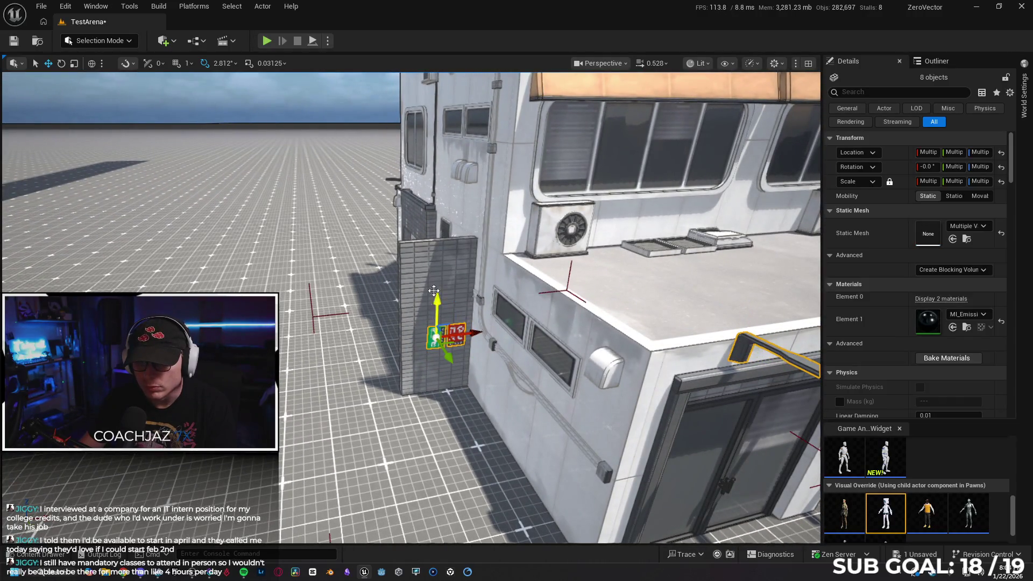
left_click(432, 290, "ctrl")
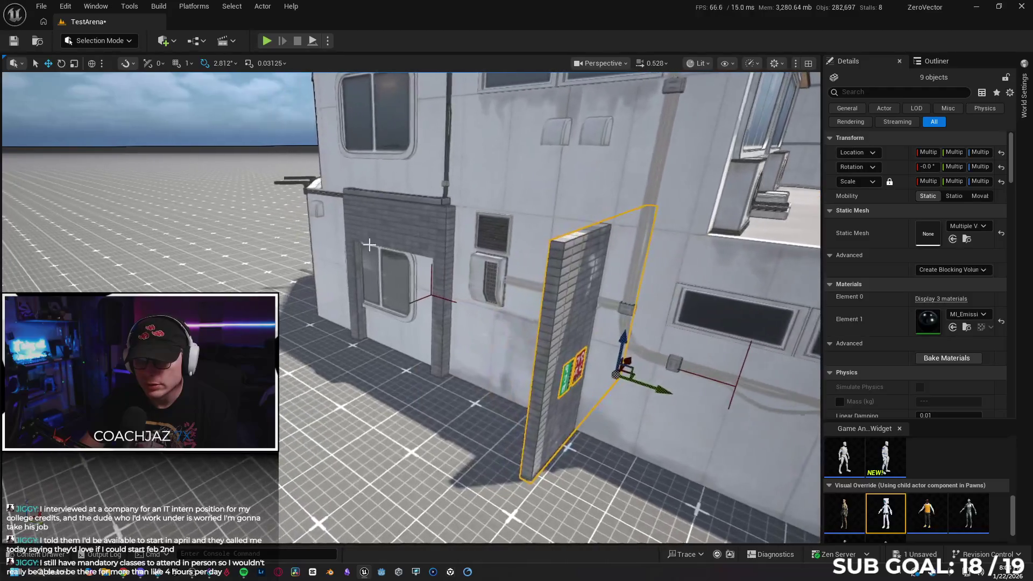
left_click(374, 230, "ctrl")
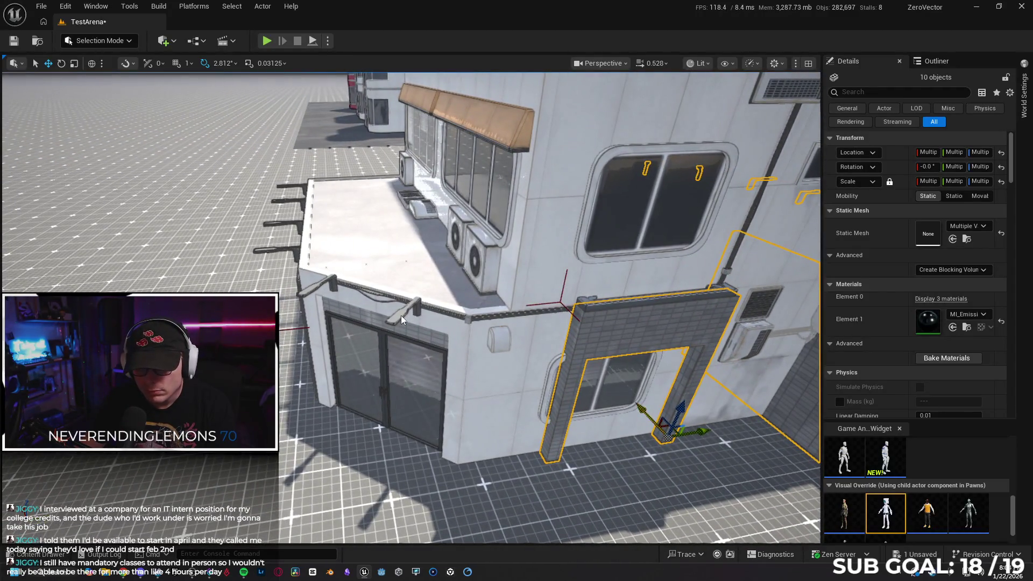
left_click(401, 319, "ctrl")
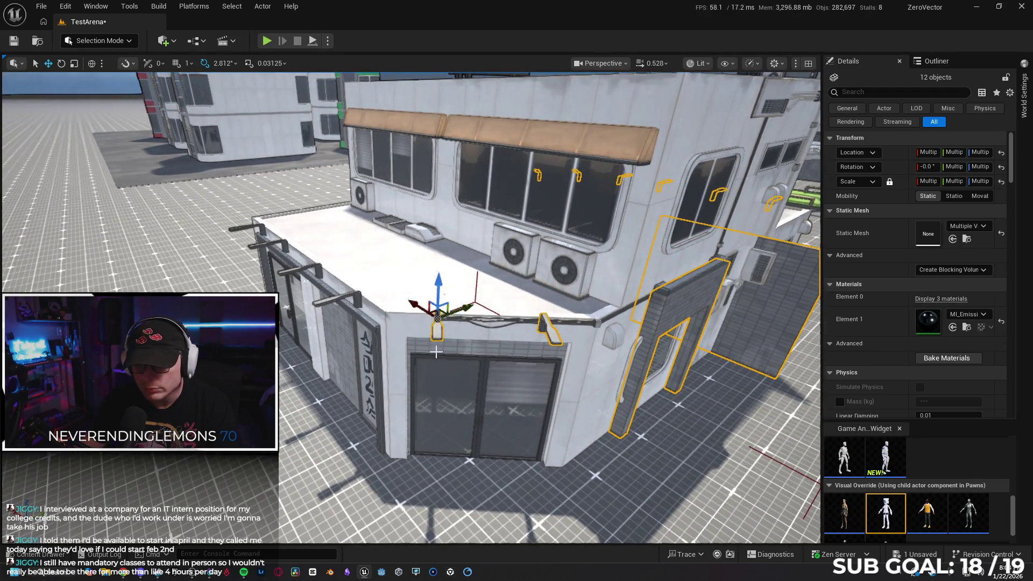
left_click_drag(436, 352, 398, 349)
left_click_drag(406, 385, 490, 330)
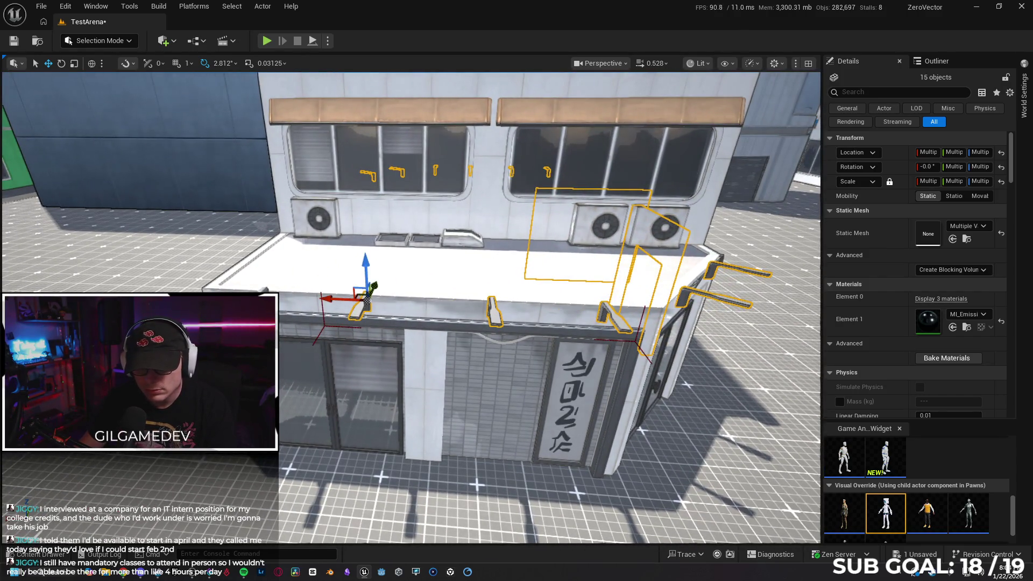
key("Delete")
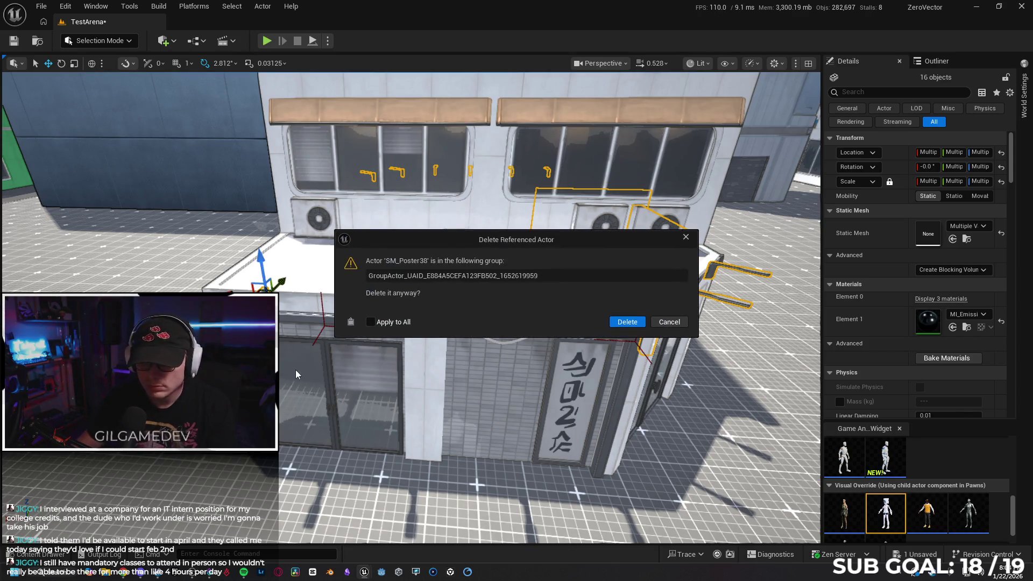
- Confirm deleting the grouped actors and inspect the side wall panels and dirt decal
left_click(612, 324)
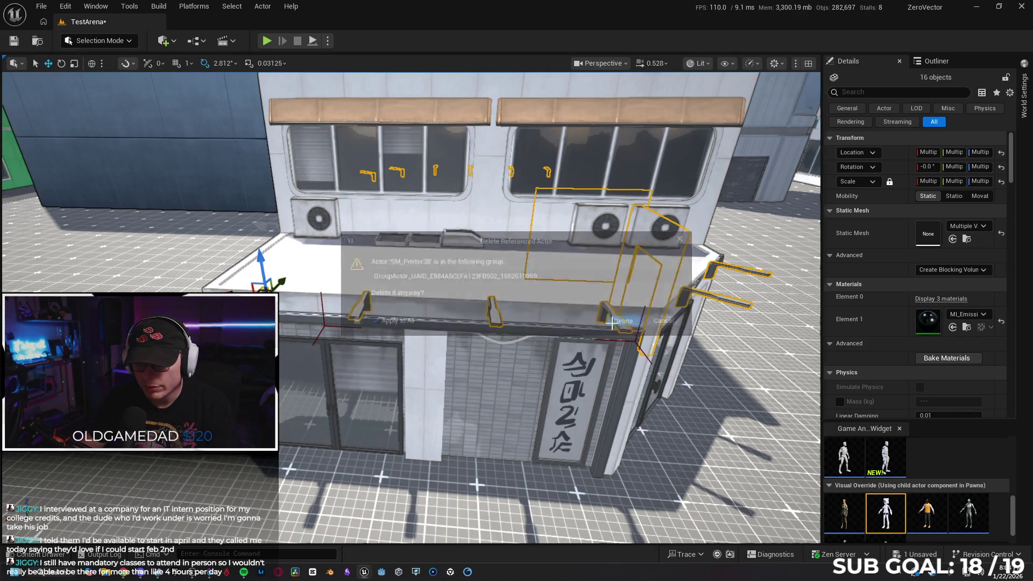
scroll(613, 322, "up", 5)
scroll(408, 306, "down", 5)
mouse_move(408, 306)
left_mouse_down()
mouse_move(312, 307)
mouse_move(376, 307)
mouse_move(365, 307)
left_mouse_up()
left_click(500, 345)
left_click(597, 381)
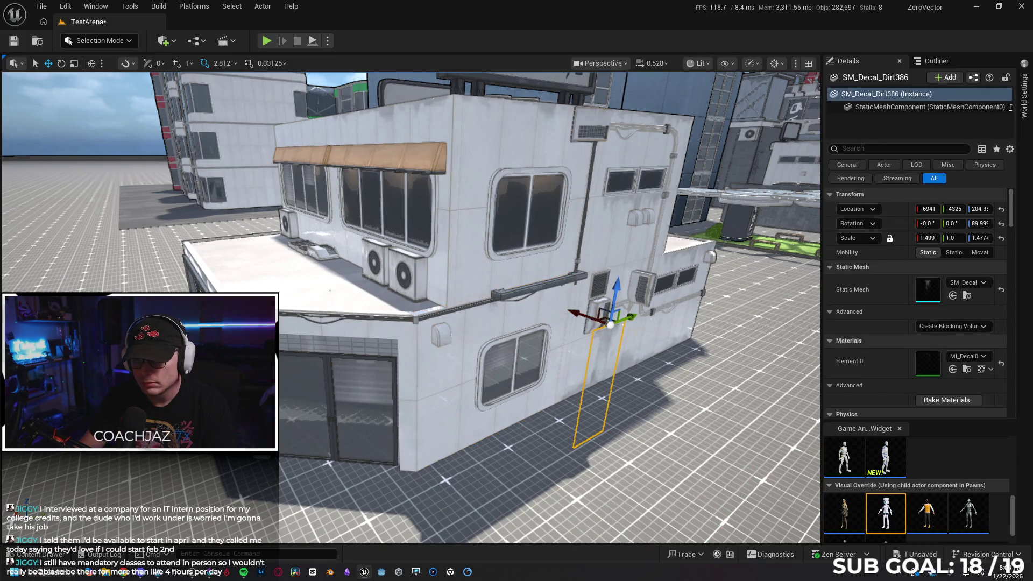
left_click(614, 262)
left_click_drag(615, 262, 615, 140)
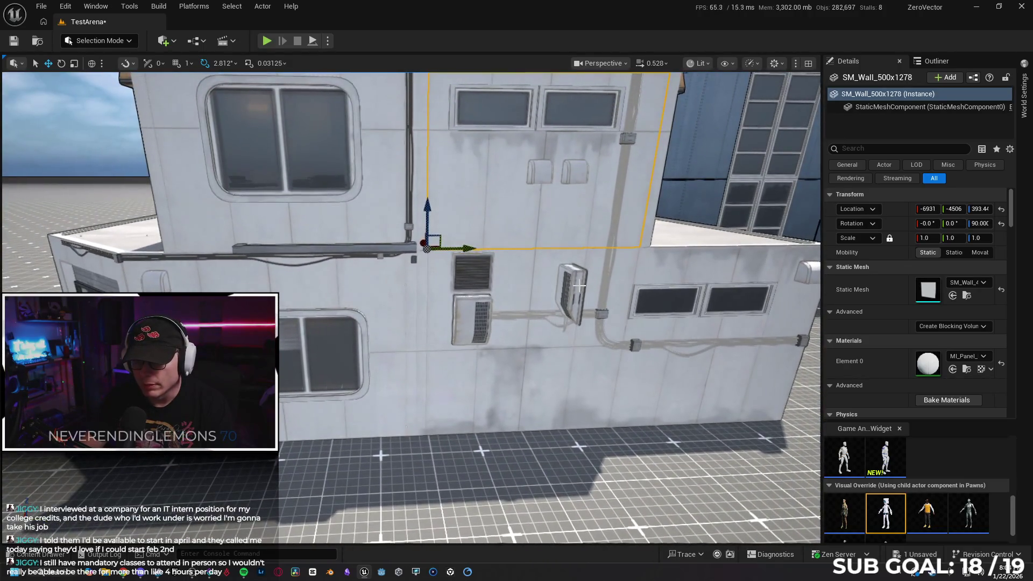
- Delete the SM_Cable_Joint153 wall fitting, then select the lower wall panel
left_click(579, 285)
key("Delete")
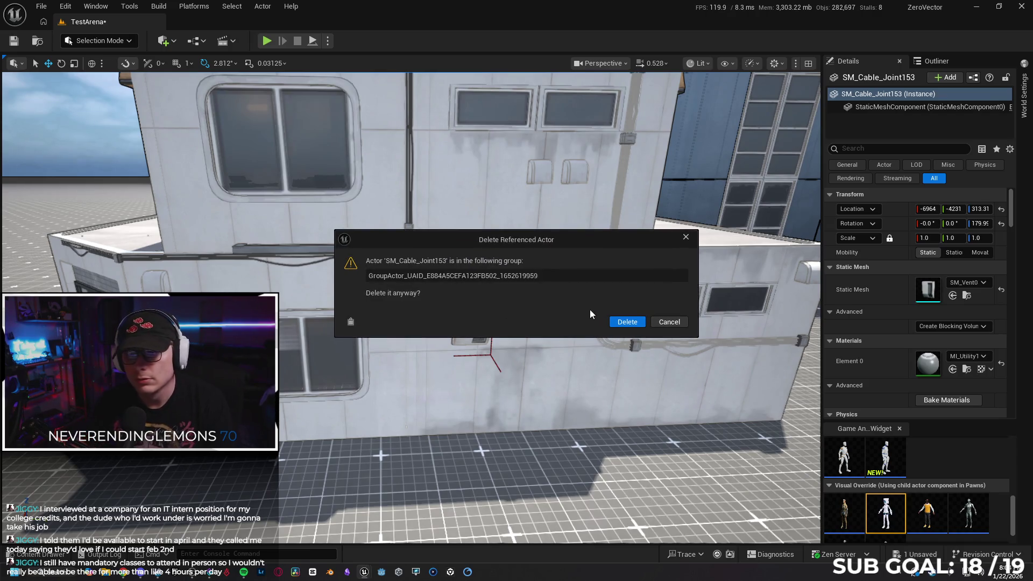
left_click(639, 322)
left_click_drag(505, 396, 465, 422)
left_click(505, 396)
right_click(531, 414)
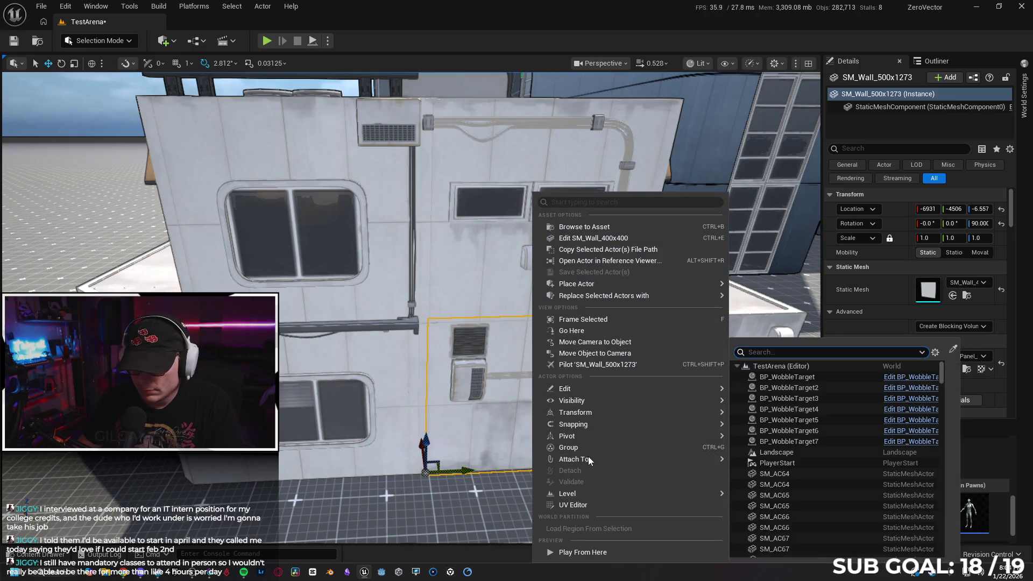
- Ungroup the building's wall panel group with Groups > Ungroup
left_click(468, 377)
right_click(473, 378)
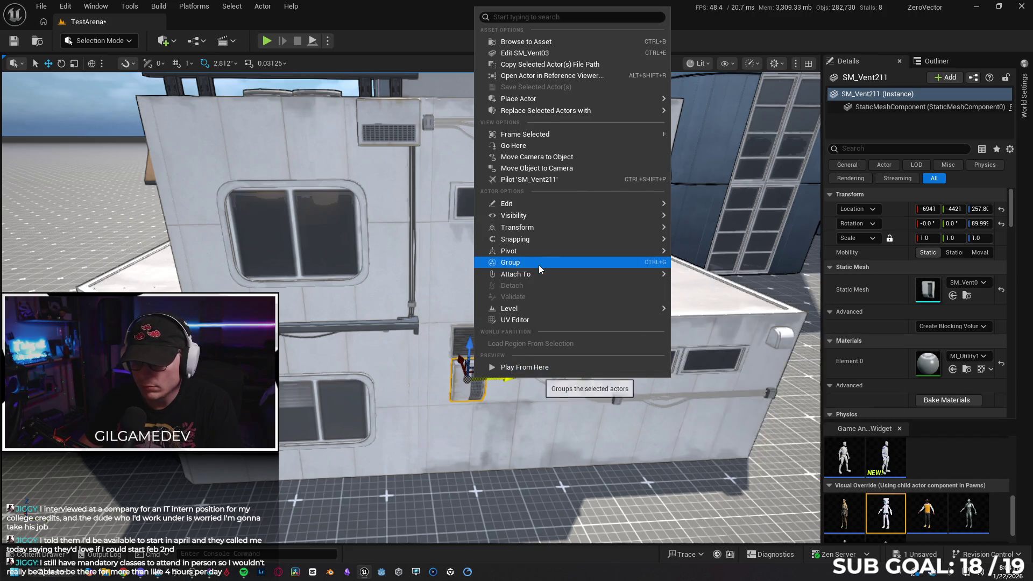
mouse_move(516, 273)
left_click(350, 373)
right_click(351, 373)
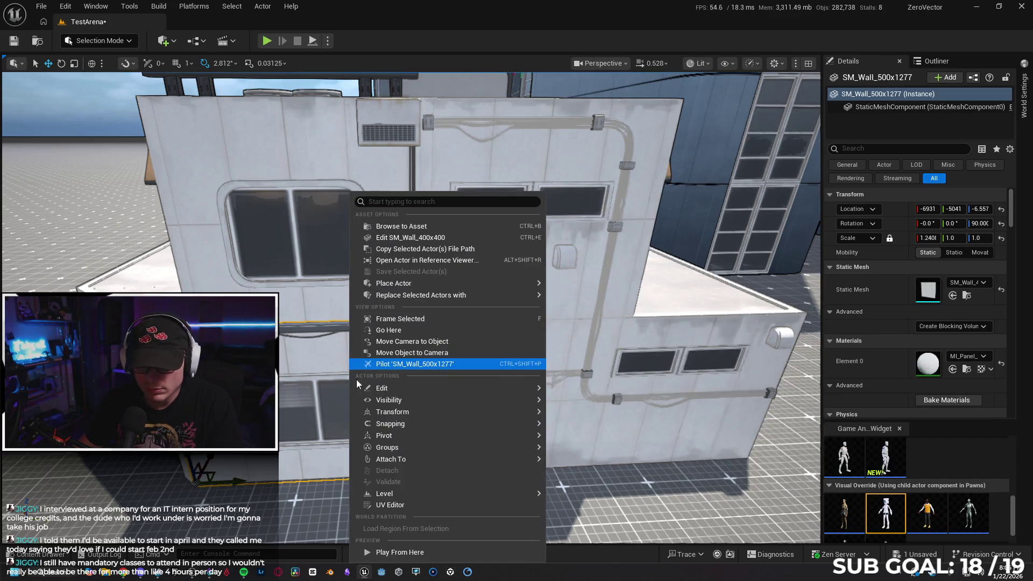
mouse_move(399, 445)
left_click(567, 452)
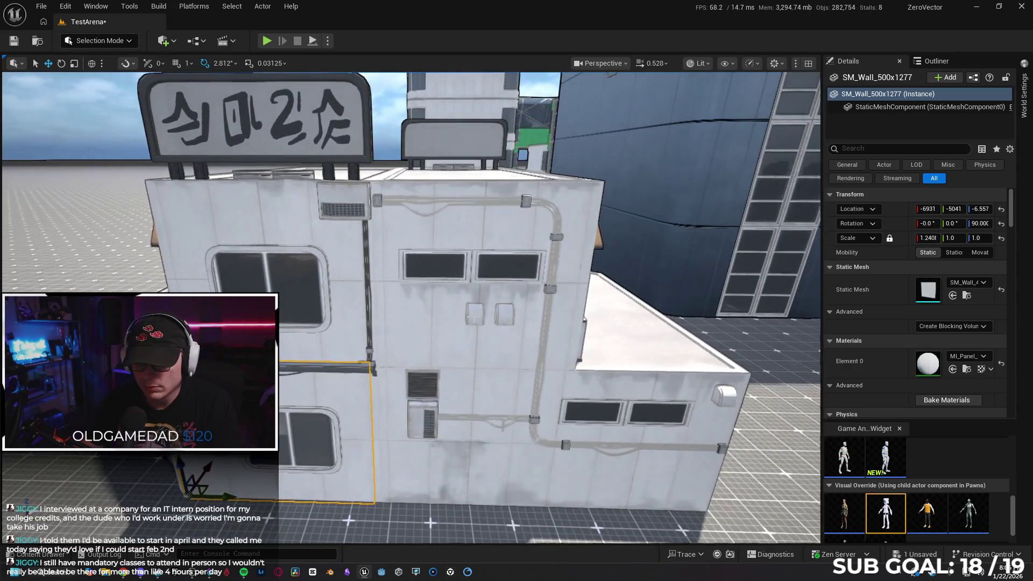
- Delete the three small vents from the walls
left_click(474, 309)
key("Delete")
left_click(503, 310)
key("Delete")
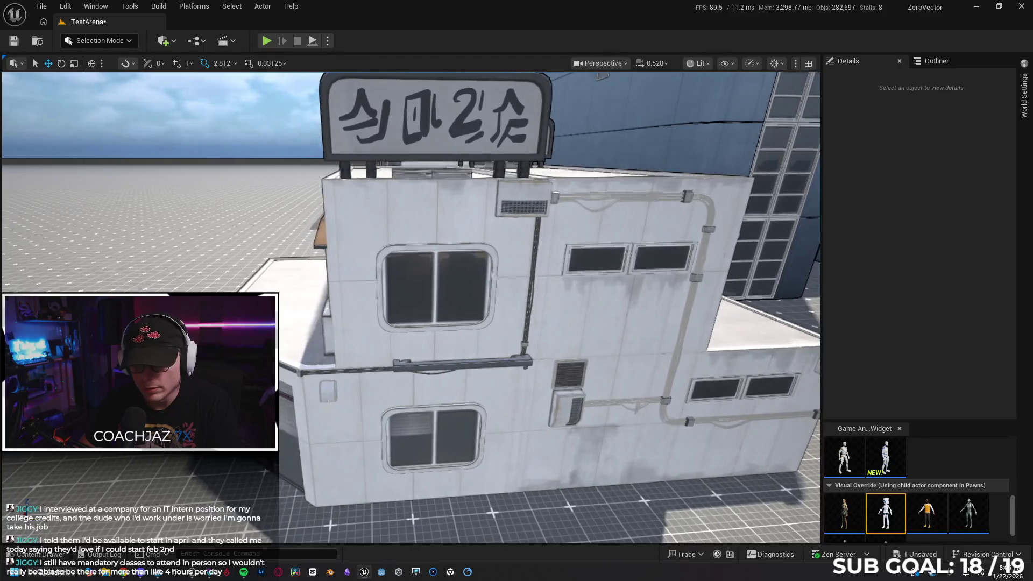
left_click(330, 386)
key("Delete")
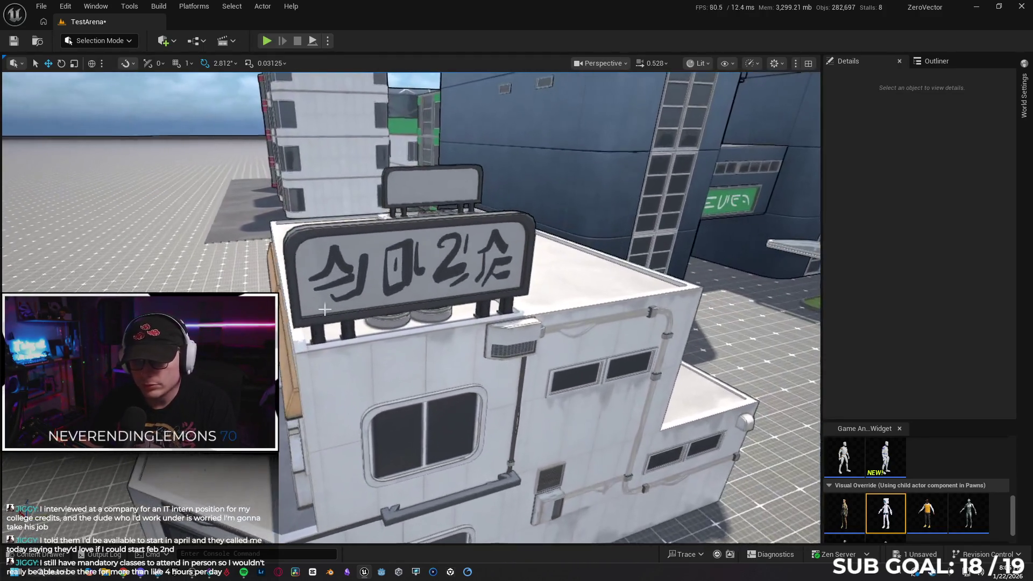
- Select the rooftop sign's first character and its sign panel
left_click_drag(325, 309, 323, 260)
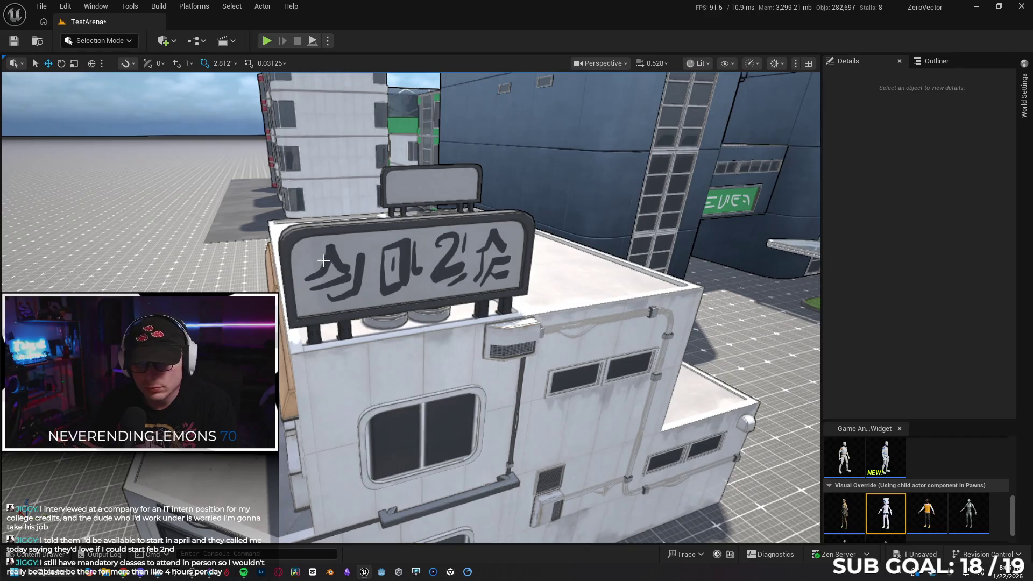
left_click(331, 260)
left_click(399, 257, "ctrl")
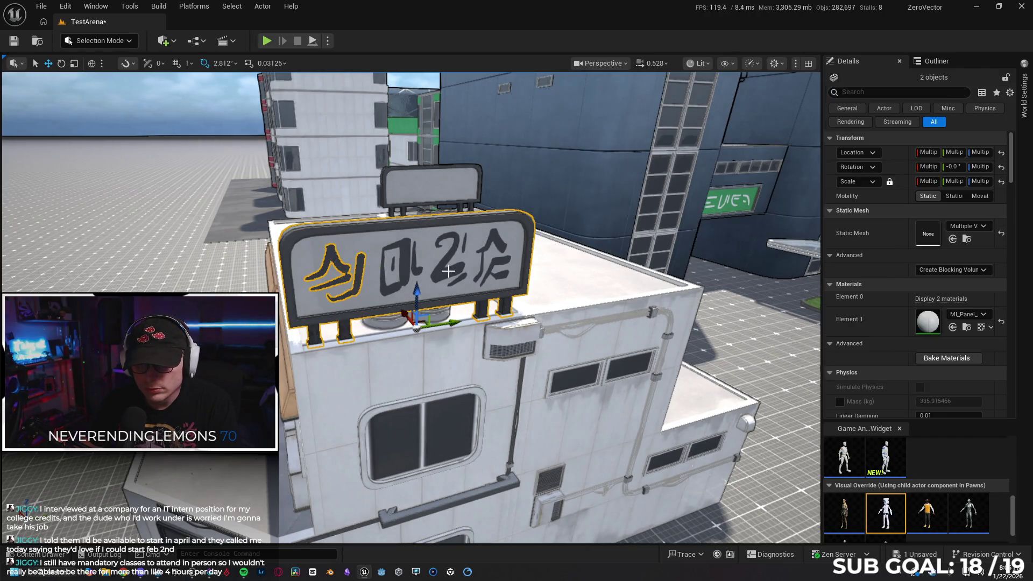
- Delete the lettered rooftop sign with all its characters
left_click(446, 269, "ctrl")
left_click(408, 268, "ctrl")
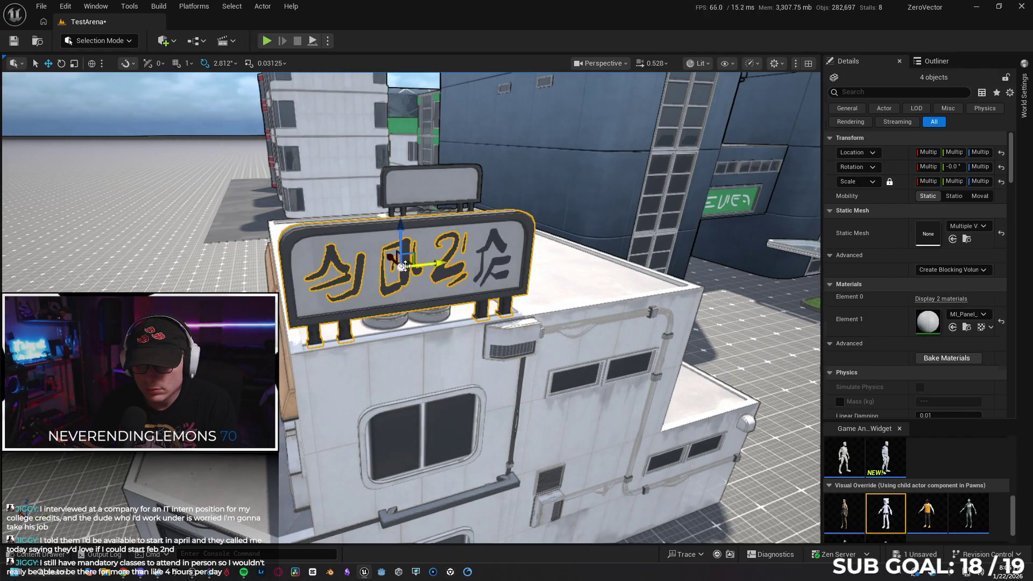
left_click(496, 242, "ctrl")
key("Delete")
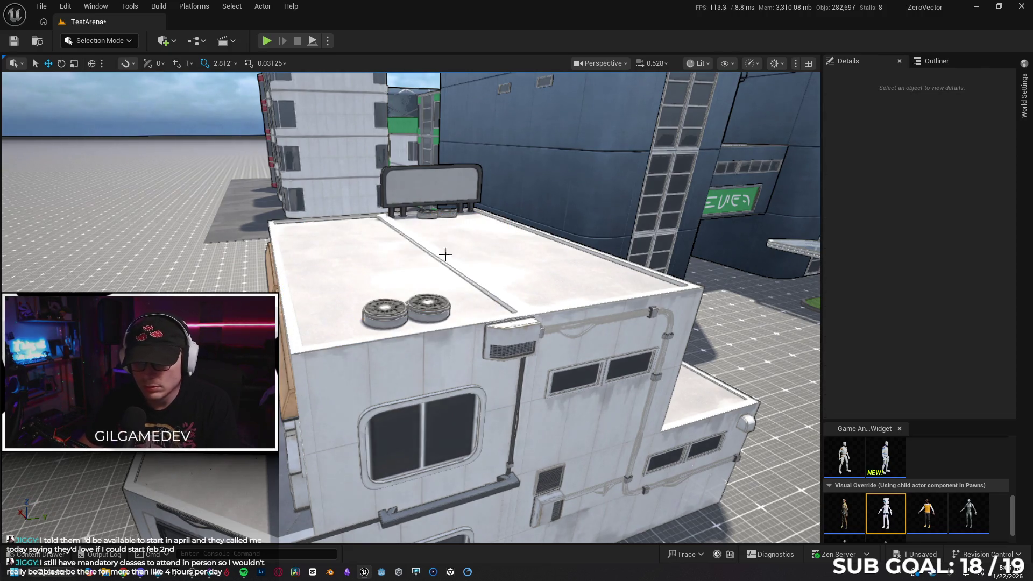
- Delete the left and right round rooftop vents
left_click(397, 304)
left_click(440, 302, "ctrl")
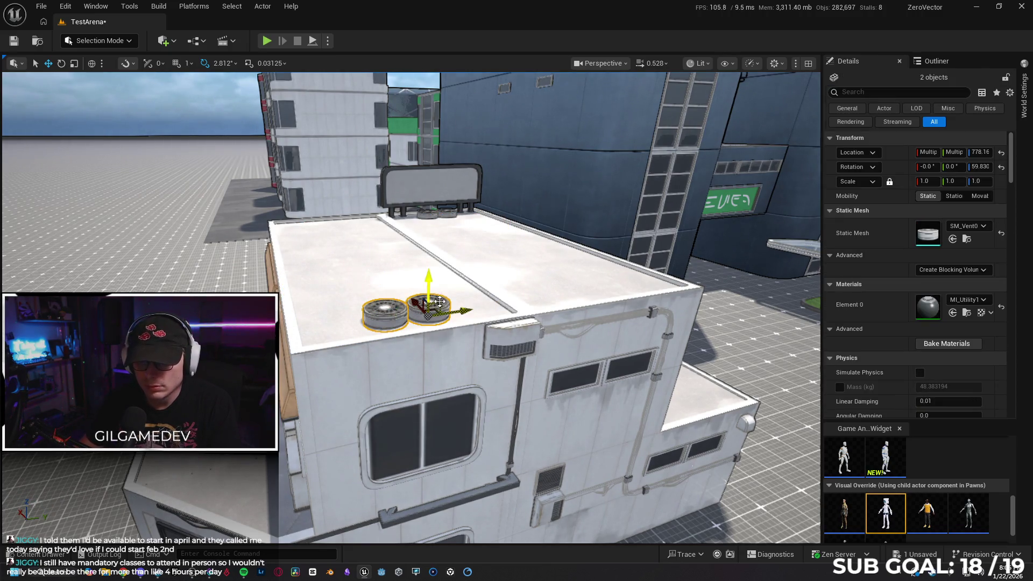
key("Delete")
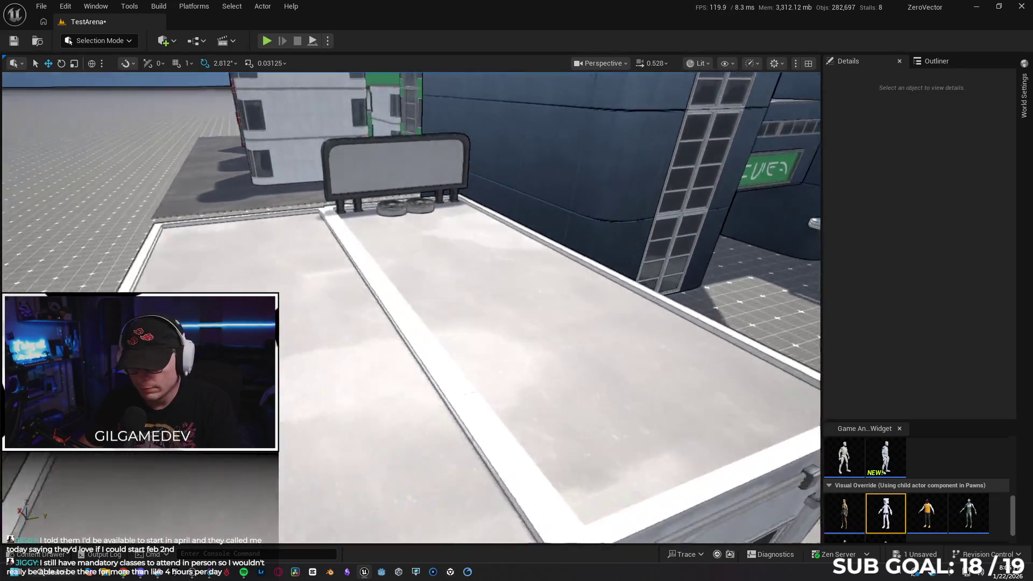
- Select the back billboard, its two round vents and characters, then clear the selection
key("s")
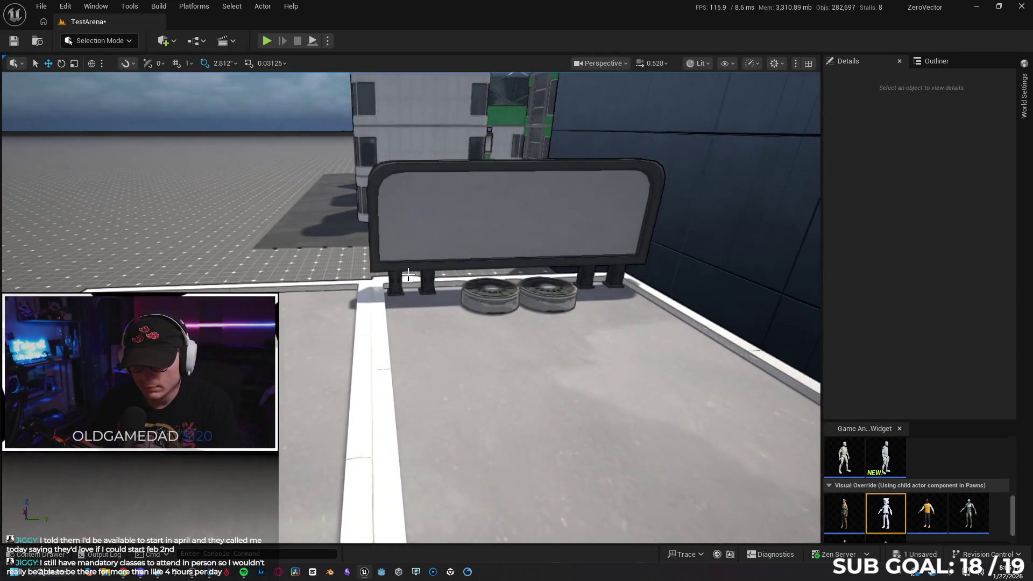
key("a")
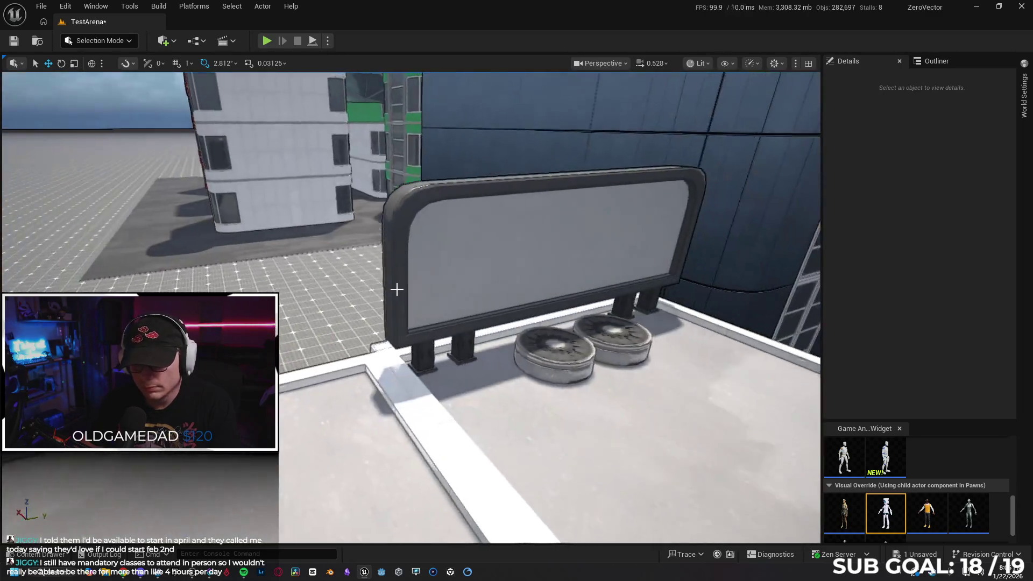
left_click(380, 251)
left_click(528, 357, "ctrl")
left_click(603, 339, "ctrl")
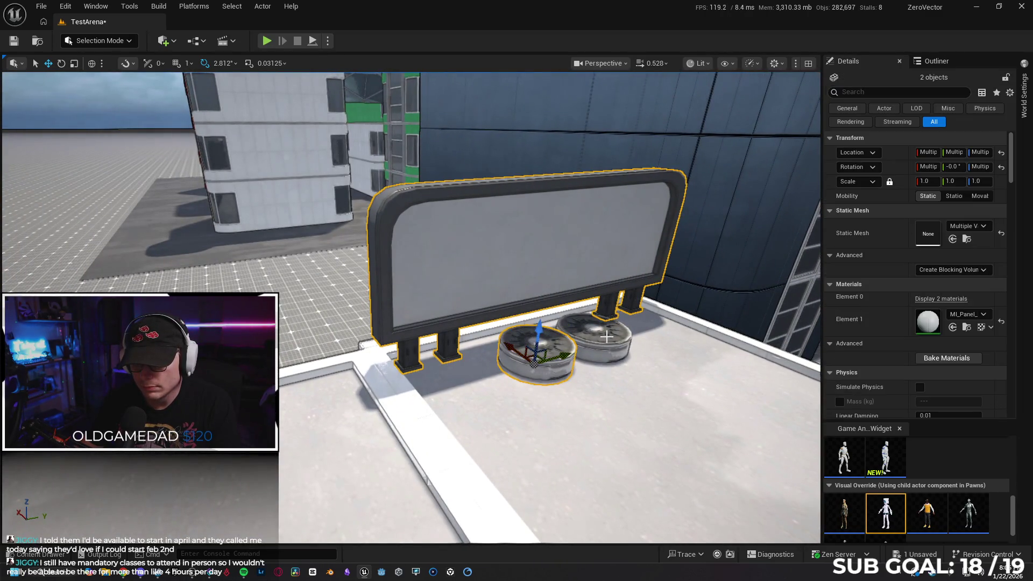
key("a")
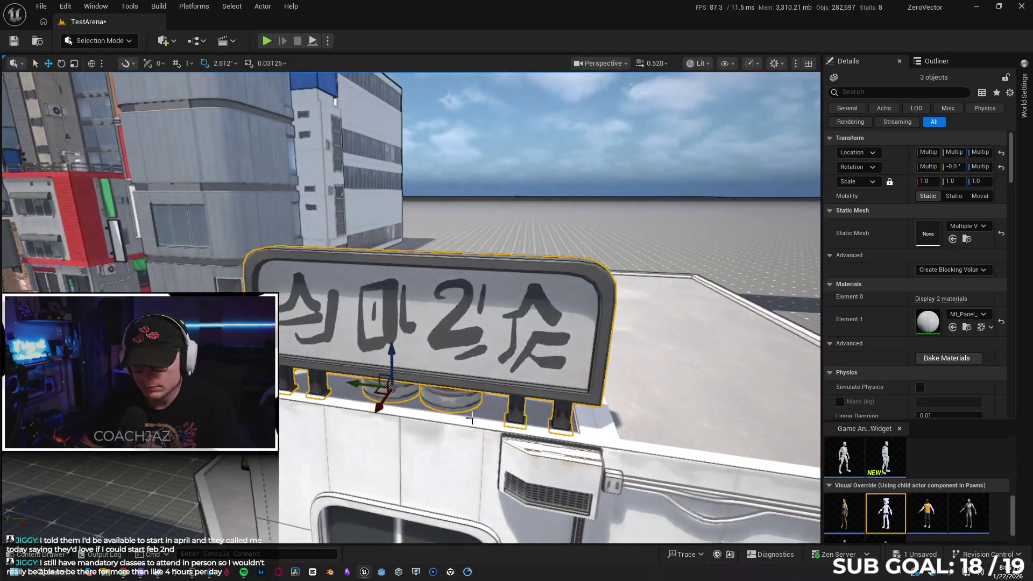
left_click(388, 319, "ctrl")
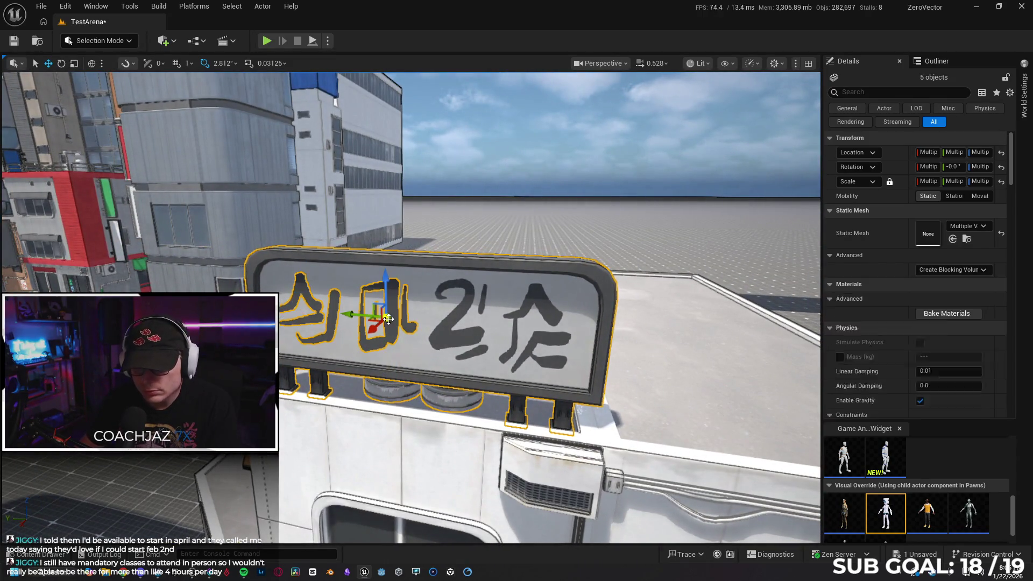
left_click(435, 343, "ctrl")
left_click(533, 299, "ctrl")
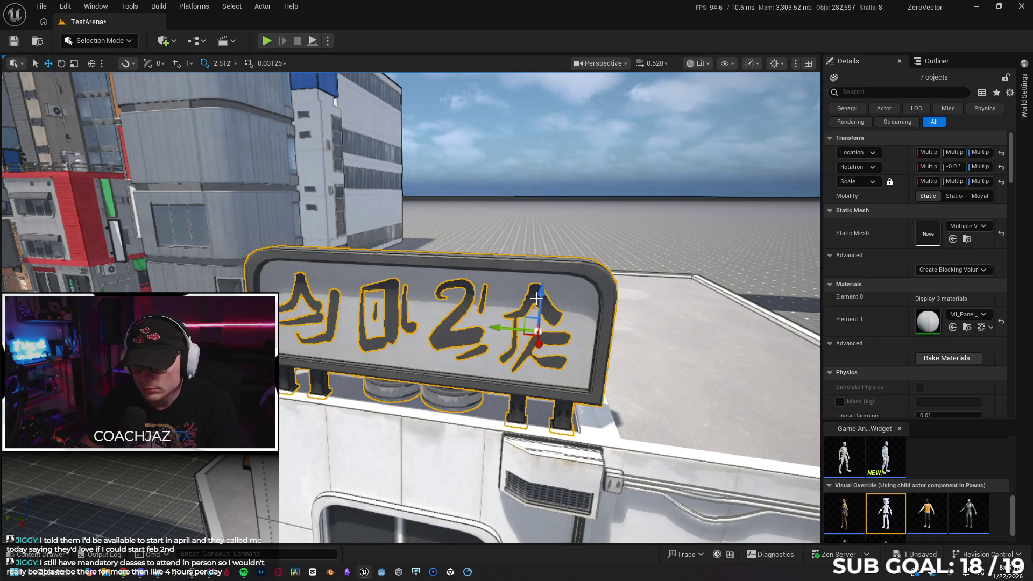
key("Escape")
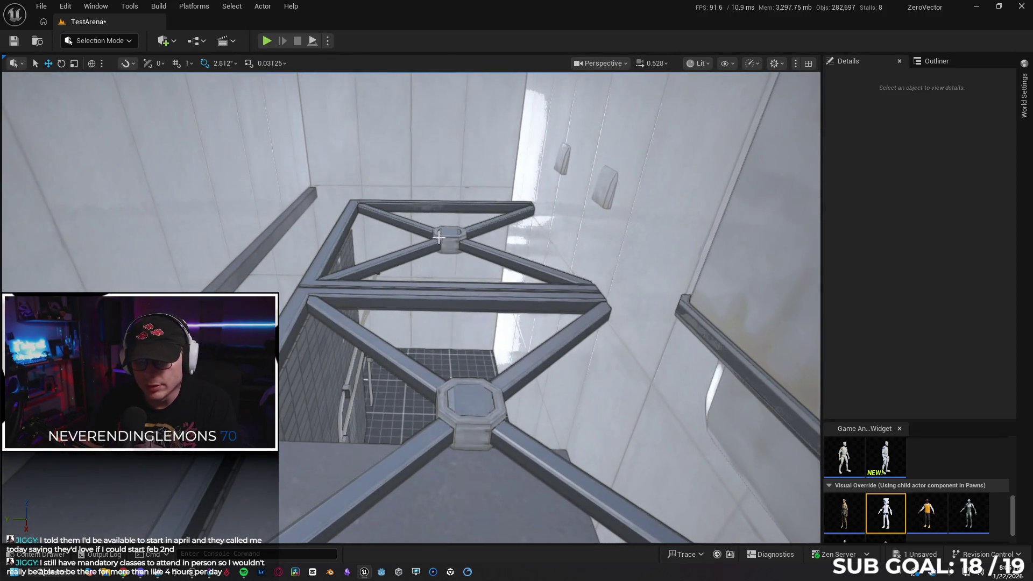
- Select the cross beams, AC unit, tiled wall and cable bundle, then clear the selection
left_click(419, 249)
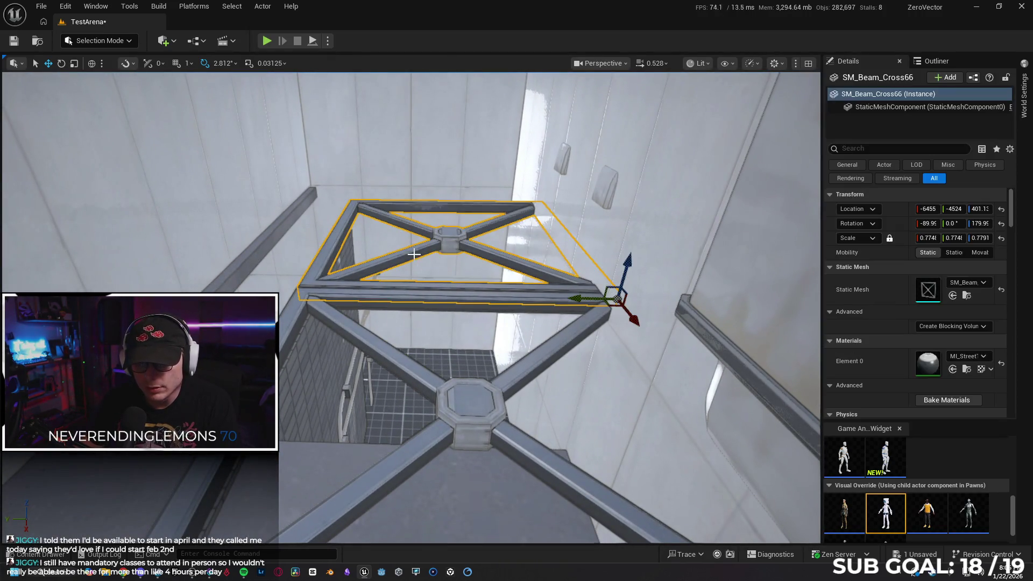
left_click(371, 349, "ctrl")
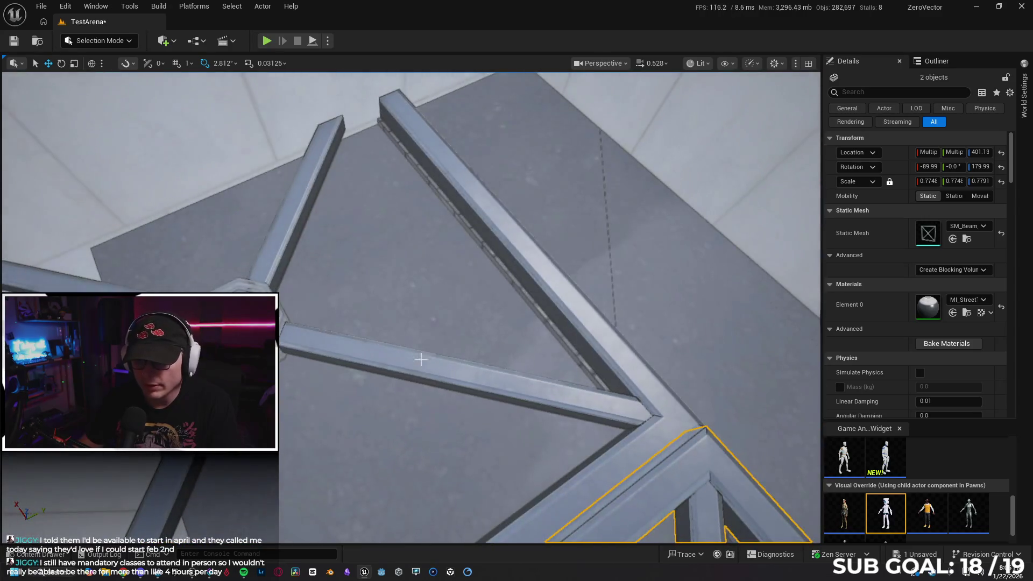
left_click(421, 366, "ctrl")
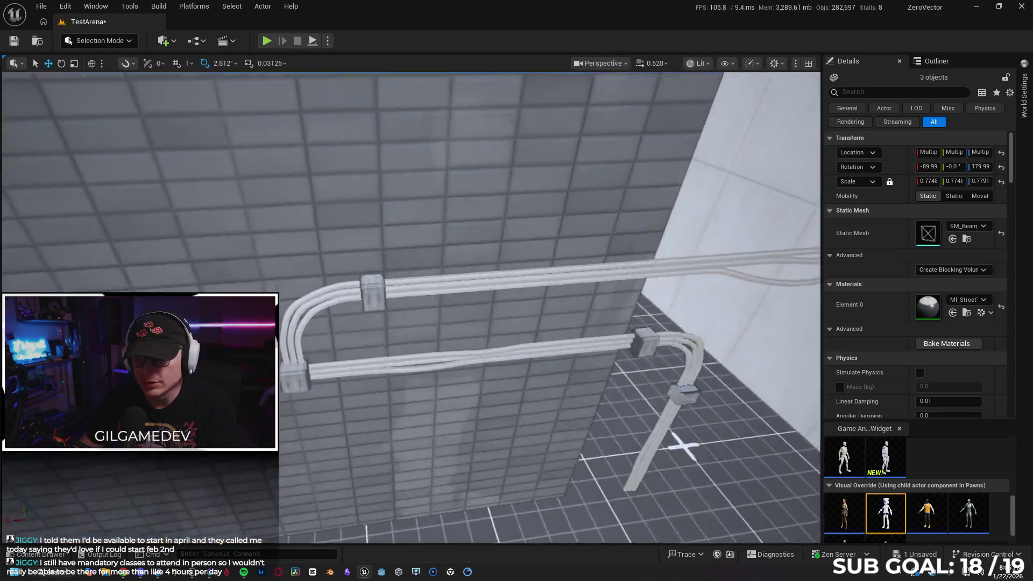
left_click_drag(408, 307, 280, 323)
left_click_drag(344, 312, 359, 316)
left_click(359, 316, "ctrl")
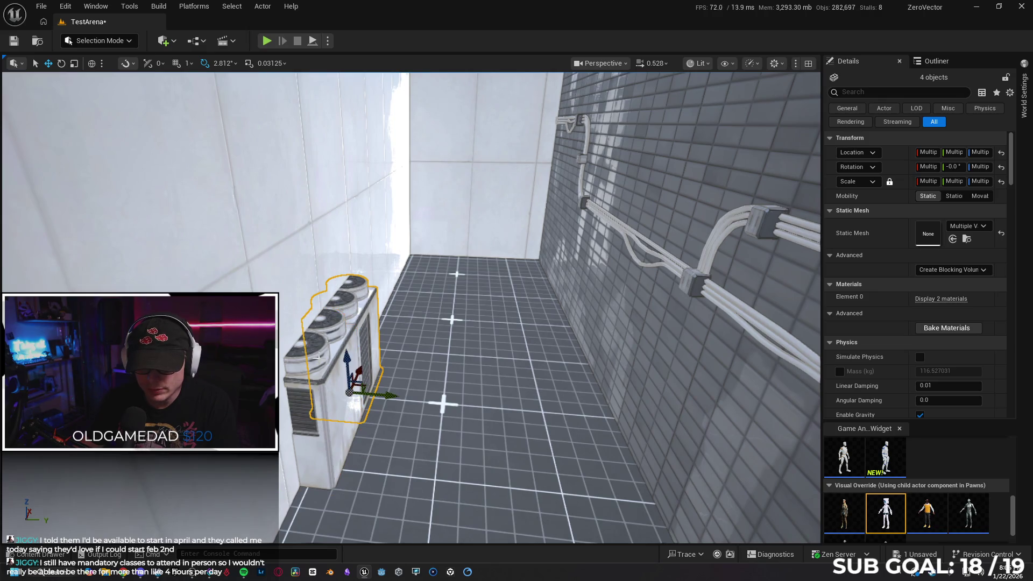
left_click_drag(359, 316, 336, 285)
left_click(289, 339, "ctrl")
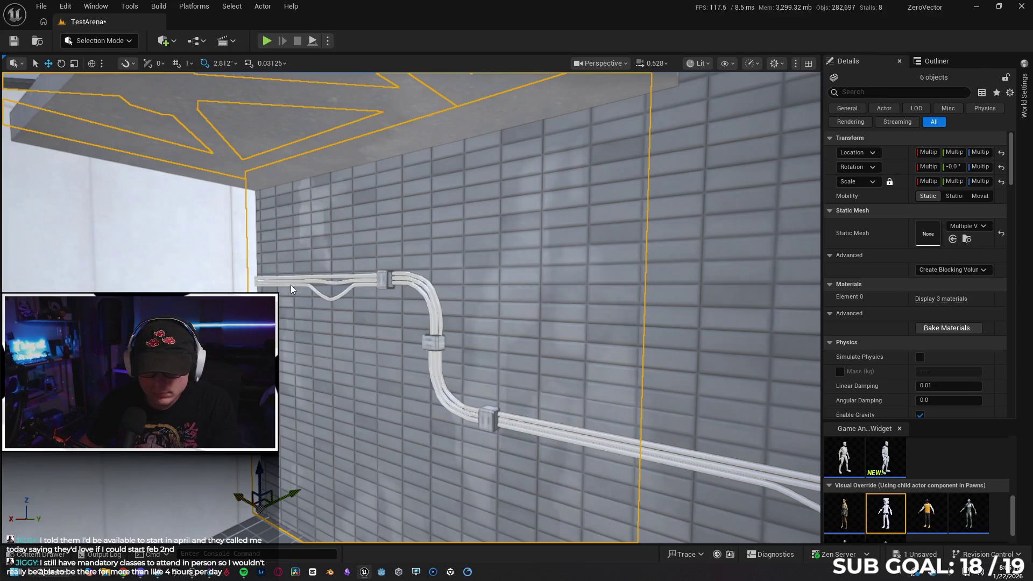
left_click(291, 285, "ctrl")
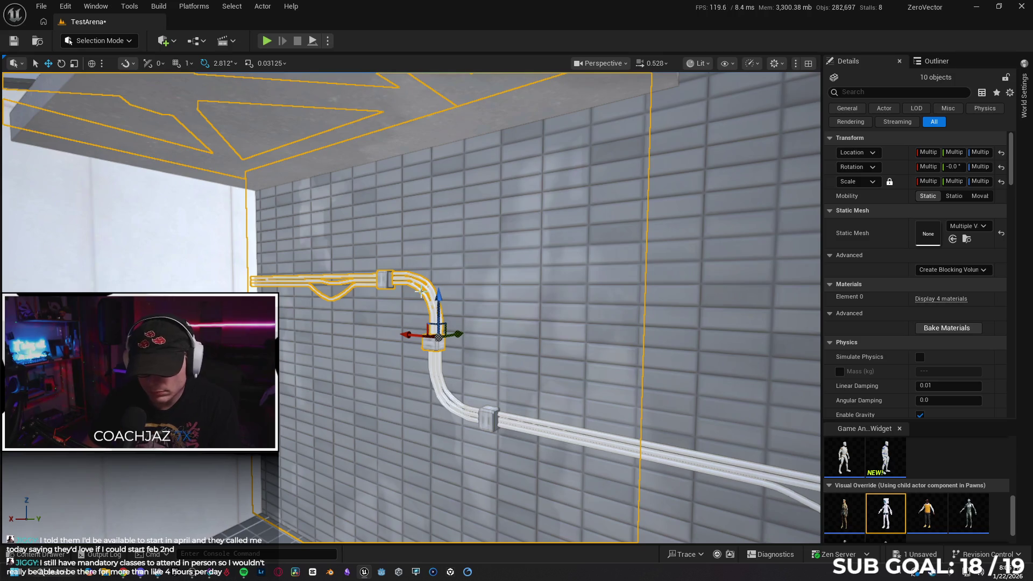
left_click_drag(387, 291, 360, 351)
key("Escape")
- Delete the ledge cable, grey ledge, tiled wall and the upper and lower pipes
mouse_move(385, 286)
left_mouse_down()
mouse_move(371, 269)
mouse_move(347, 298)
mouse_move(473, 199)
left_mouse_up()
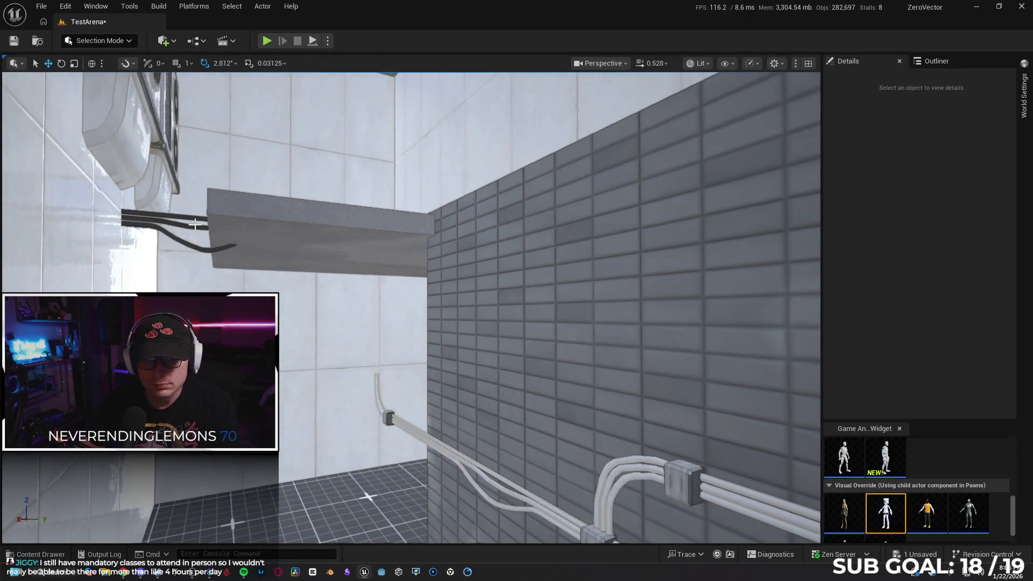
left_click(278, 220)
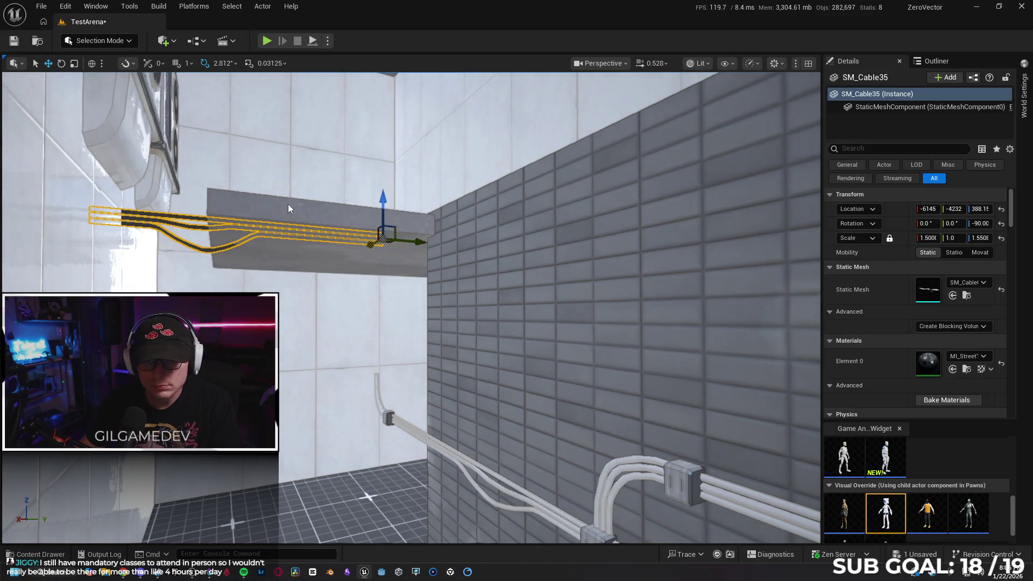
left_click(288, 204, "ctrl")
left_click(574, 309, "ctrl")
left_click_drag(574, 309, 533, 328)
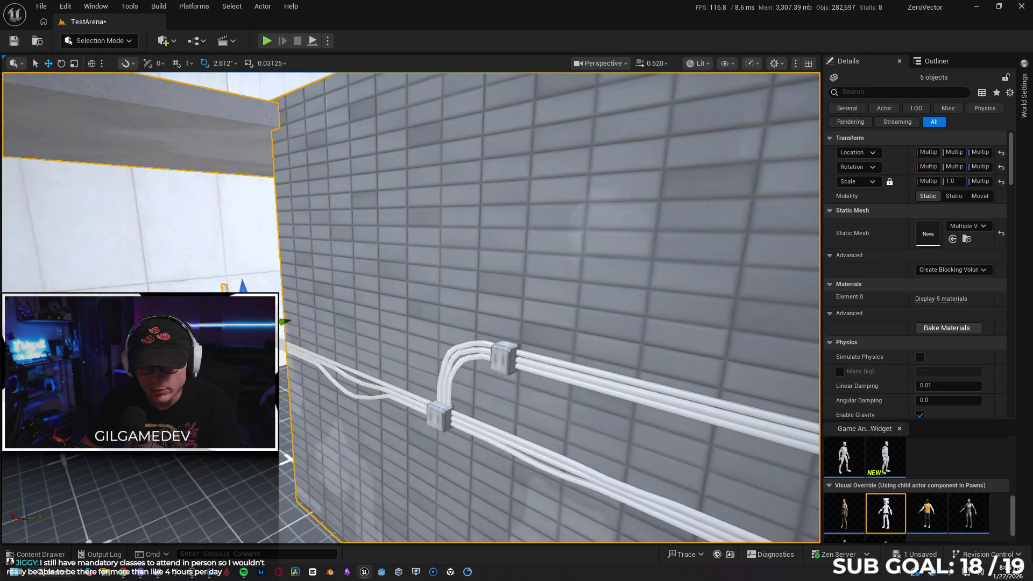
left_click_drag(382, 337, 358, 327)
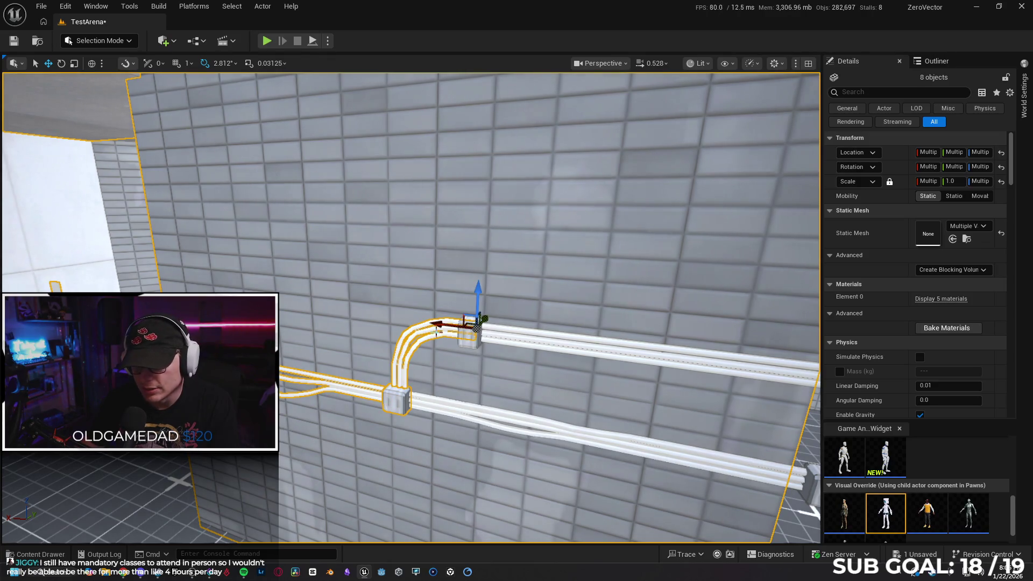
mouse_move(479, 372)
left_mouse_down()
mouse_move(463, 401)
mouse_move(441, 408)
mouse_move(463, 367)
left_mouse_up()
left_click(459, 406, "ctrl")
left_click(433, 423, "ctrl")
left_click_drag(578, 382, 542, 293)
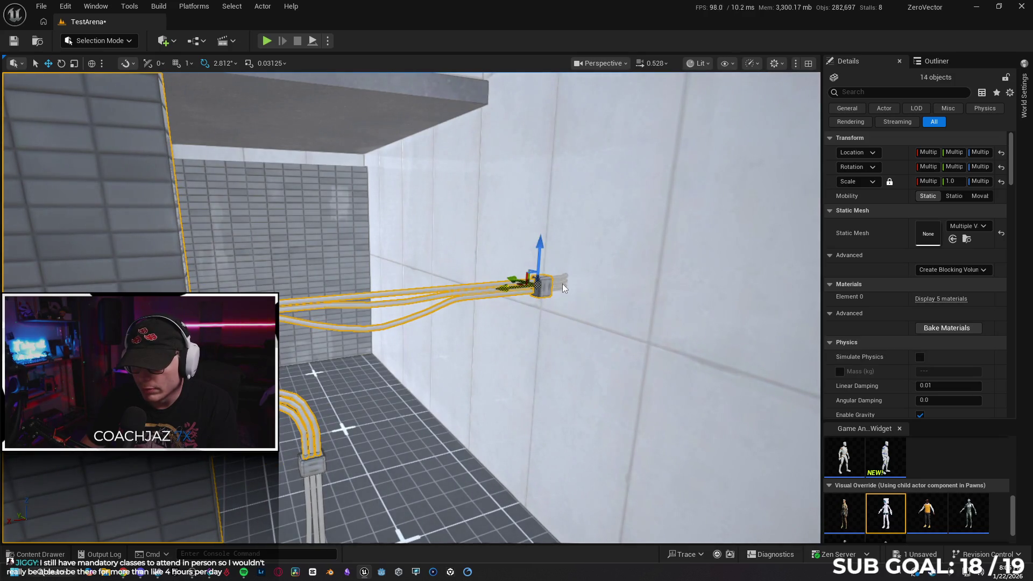
mouse_move(407, 391)
left_mouse_down()
mouse_move(351, 384)
mouse_move(371, 430)
mouse_move(371, 350)
left_mouse_up()
key("Delete")
- Delete the wall-mounted AC unit together with its support brackets
left_click_drag(293, 322, 293, 313)
left_click(299, 310)
left_click(486, 293, "ctrl")
left_click_drag(553, 353, 533, 248)
left_click(532, 249, "ctrl")
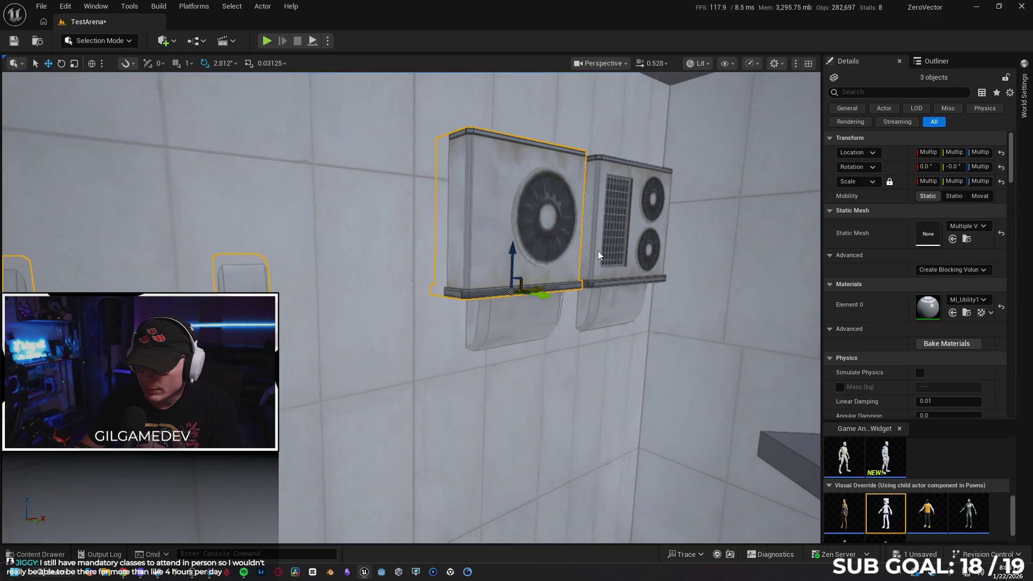
left_click(493, 321, "ctrl")
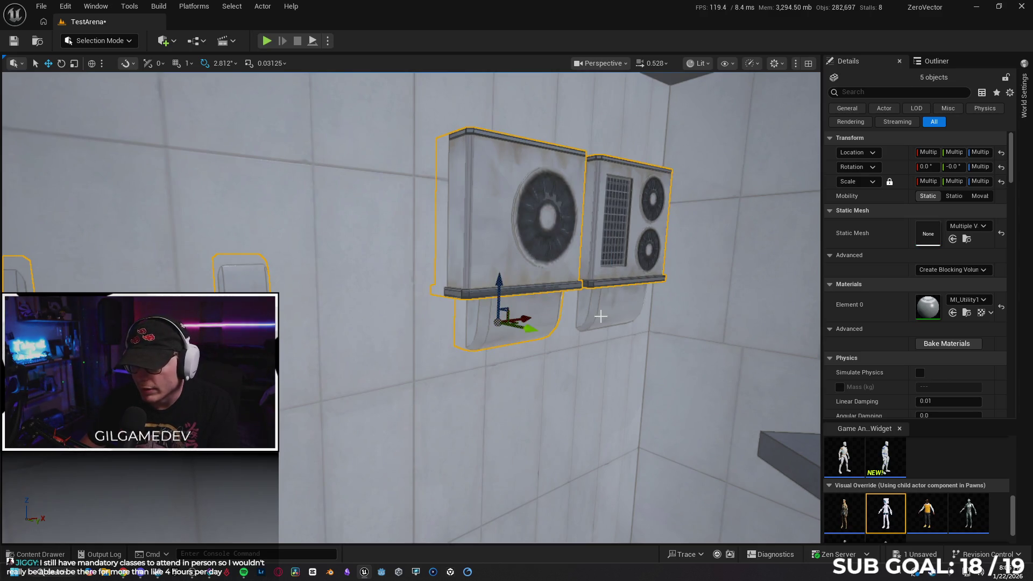
key("Delete")
mouse_move(593, 317)
left_mouse_down()
mouse_move(576, 408)
mouse_move(564, 398)
mouse_move(581, 388)
mouse_move(570, 403)
mouse_move(592, 398)
mouse_move(567, 323)
left_mouse_up()
left_click(725, 367)
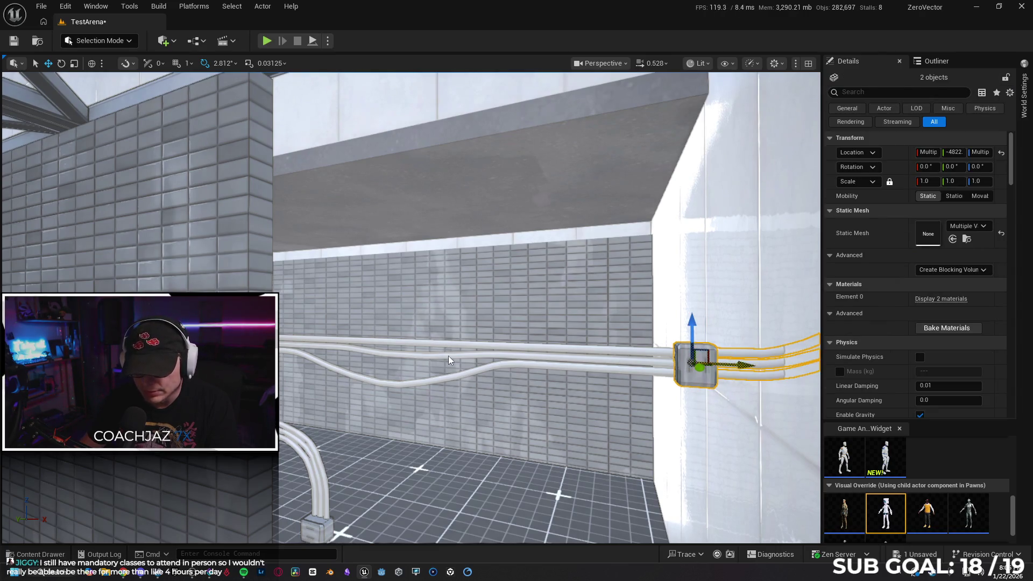
- Select the long wall cables, vertical cable, connector box, tiled panel and curved section
left_click(449, 360, "ctrl")
left_click_drag(449, 360, 420, 355)
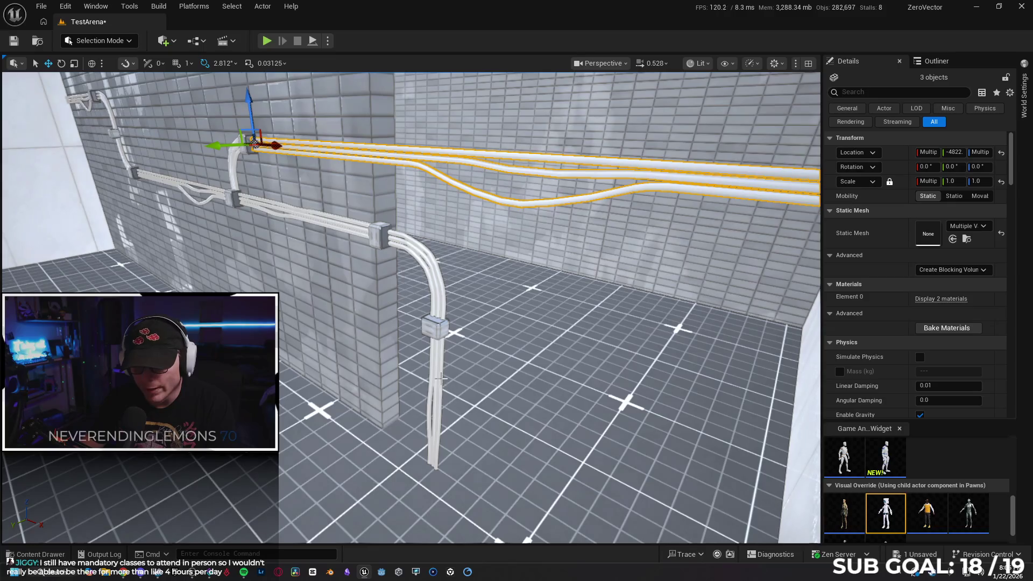
left_click(437, 375, "ctrl")
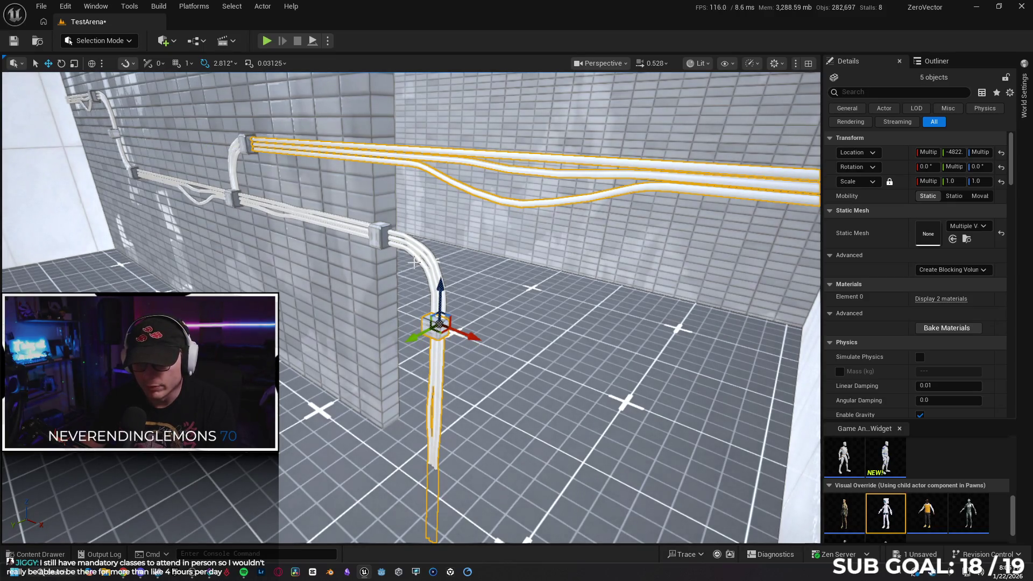
left_click(375, 235, "ctrl")
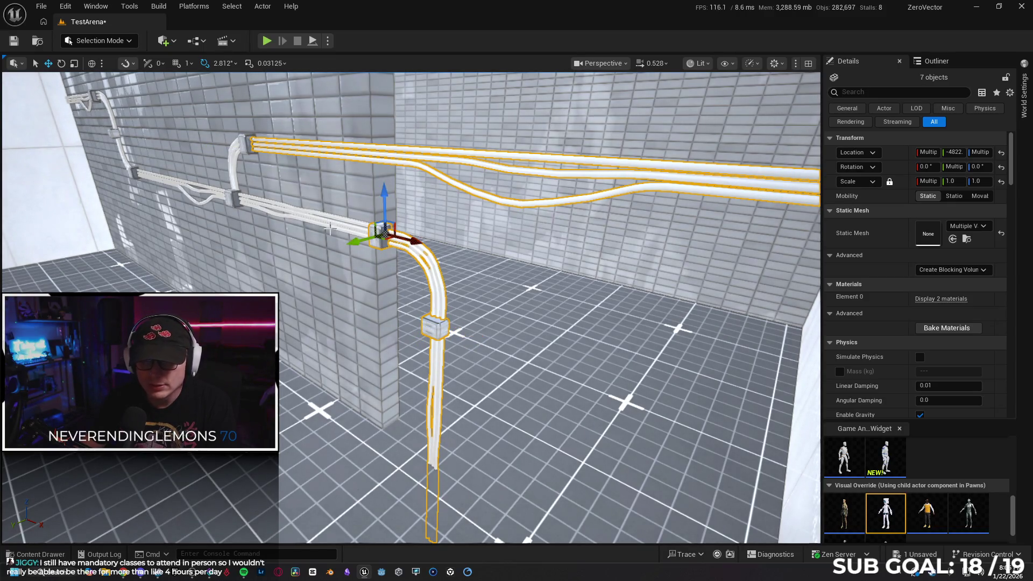
left_click(308, 221, "ctrl")
mouse_move(308, 222)
left_mouse_down()
mouse_move(430, 334)
mouse_move(420, 347)
mouse_move(406, 343)
left_mouse_up()
left_click(432, 351, "ctrl")
left_click(406, 343, "ctrl")
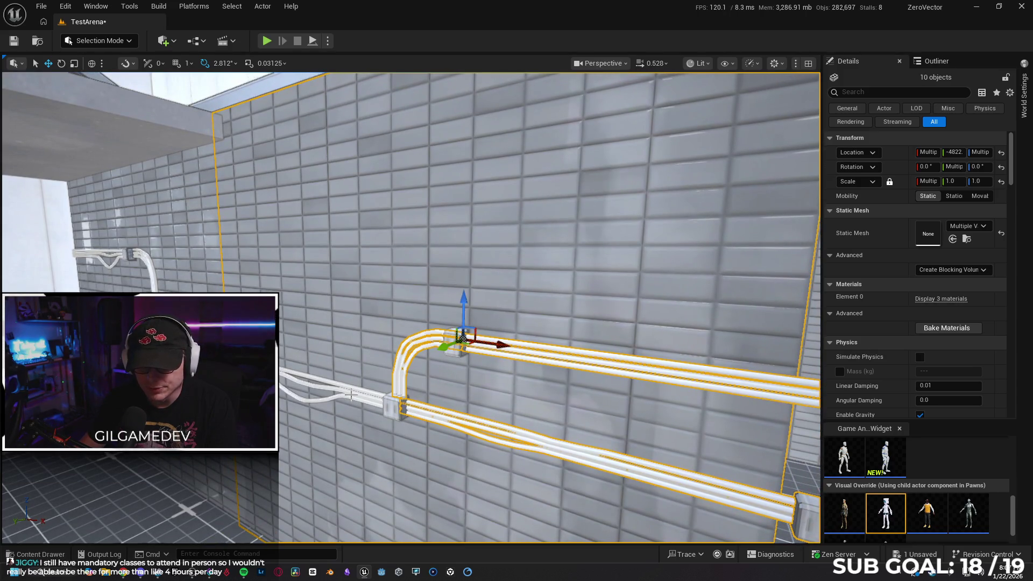
- Add the remaining curved and straight cable runs and delete all selected cable pieces
left_click_drag(352, 388, 408, 330)
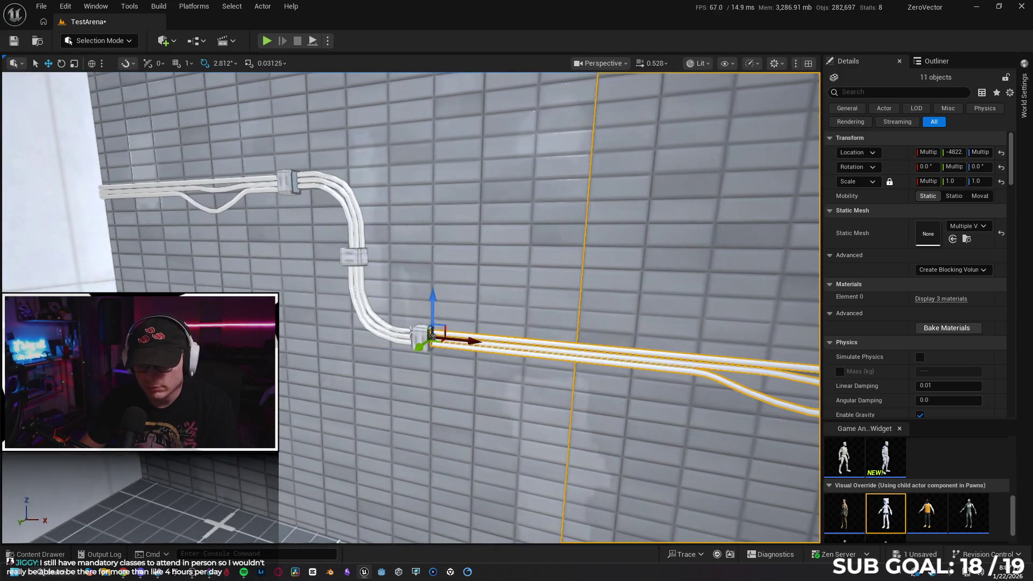
left_click(350, 257, "ctrl")
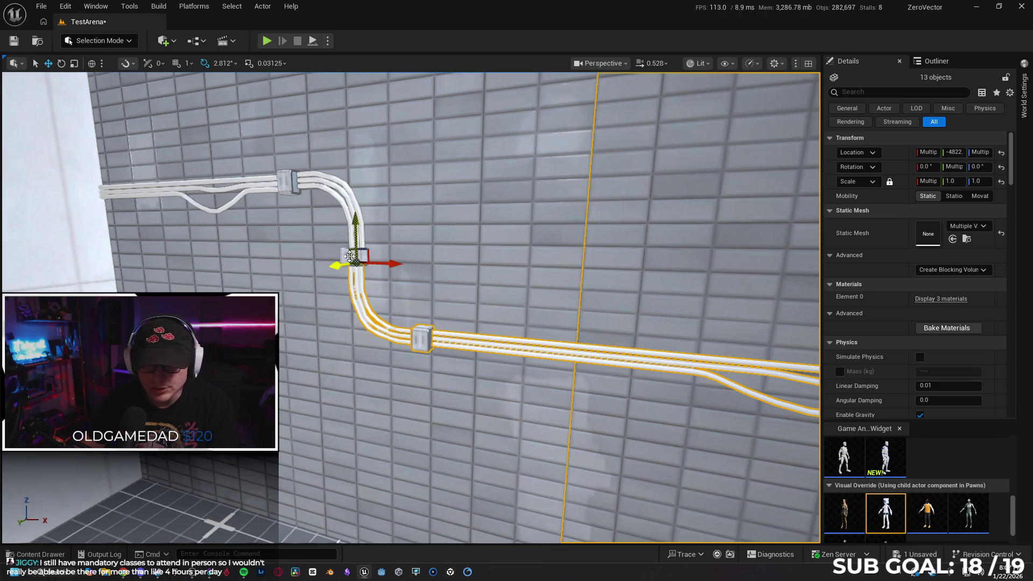
left_click(330, 183, "ctrl")
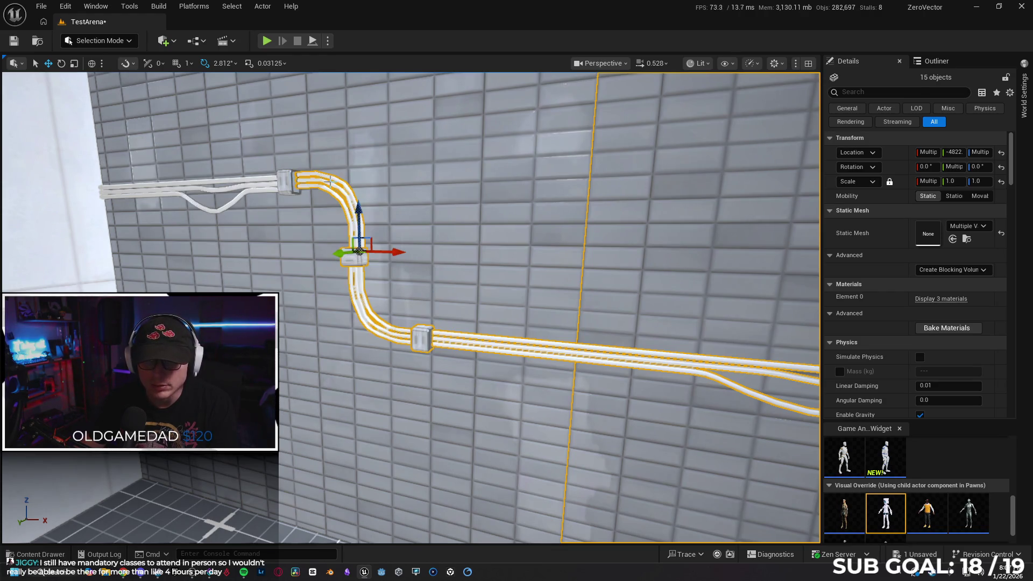
left_click(256, 191, "ctrl")
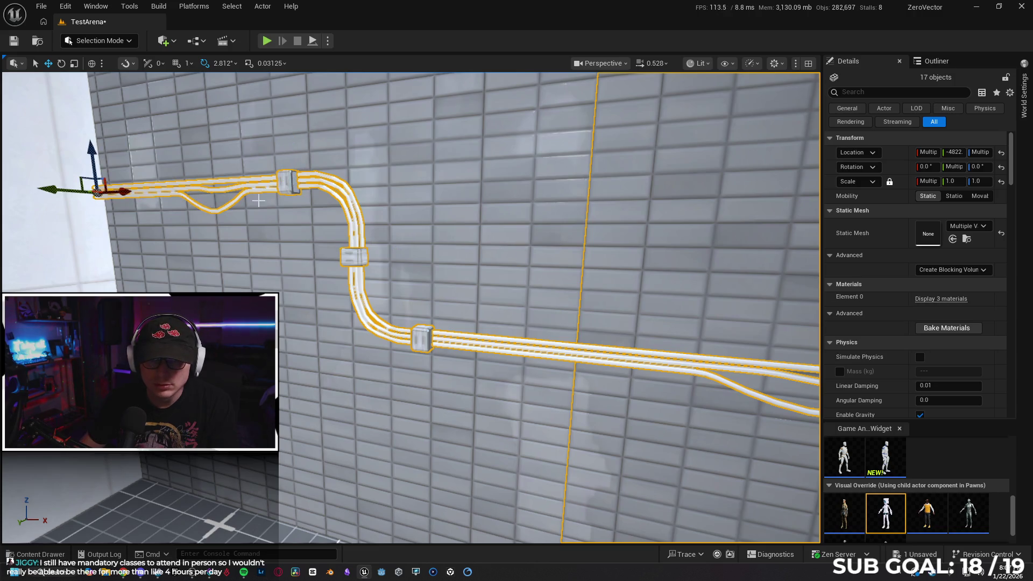
left_click(261, 273, "ctrl")
key("Delete")
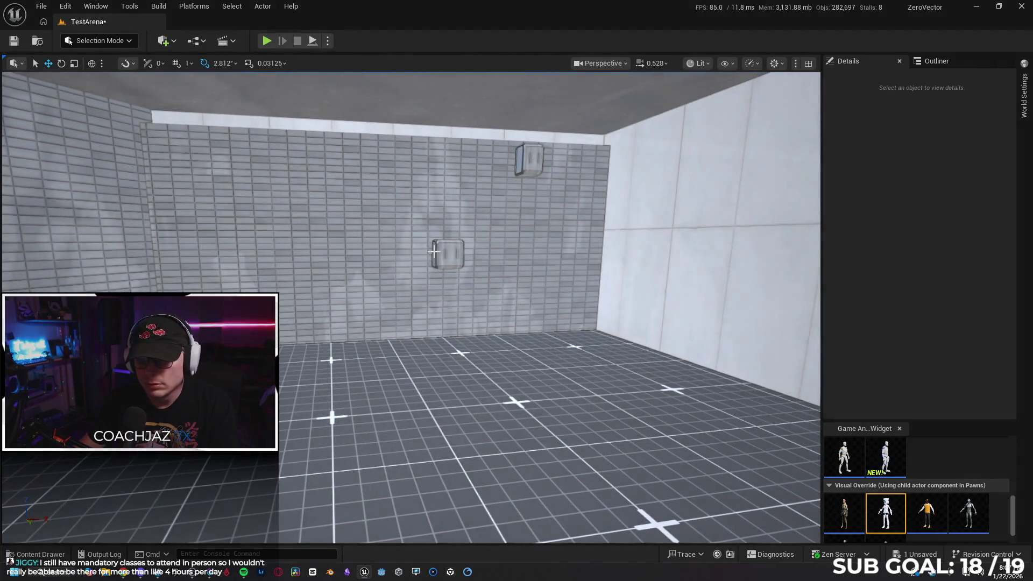
left_click(435, 252)
- Delete the two leftover cable joints, the wall box, both wall fan units and three trusses
left_click(525, 159, "ctrl")
key("Delete")
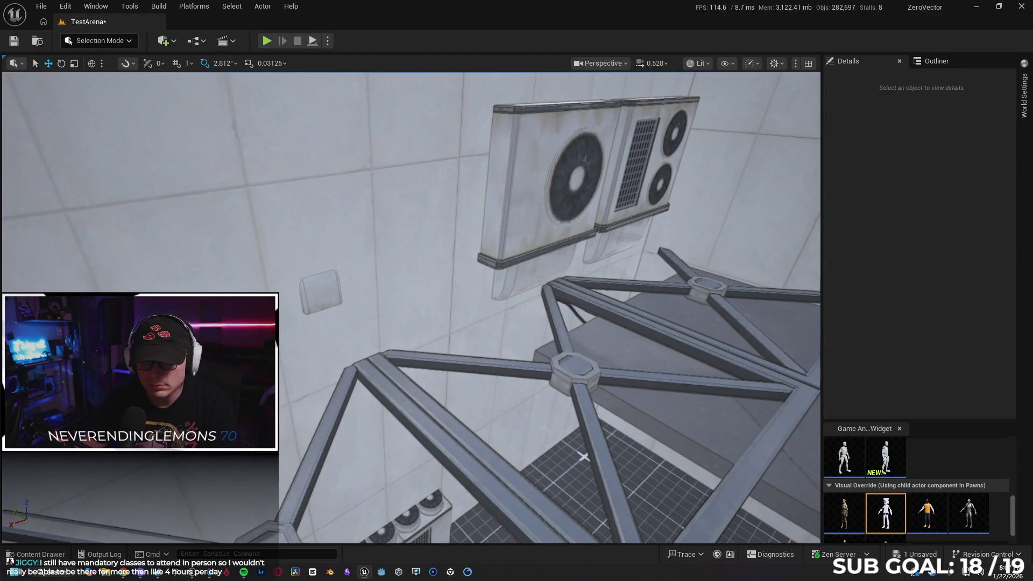
left_click(325, 296)
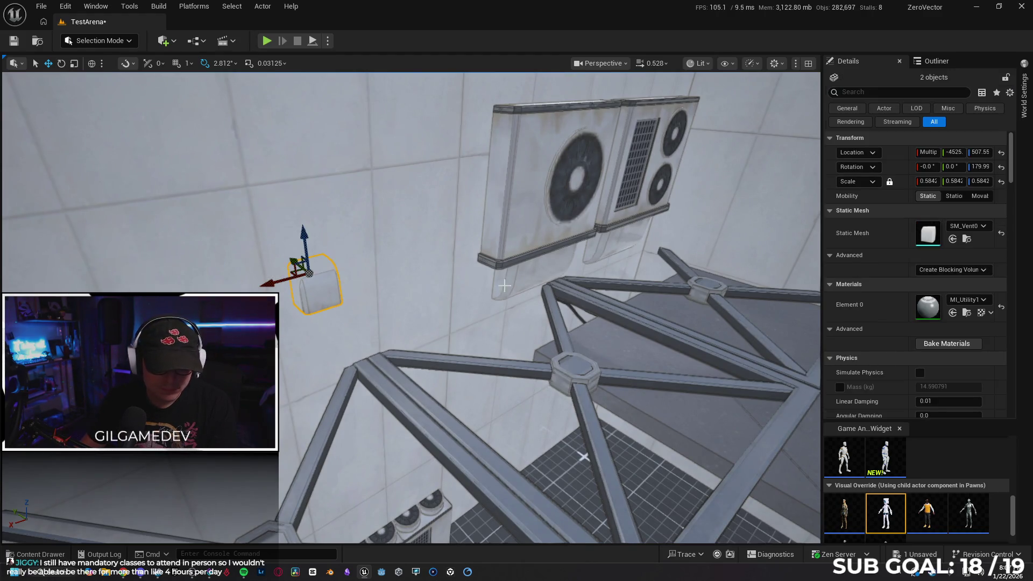
left_click(554, 159, "ctrl")
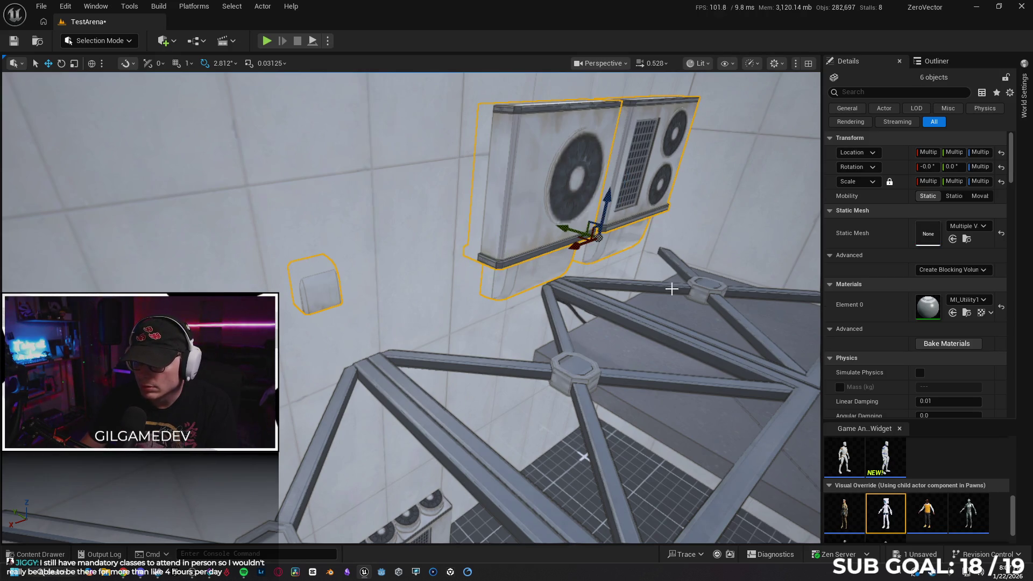
left_click(689, 285, "ctrl")
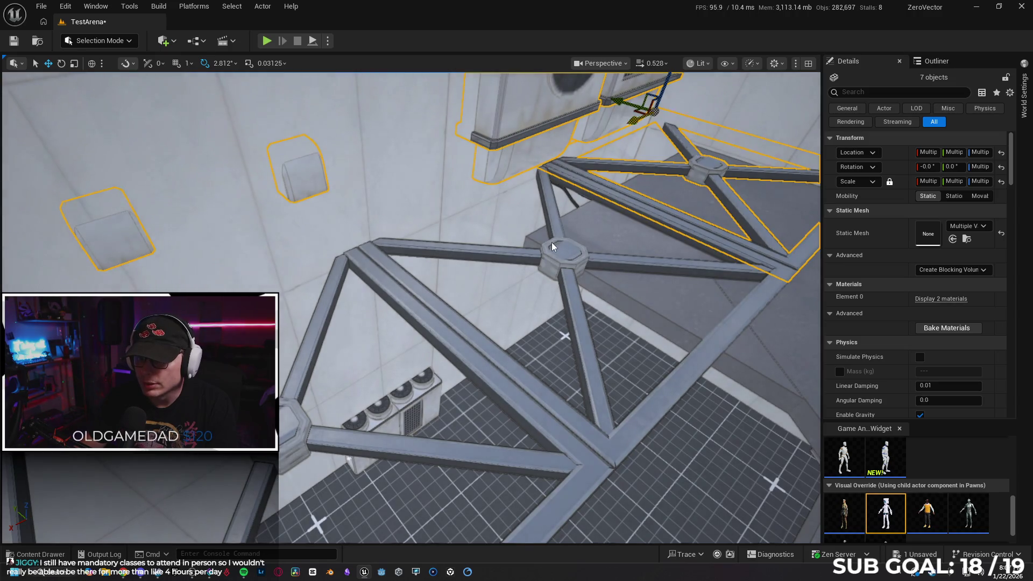
left_click(553, 246, "ctrl")
left_click(299, 418, "ctrl")
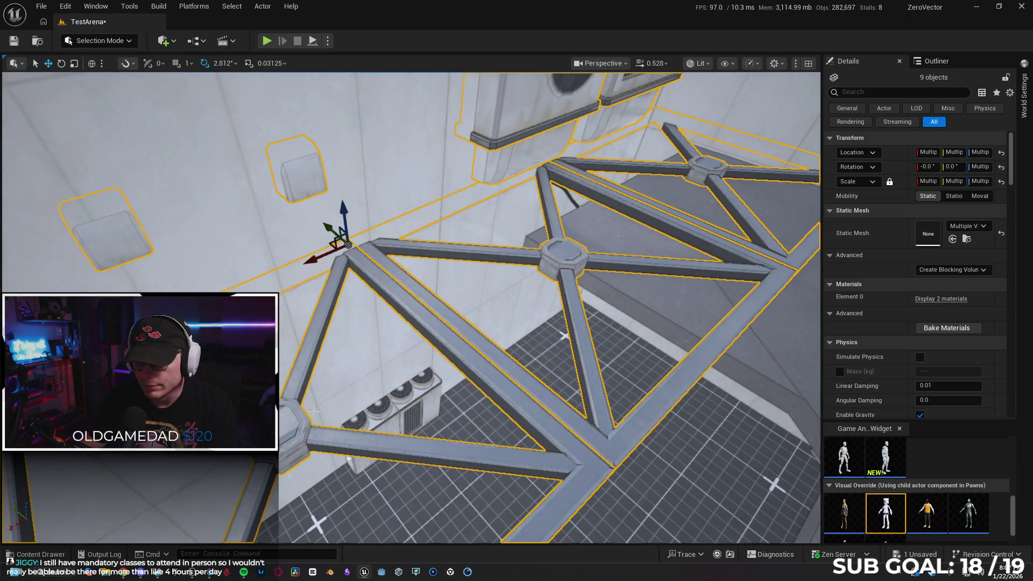
key("Delete")
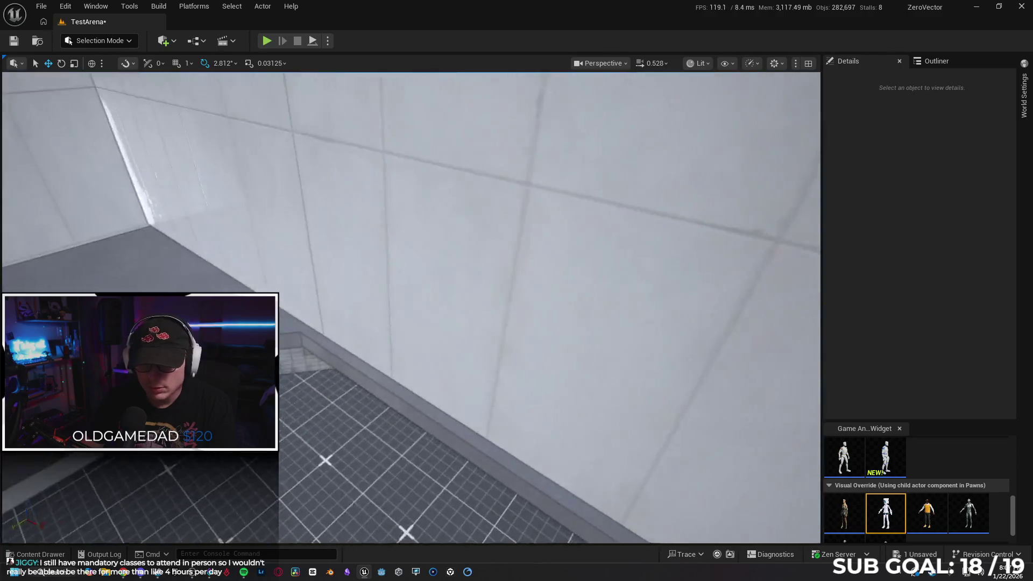
- Select the ledge cable SM_Cable35 and the AC unit near the floor
left_click(223, 194)
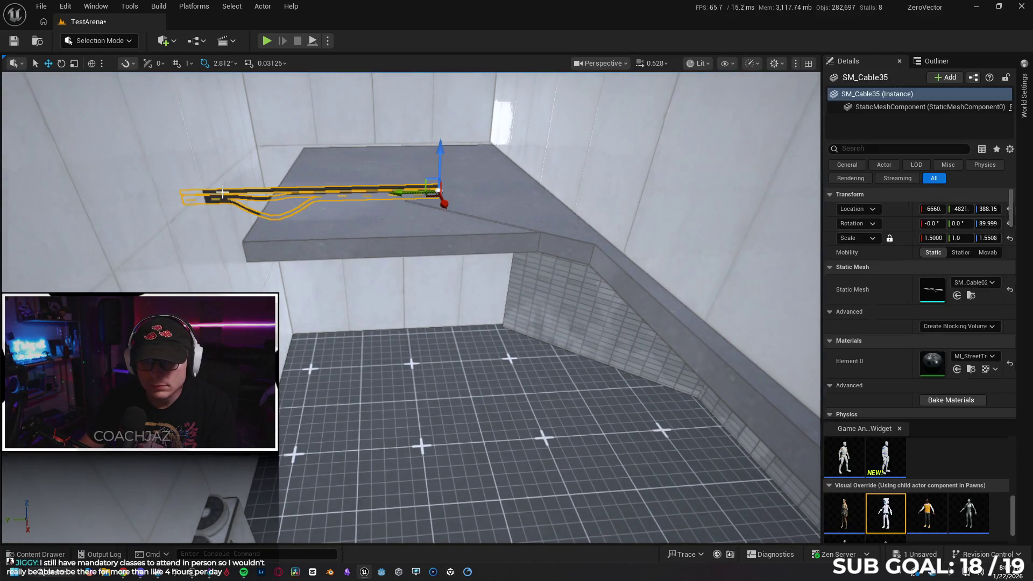
key("w")
left_click(291, 294, "ctrl")
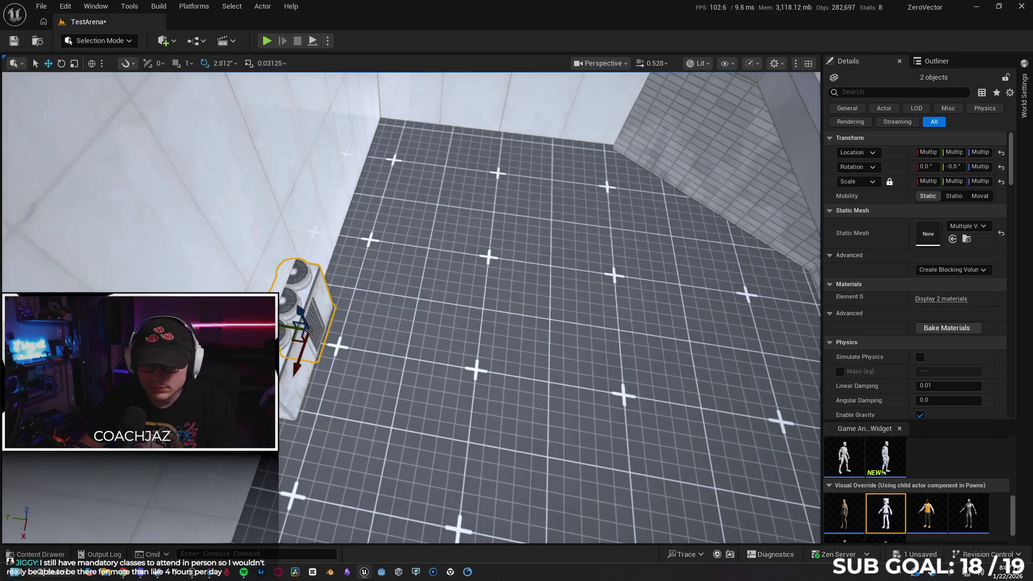
key("Escape")
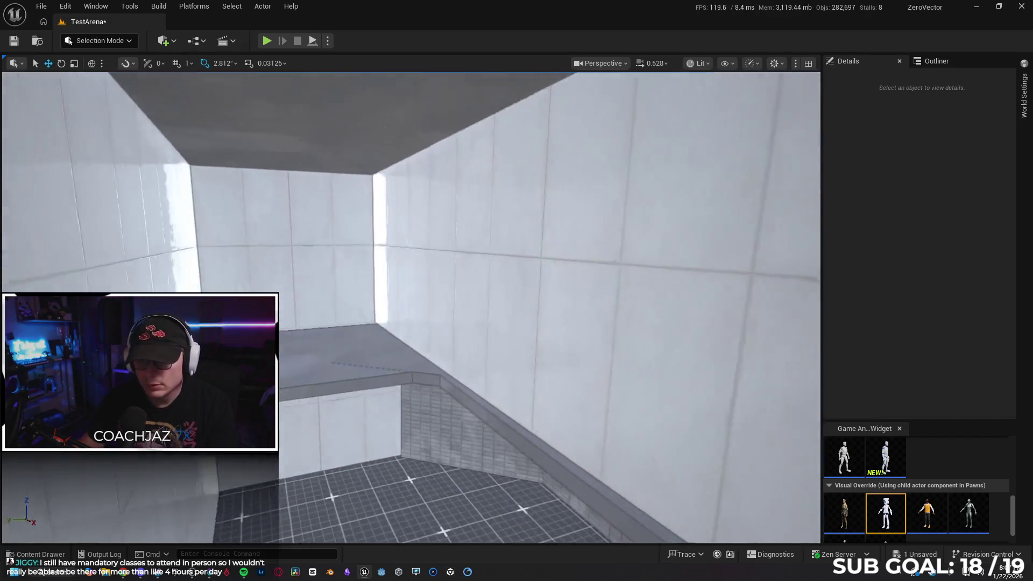
- Delete the three rooftop vents (left, middle and right)
key("w")
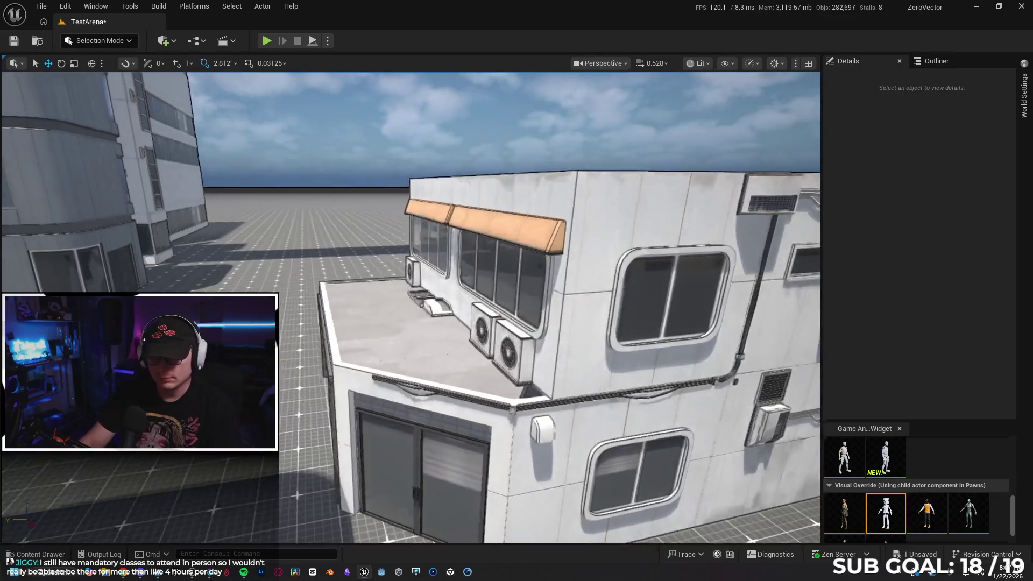
key("a")
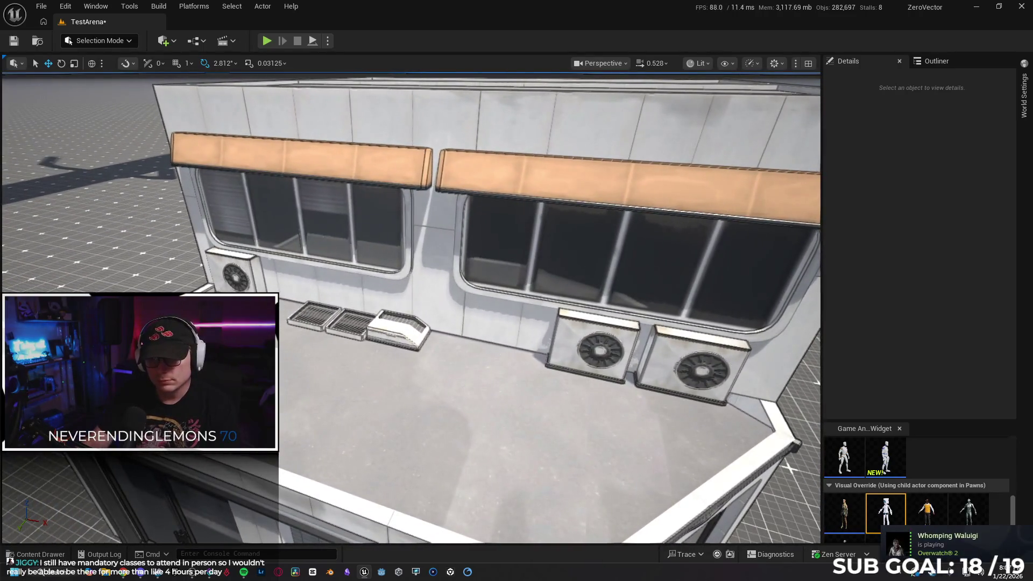
left_click(321, 317)
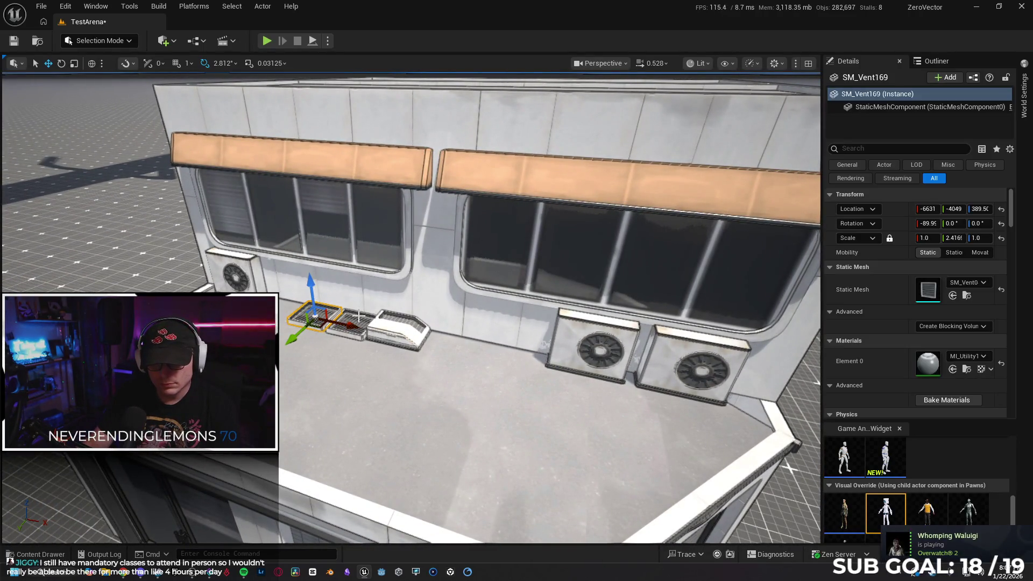
left_click(359, 321, "ctrl")
left_click(409, 329, "ctrl")
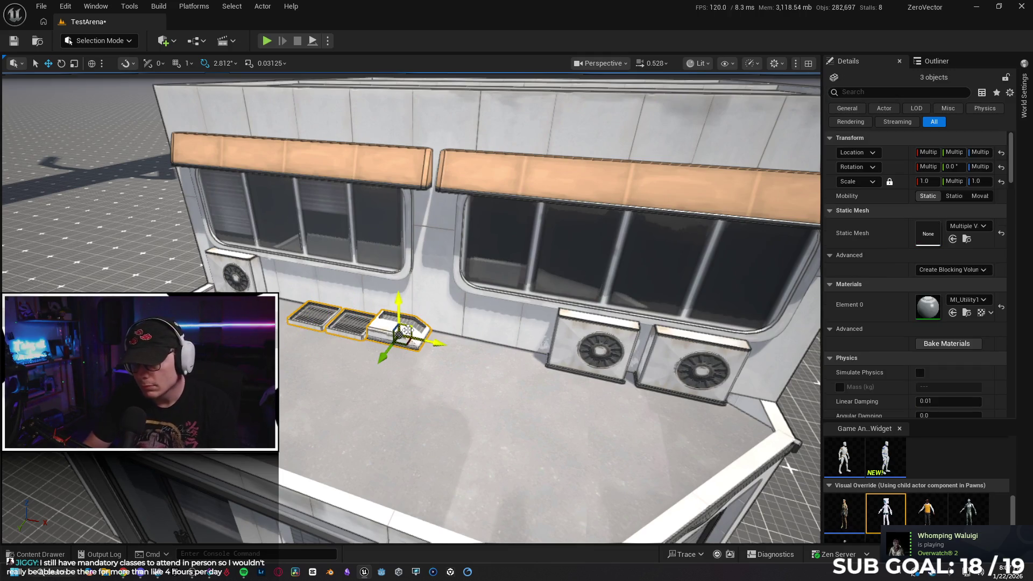
key("Delete")
key("s")
- Delete the cable running along the roof edge
key("w")
key("e")
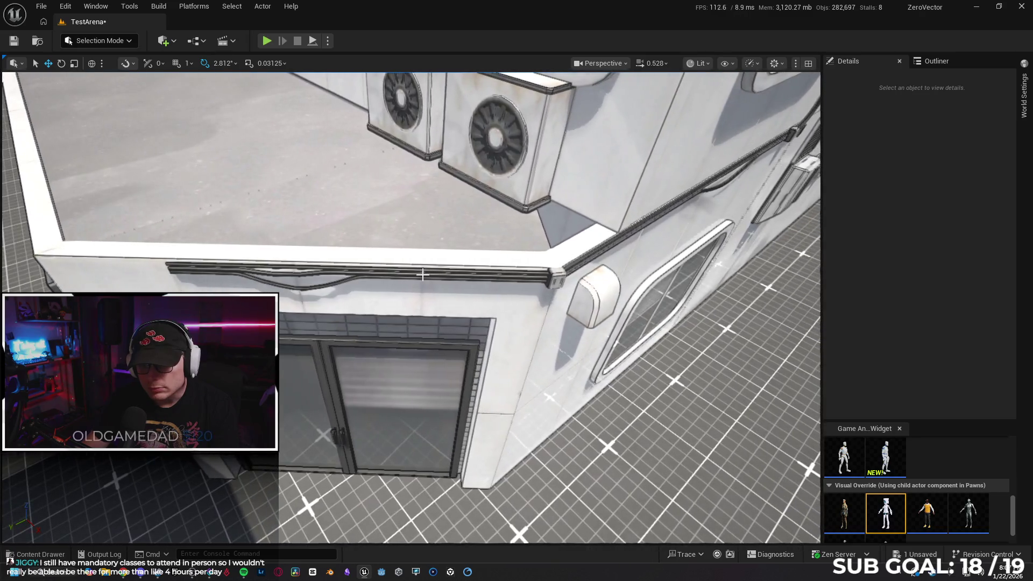
left_click(422, 273)
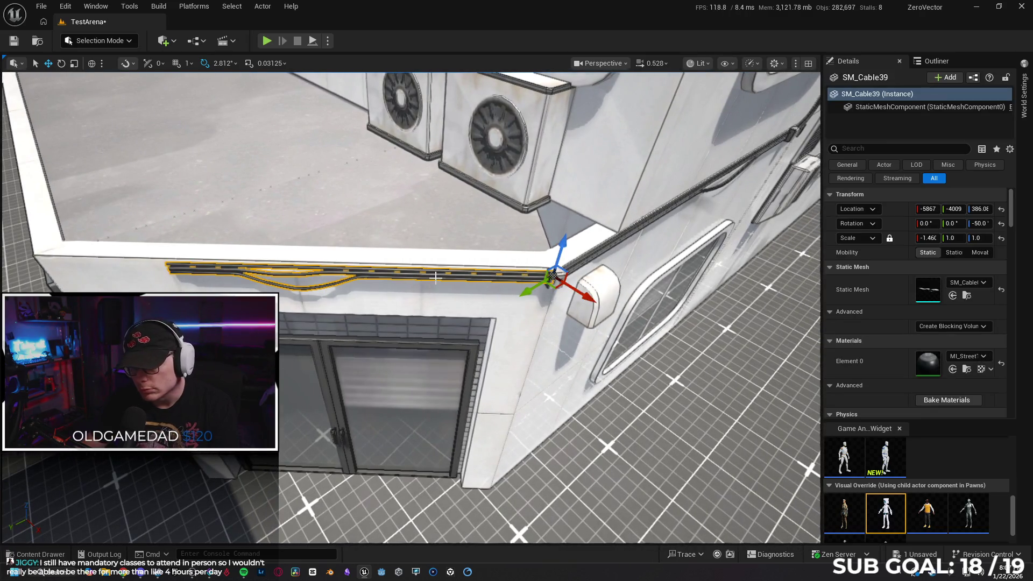
key("Delete")
- Delete the two vents on the building's side wall
key("e")
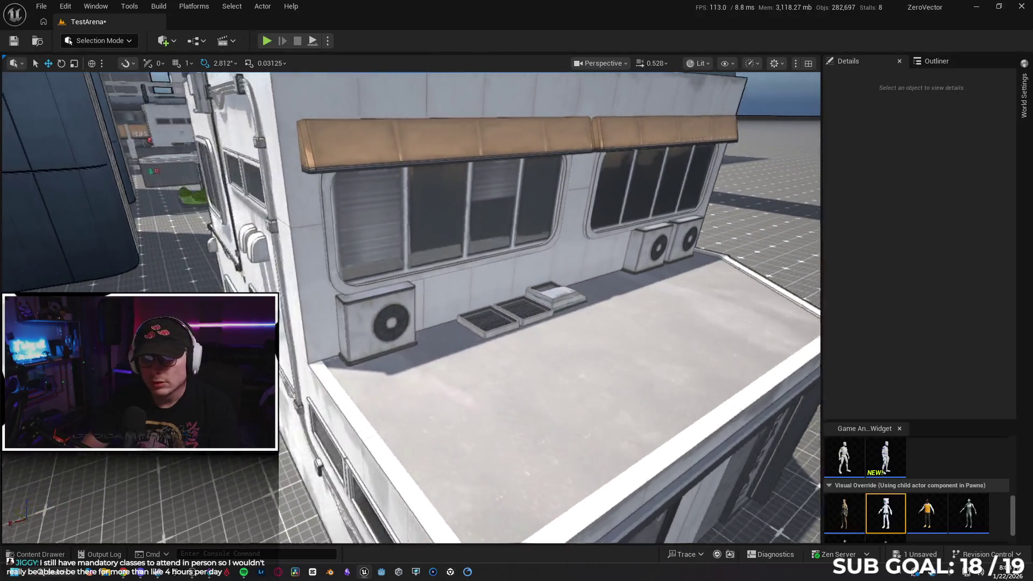
key("a")
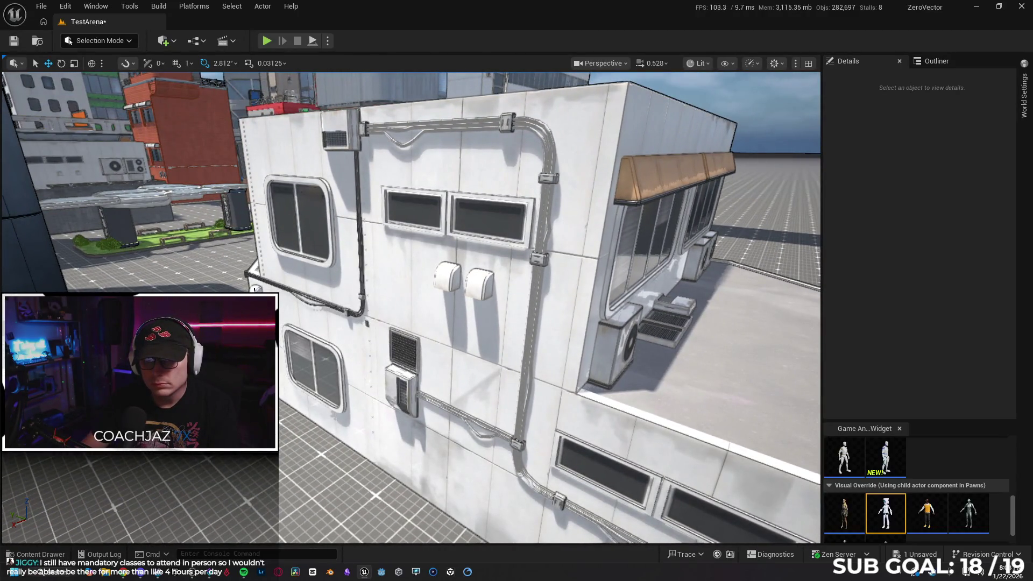
left_click(254, 287)
left_click(438, 274, "ctrl")
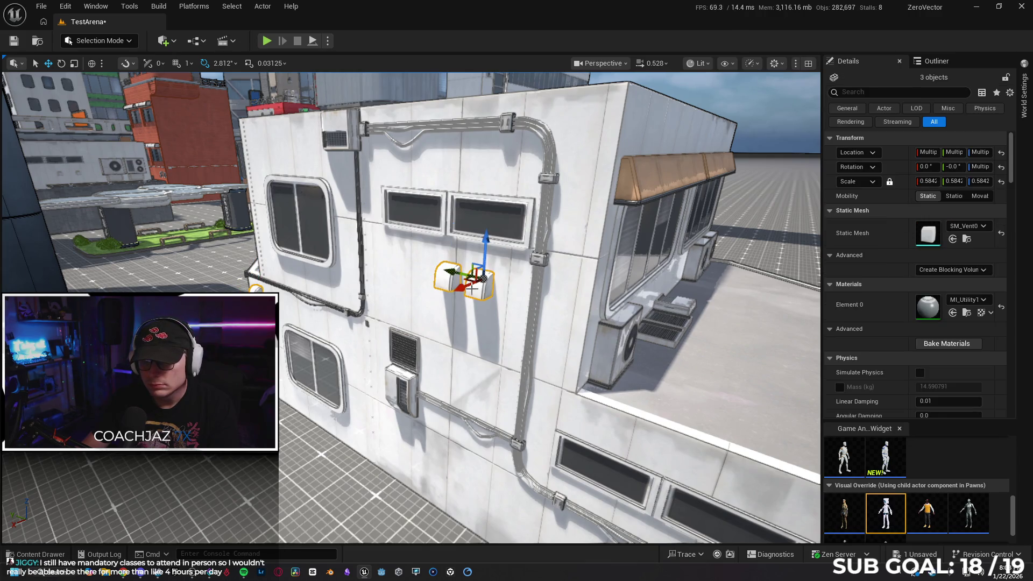
key("Delete")
- Look down on the rooftop, select its AC unit and a vent, then clear the selection
left_click_drag(535, 264, 490, 294)
left_click(344, 325)
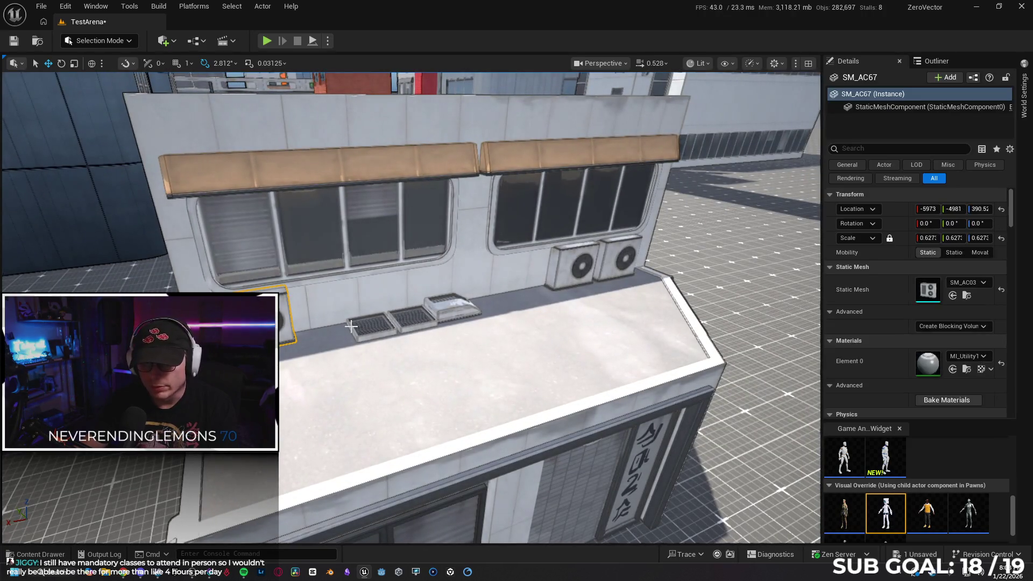
left_click(365, 329, "ctrl")
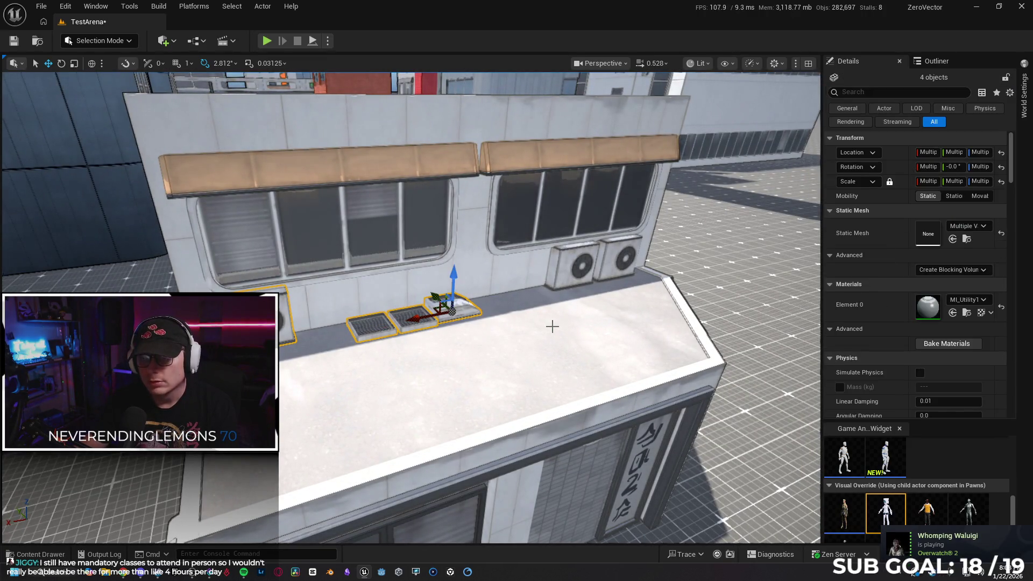
left_click(551, 325)
mouse_move(552, 326)
left_mouse_down()
mouse_move(540, 365)
mouse_move(519, 370)
mouse_move(495, 237)
left_mouse_up()
- Delete the left and right awnings, then select the left orange awning
left_click(495, 238)
left_click(646, 222, "ctrl")
mouse_move(578, 339)
left_mouse_down()
mouse_move(544, 337)
mouse_move(576, 338)
mouse_move(516, 317)
mouse_move(556, 337)
left_mouse_up()
key("Delete")
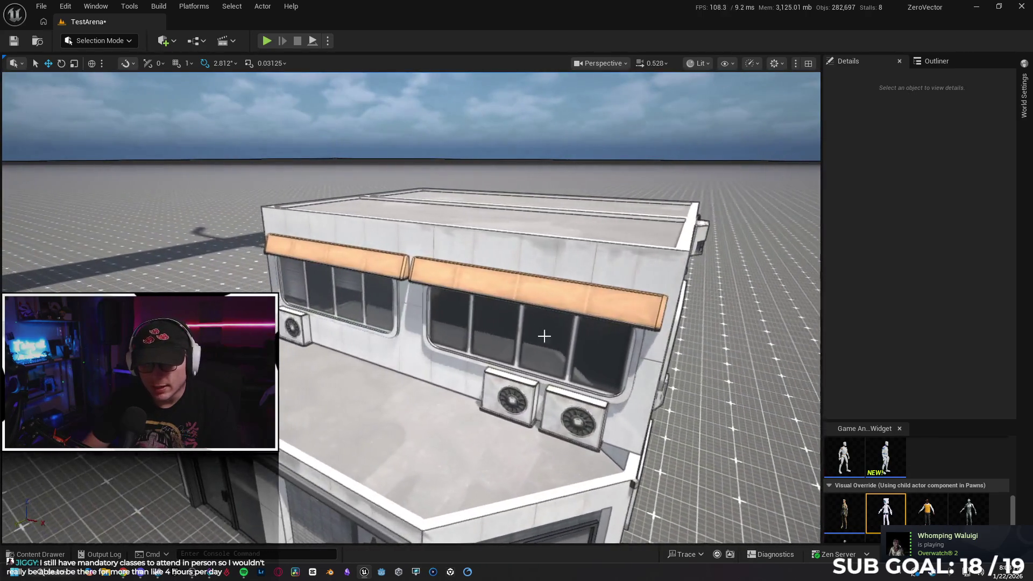
left_click(354, 262)
- Delete both orange awnings, then orbit to the pipe-covered side and pick its upper-left wall section
left_click(468, 279, "ctrl")
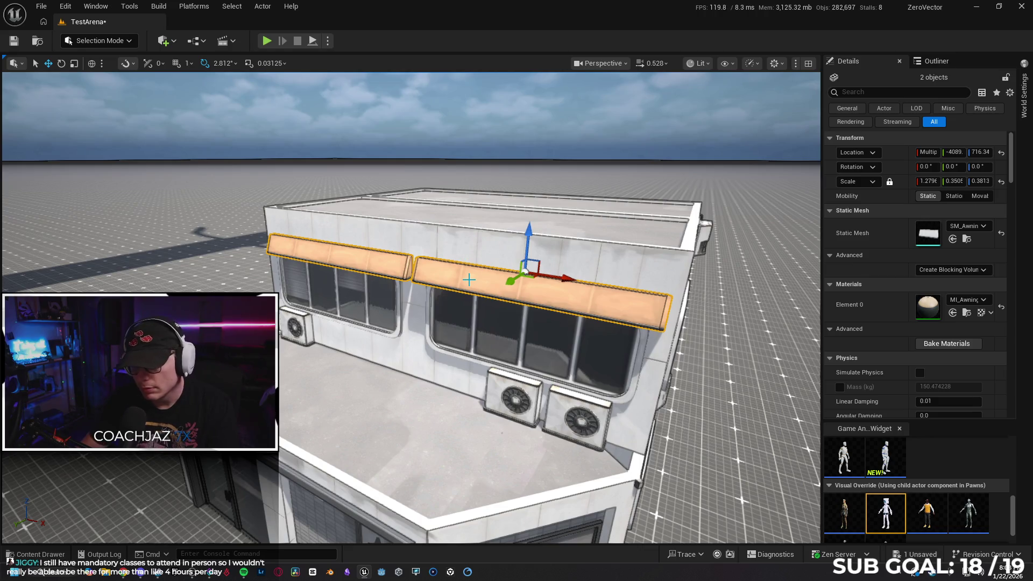
key("Delete")
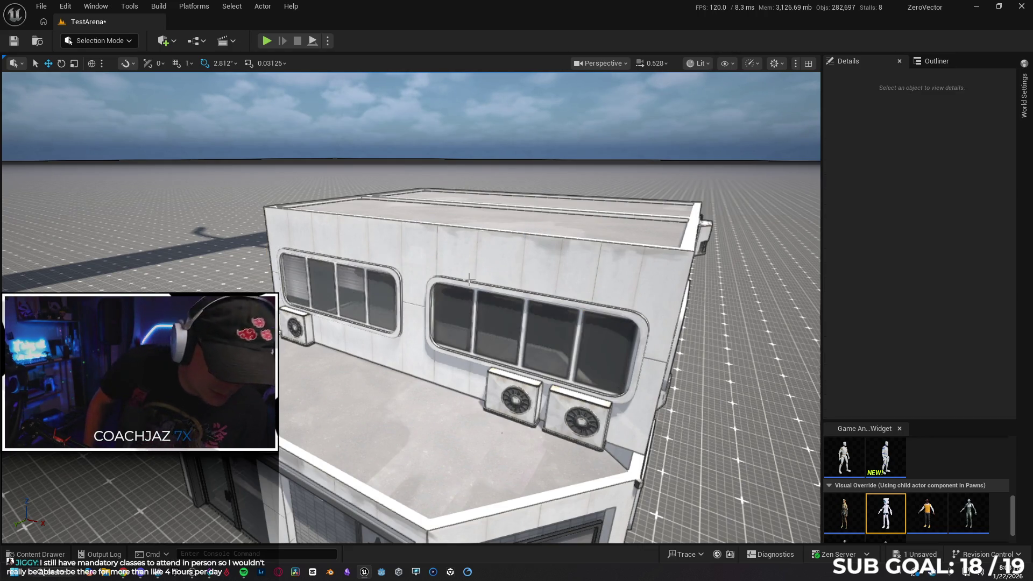
mouse_move(434, 300)
left_mouse_down()
mouse_move(484, 306)
mouse_move(484, 274)
mouse_move(484, 317)
left_mouse_up()
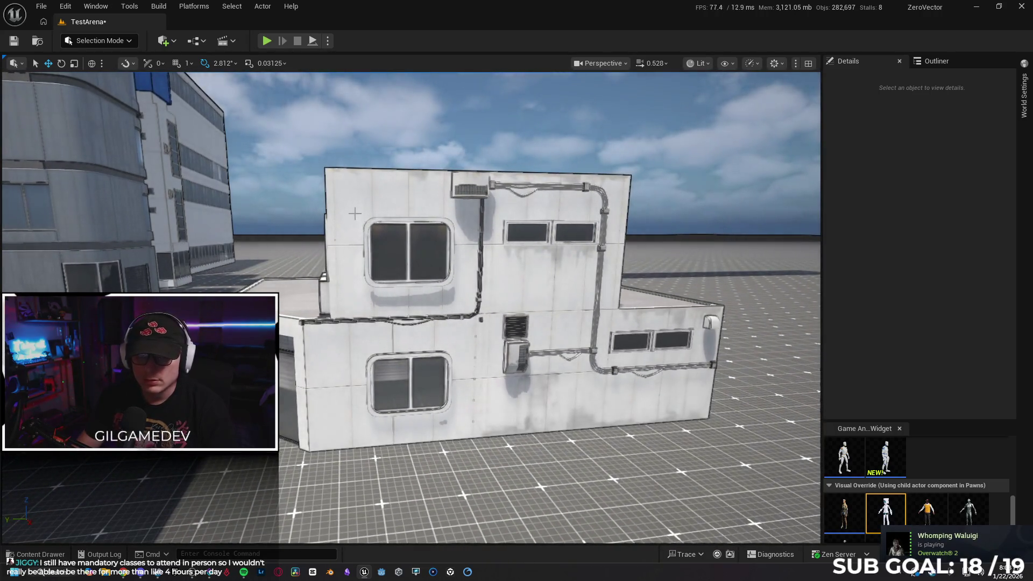
left_click(341, 277)
- Add the adjacent wall section, lower window, trim strip, wall vent, upper pipe and lower vent
left_click(333, 277, "ctrl")
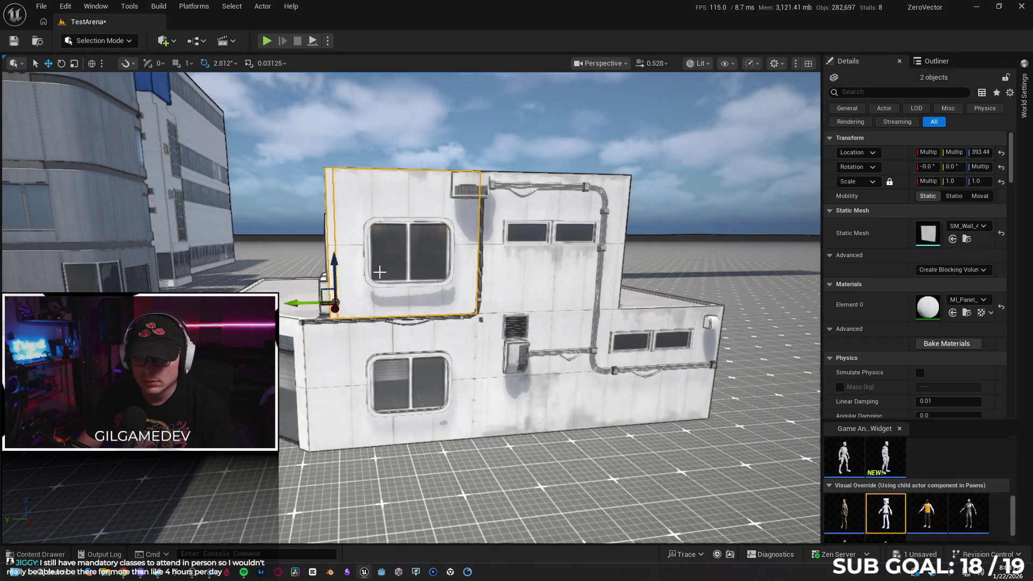
left_click(393, 382, "ctrl")
left_click(329, 322, "ctrl")
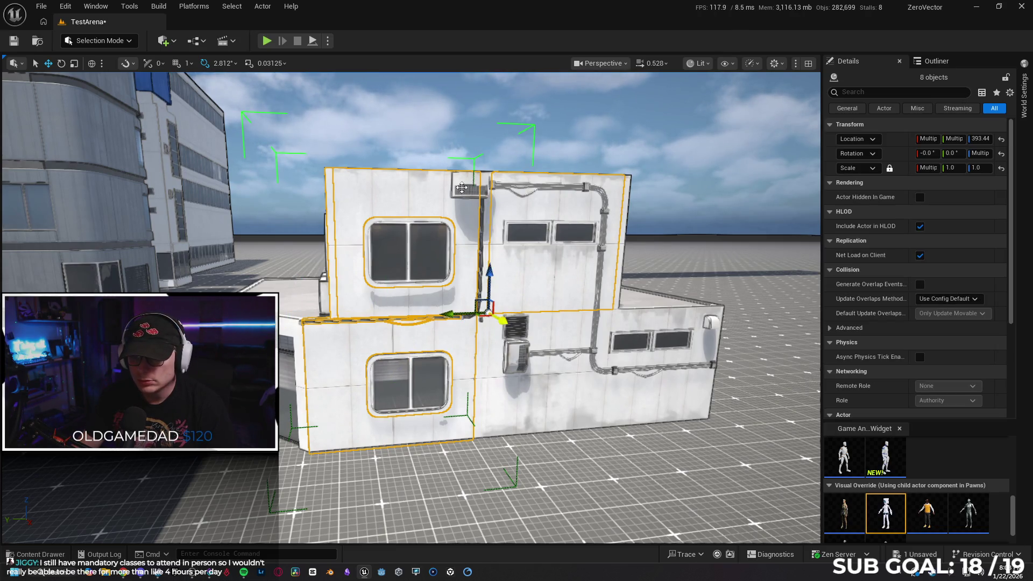
left_click(461, 187, "ctrl")
left_click(521, 187, "ctrl")
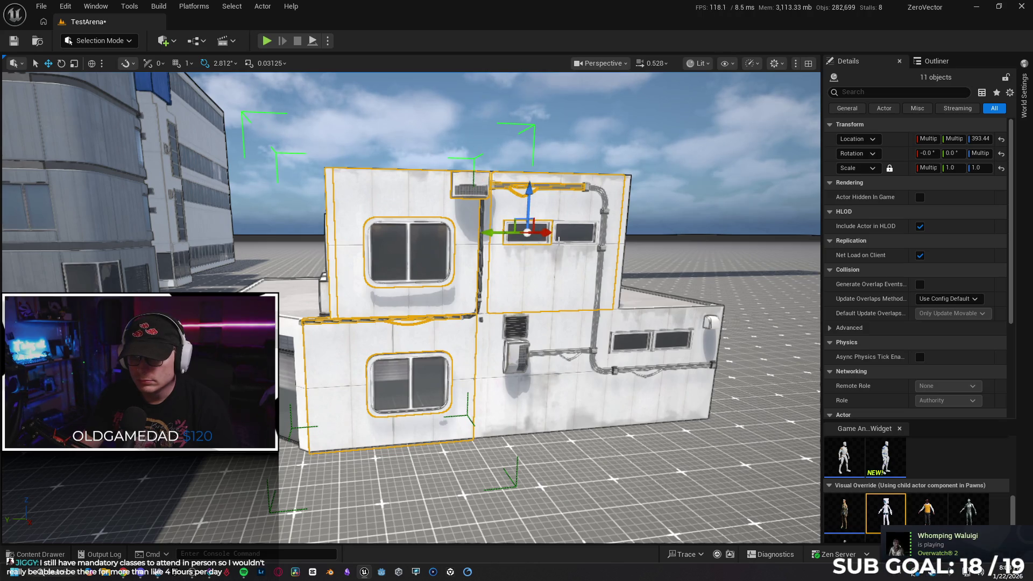
left_click(566, 245, "ctrl")
left_click(509, 329, "ctrl")
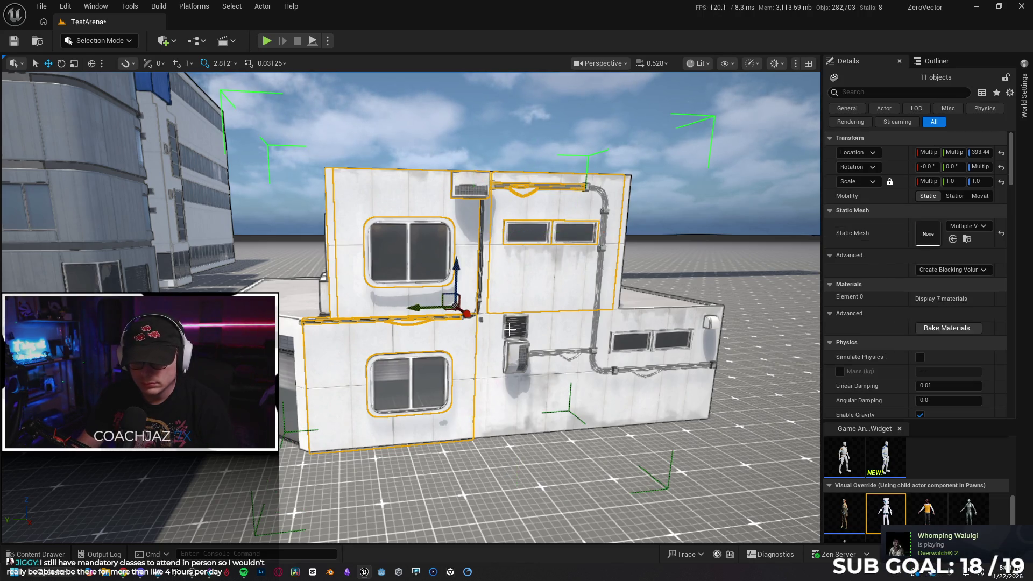
key("h")
key("ctrl+h")
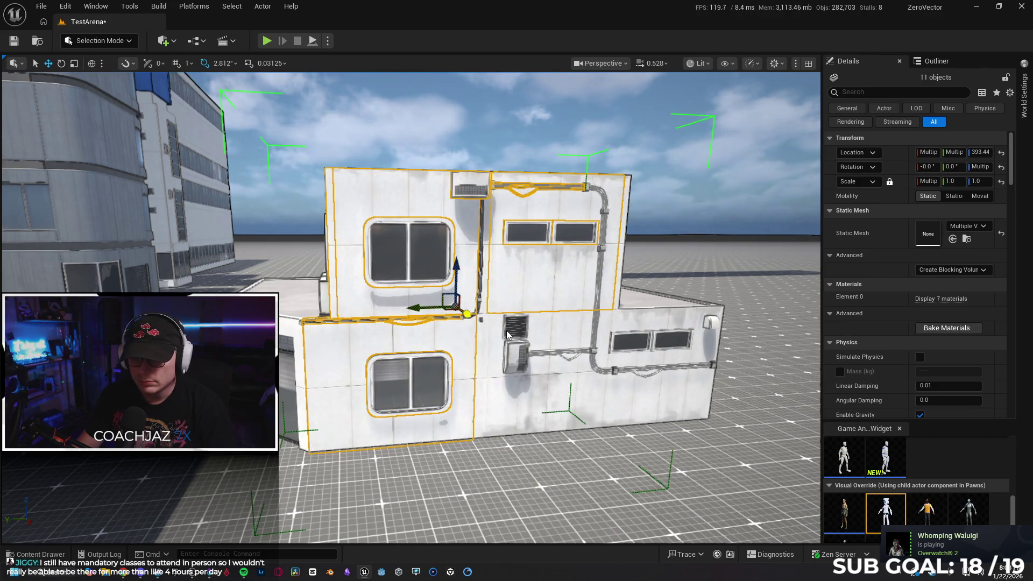
left_click(509, 334, "ctrl")
scroll(455, 274, "up", 5)
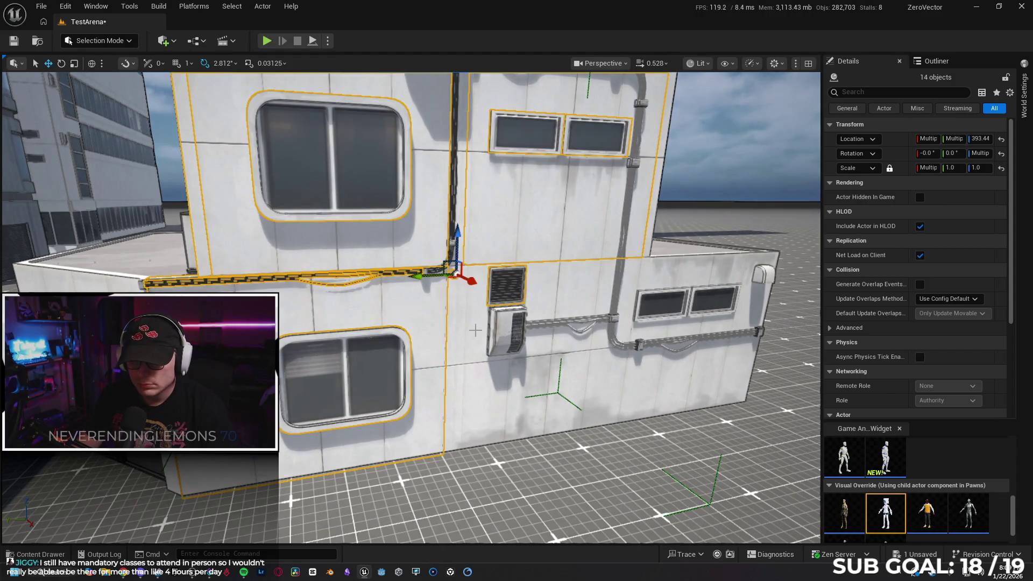
- Add the wall panel, vent box, horizontal and vertical pipes, curved pipe corner and pipe connector
left_click(475, 330, "ctrl")
left_click(511, 331, "ctrl")
left_click(545, 324, "ctrl")
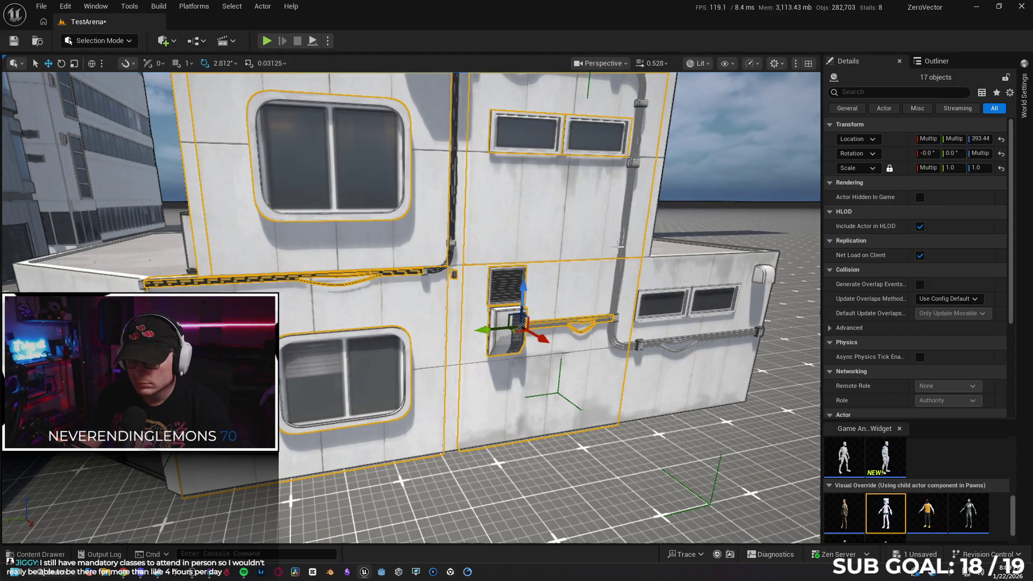
left_click(621, 239, "ctrl")
key("f")
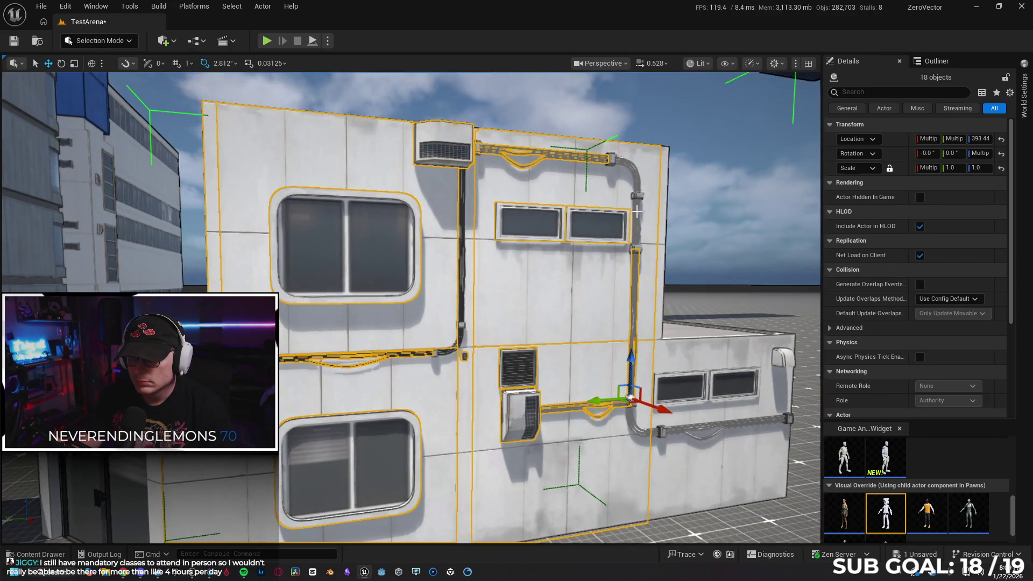
left_click(632, 167, "ctrl")
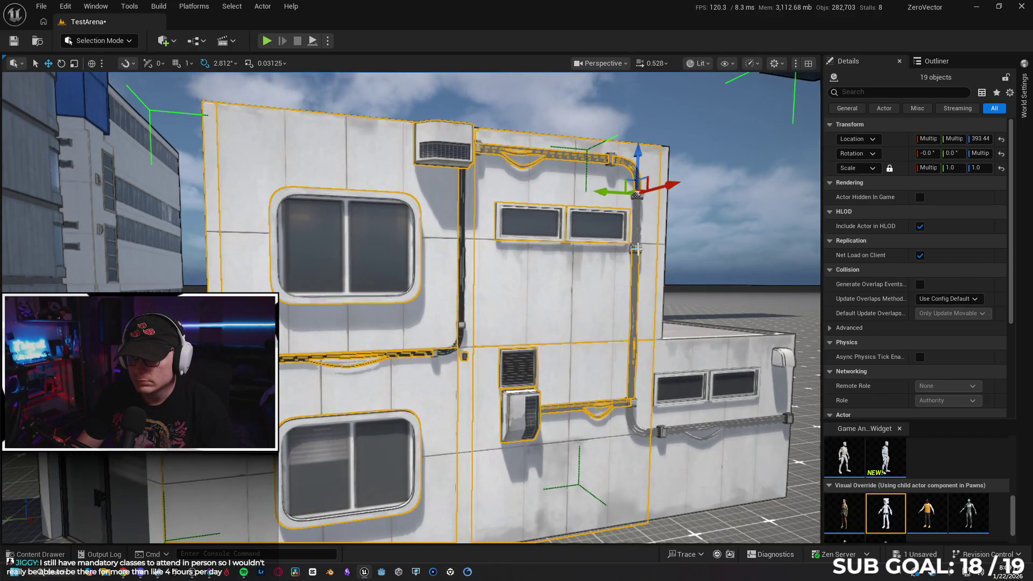
left_click(636, 248, "ctrl")
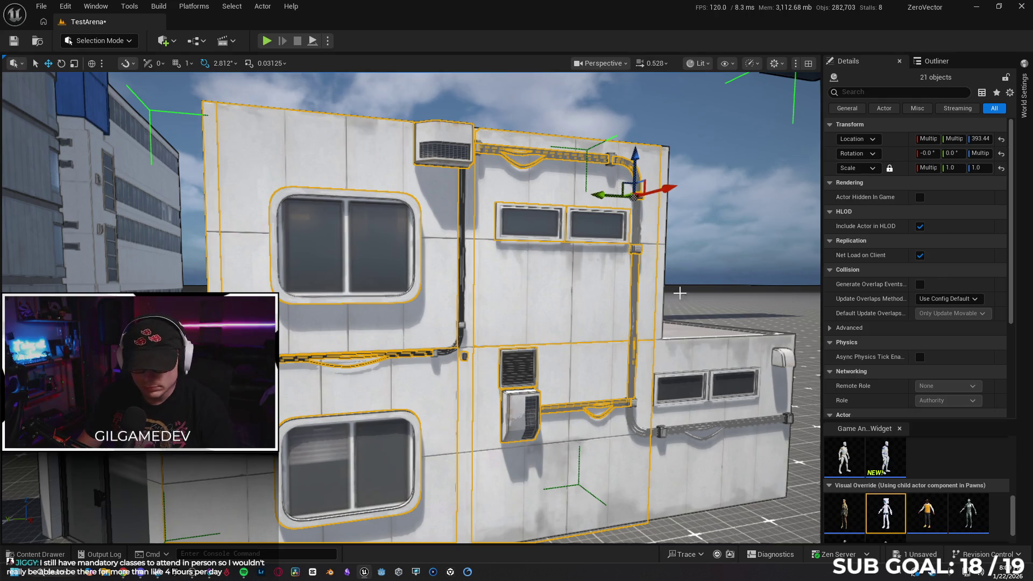
- Try adding lower-wall cable pieces, undoing the stray picks back to the 22-object selection
mouse_move(639, 200)
left_mouse_down()
mouse_move(676, 358)
mouse_move(482, 359)
left_mouse_up()
left_click(434, 354, "ctrl")
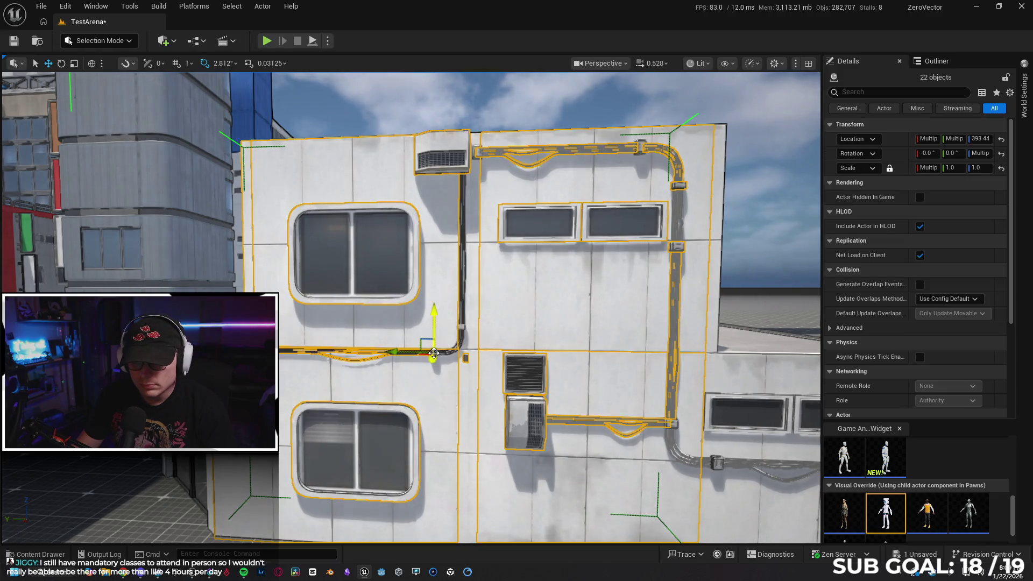
left_click(461, 334)
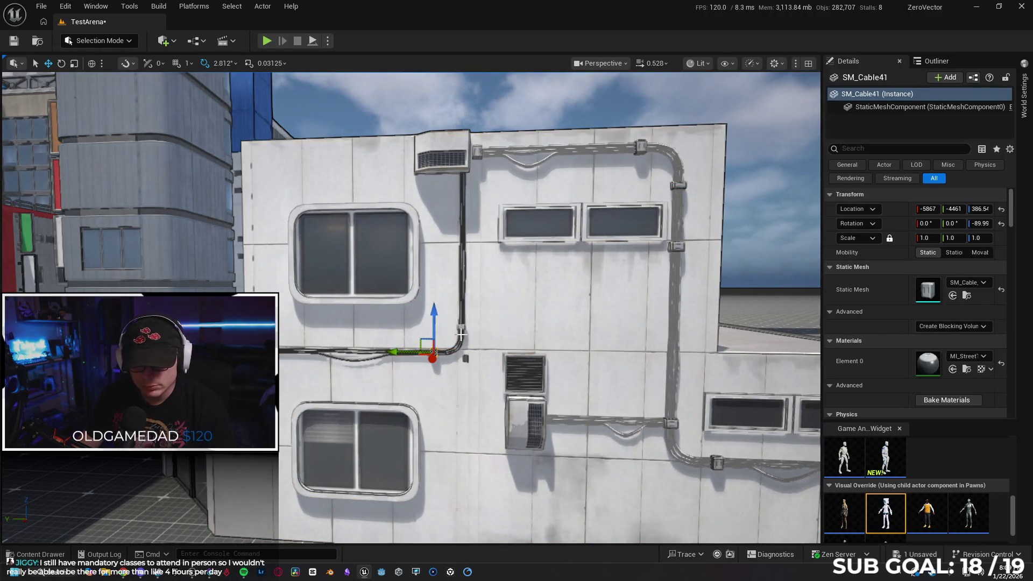
key("ctrl+z")
left_click(447, 353)
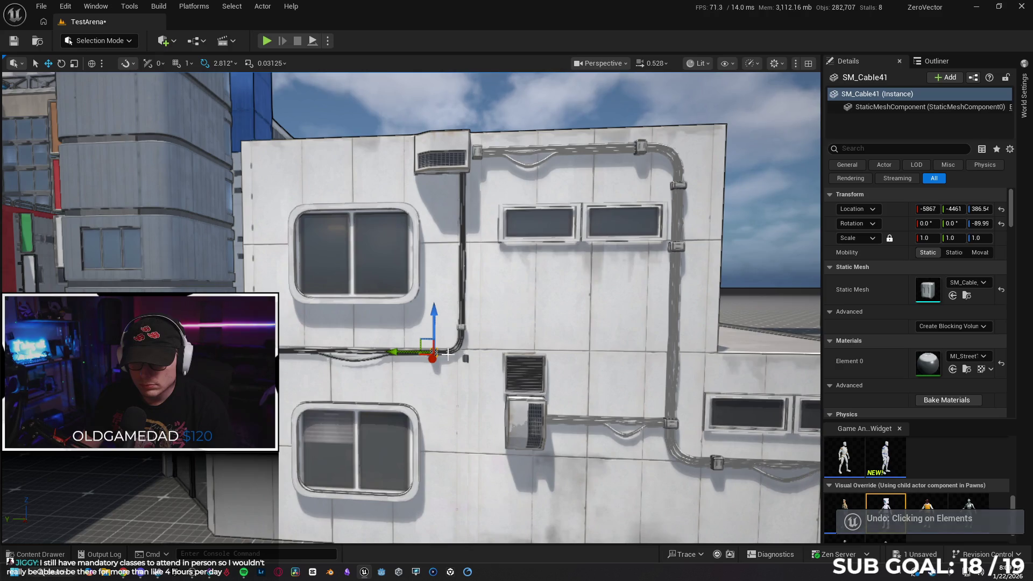
key("ctrl+z")
- Add the cable bend, vertical cable and small bracket, dropping one stray piece
scroll(447, 354, "up", 5)
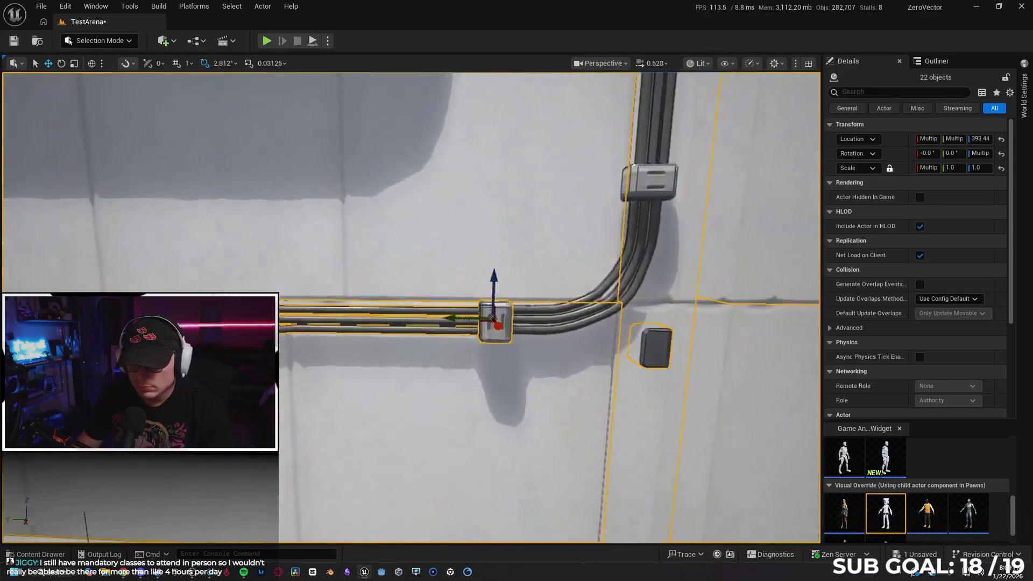
left_click(618, 289, "ctrl")
scroll(628, 331, "down", 5)
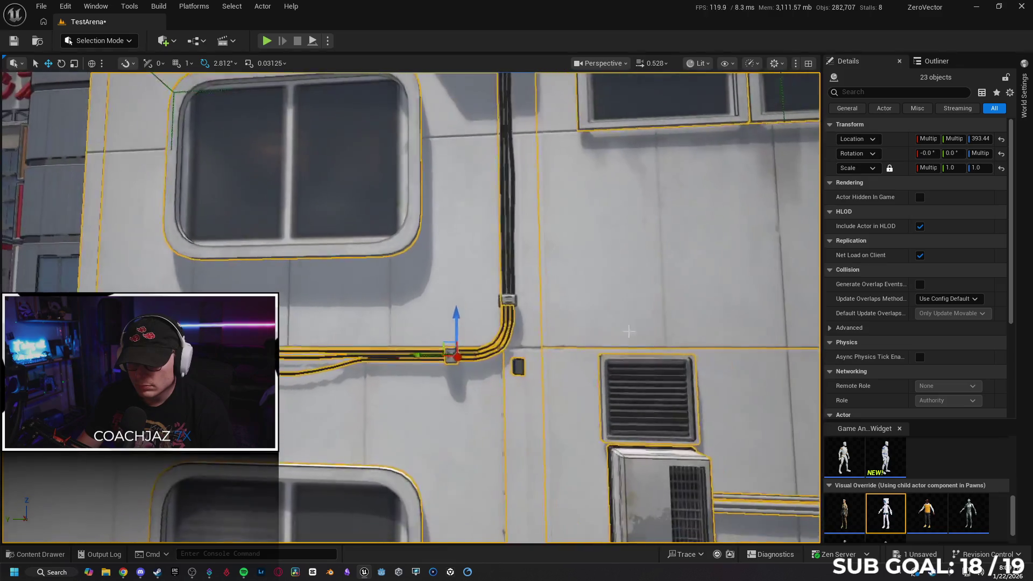
scroll(507, 274, "down", 1)
left_click(506, 273, "ctrl")
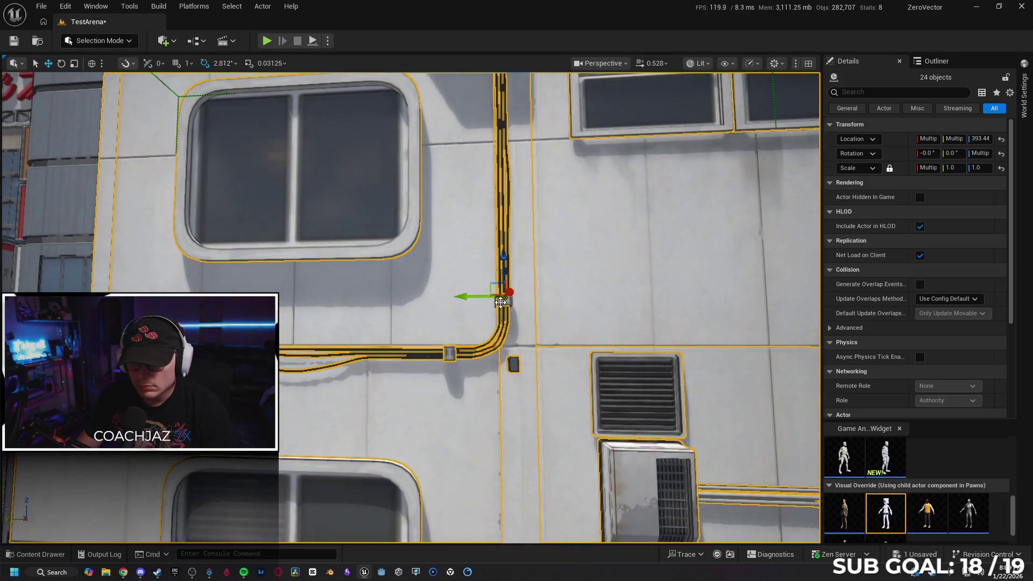
left_click_drag(499, 303, 576, 301)
left_click(576, 301, "ctrl")
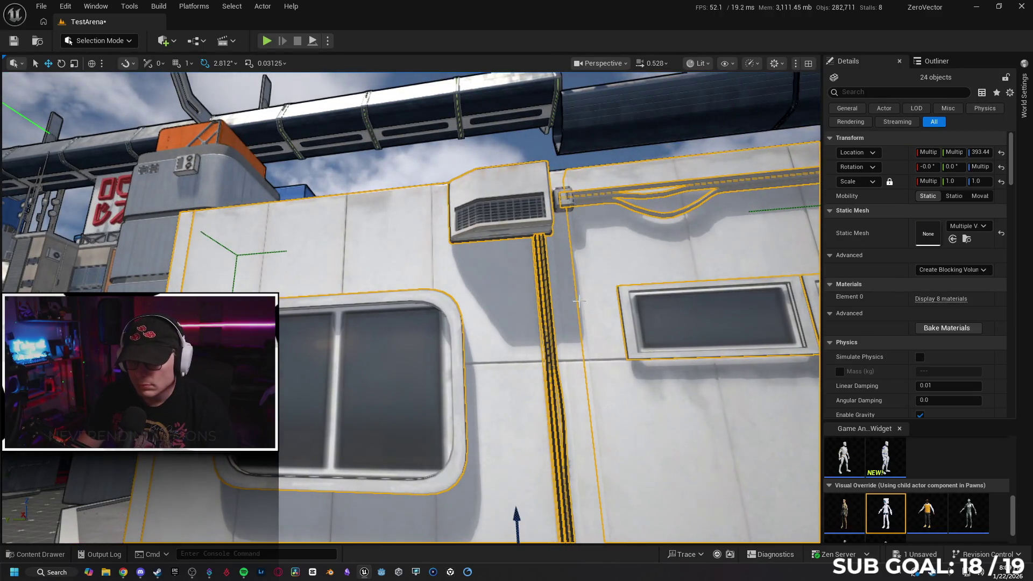
left_click(558, 196, "ctrl")
- Add one more wall piece and frame the final 27-object selection
mouse_move(607, 377)
left_mouse_down()
mouse_move(570, 366)
mouse_move(528, 377)
mouse_move(543, 339)
mouse_move(573, 383)
left_mouse_up()
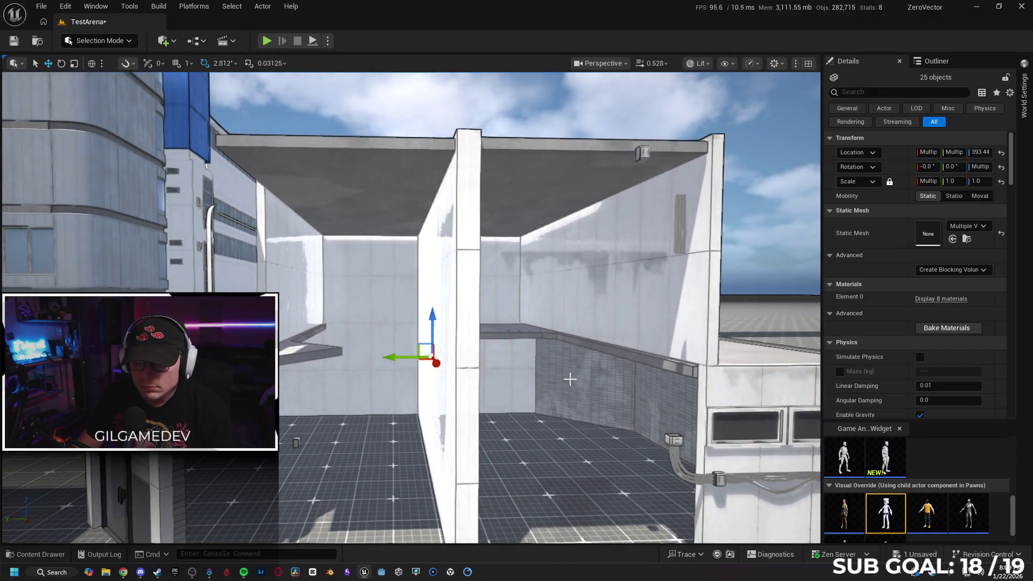
key("f")
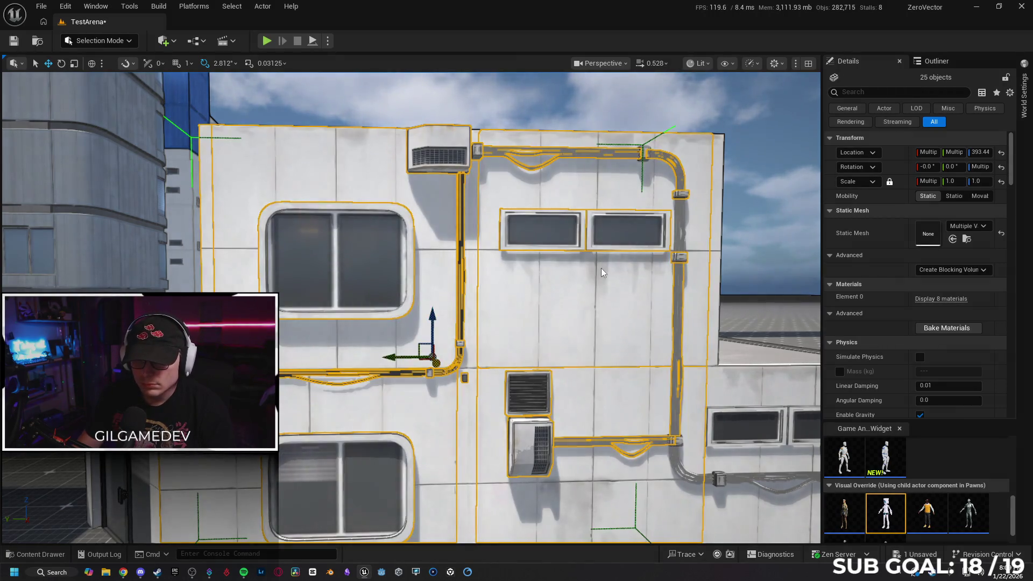
left_click(599, 269, "ctrl")
mouse_move(517, 322)
left_mouse_down()
mouse_move(581, 323)
mouse_move(481, 362)
mouse_move(420, 409)
mouse_move(345, 504)
mouse_move(453, 365)
left_mouse_up()
key("f")
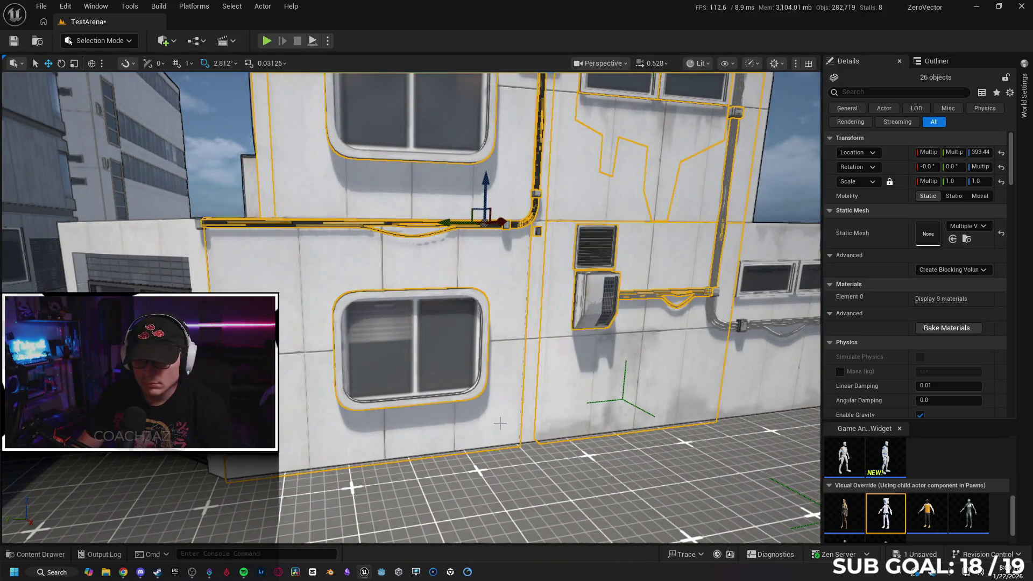
left_click_drag(519, 426, 412, 351)
left_click(368, 302)
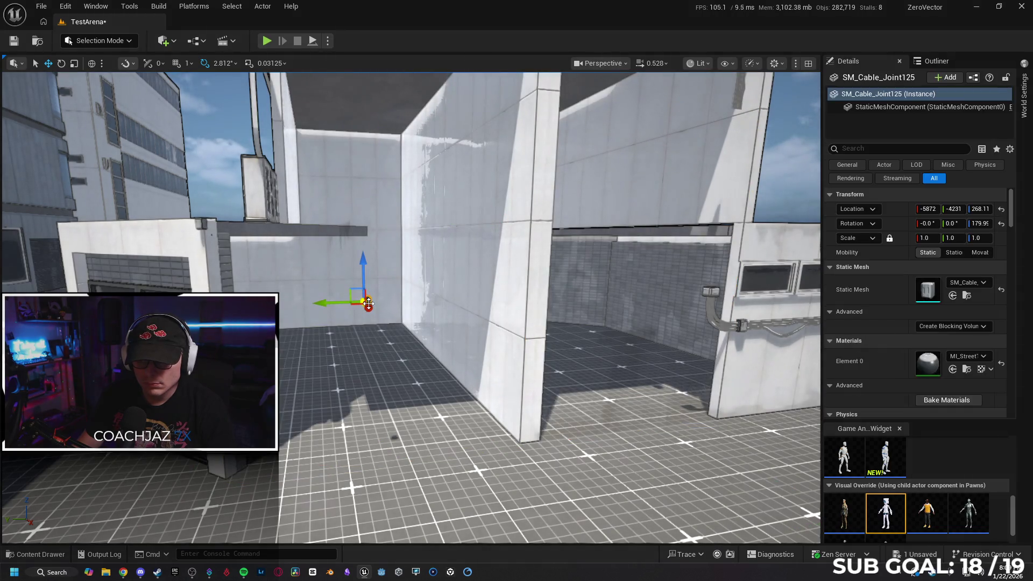
key("Escape")
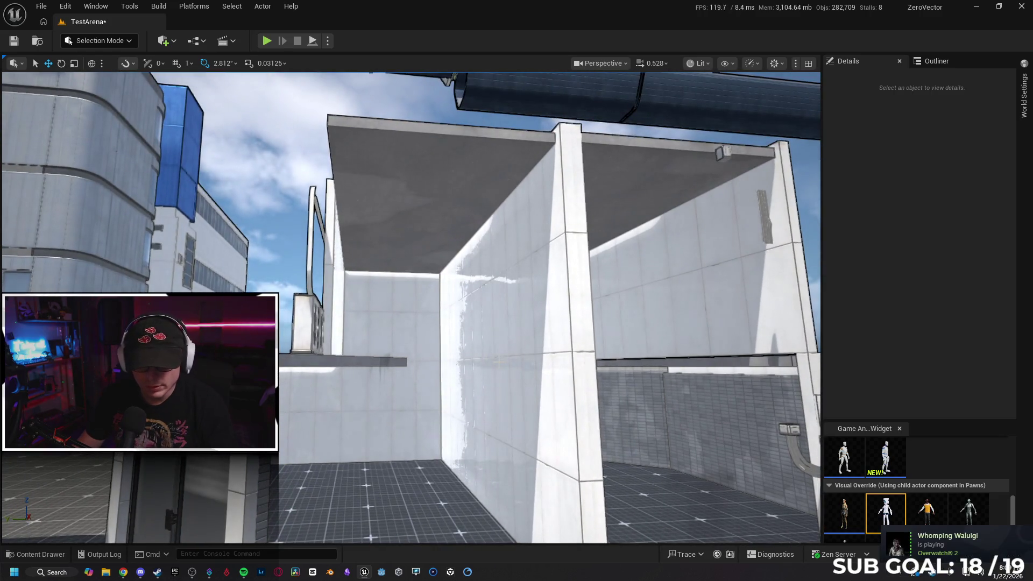
key("ctrl+z")
key("ctrl+z")
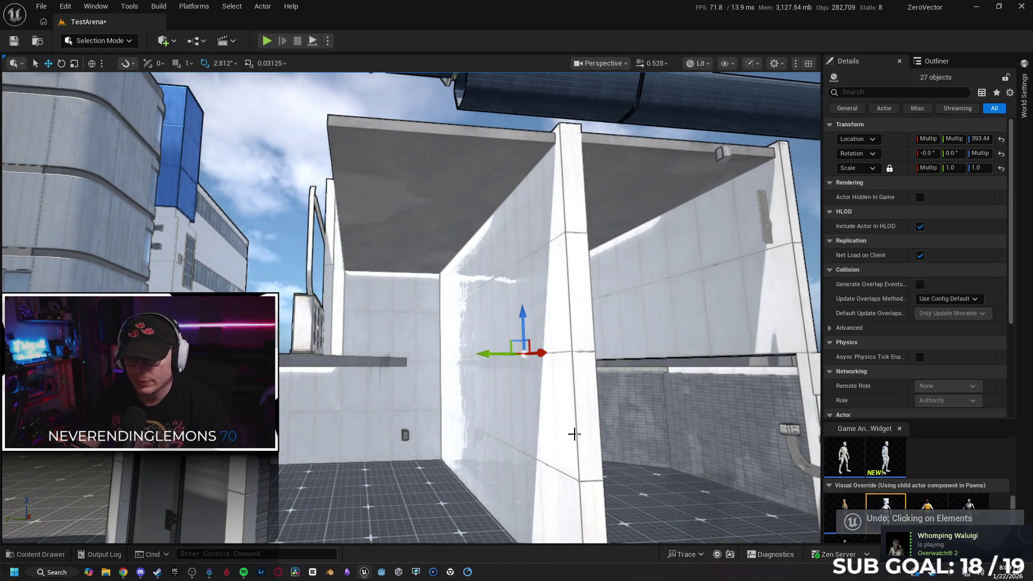
key("f")
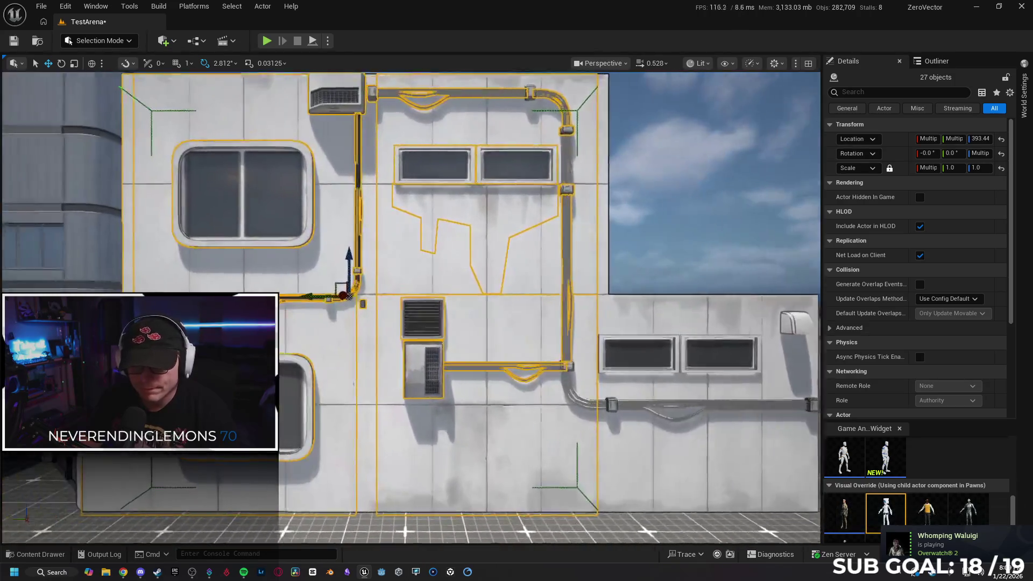
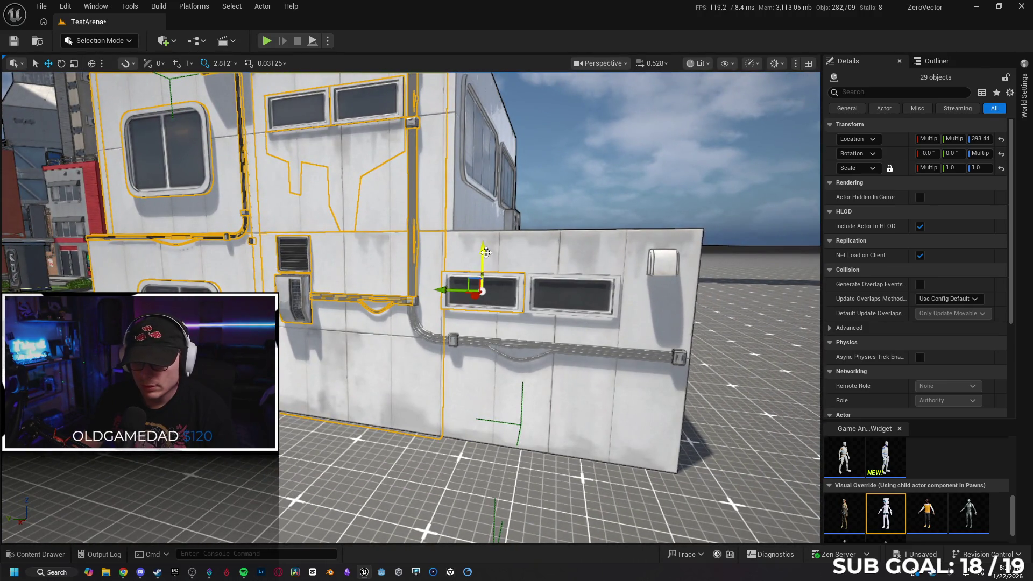
- Add the large front wall, wall window piece, side wall panels and wall pipe to the selection
left_click(506, 254, "ctrl")
left_click(588, 301, "ctrl")
left_click(576, 305, "ctrl")
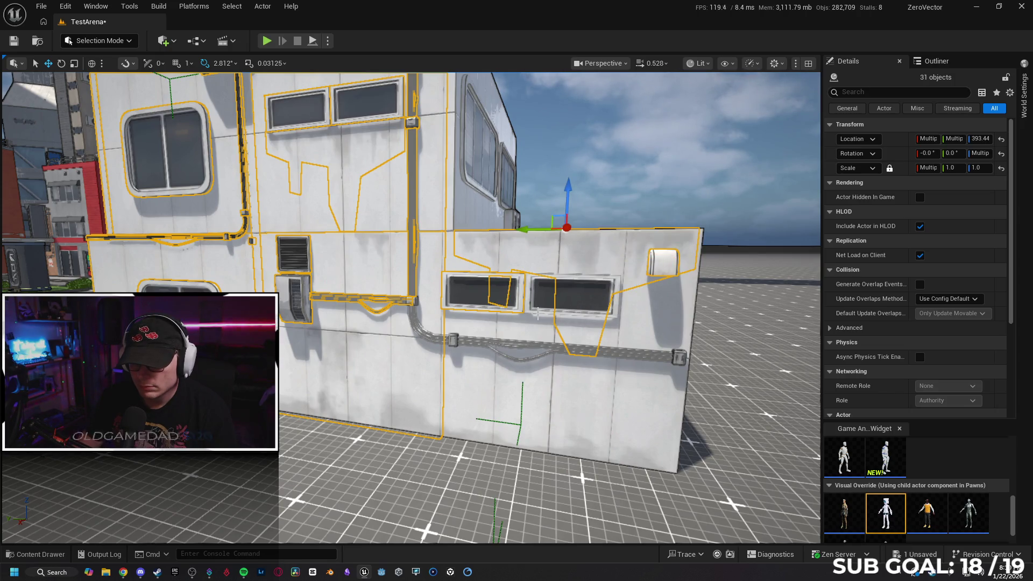
left_click(679, 357, "ctrl")
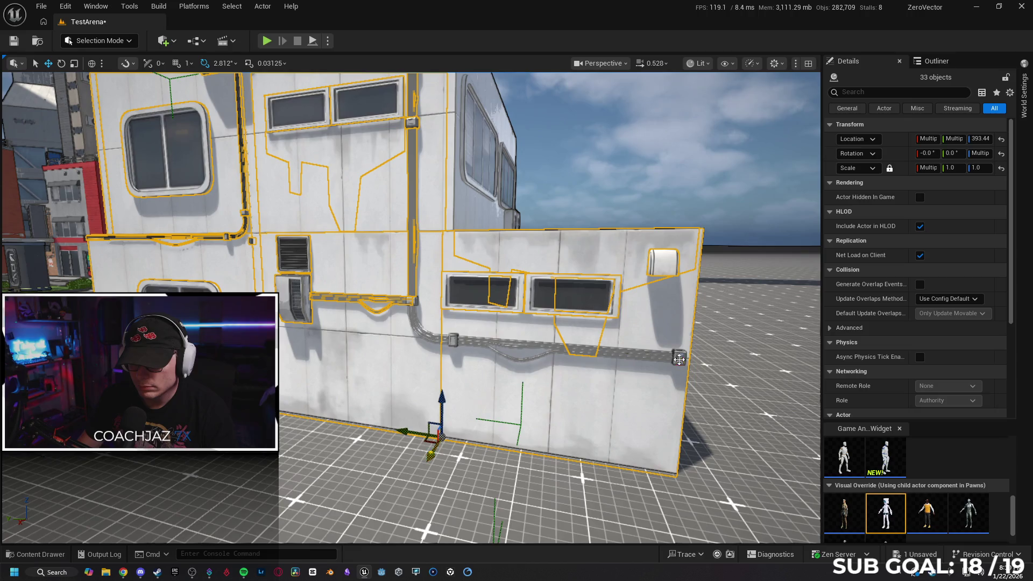
left_click(603, 353, "ctrl")
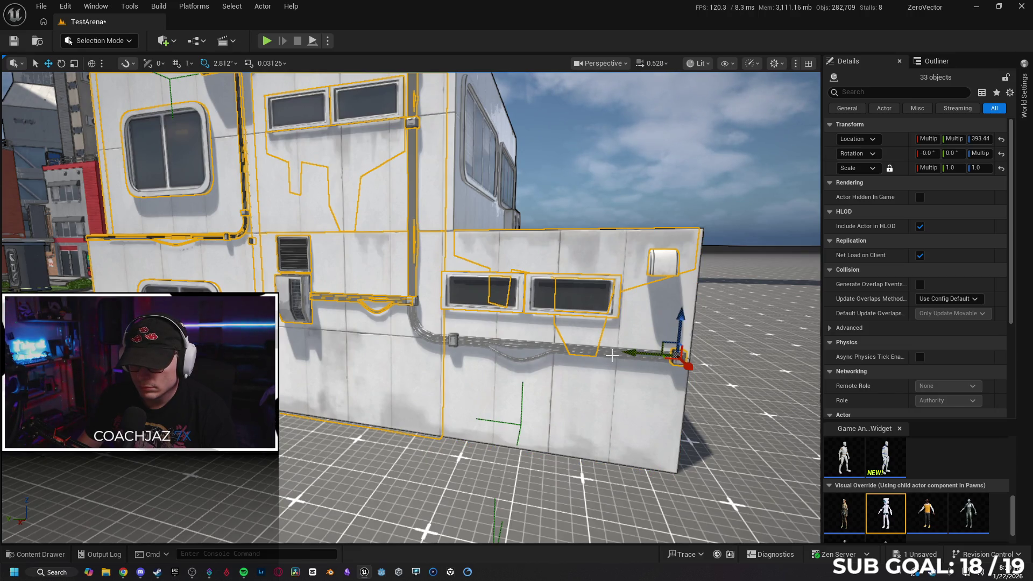
left_click(614, 355, "ctrl")
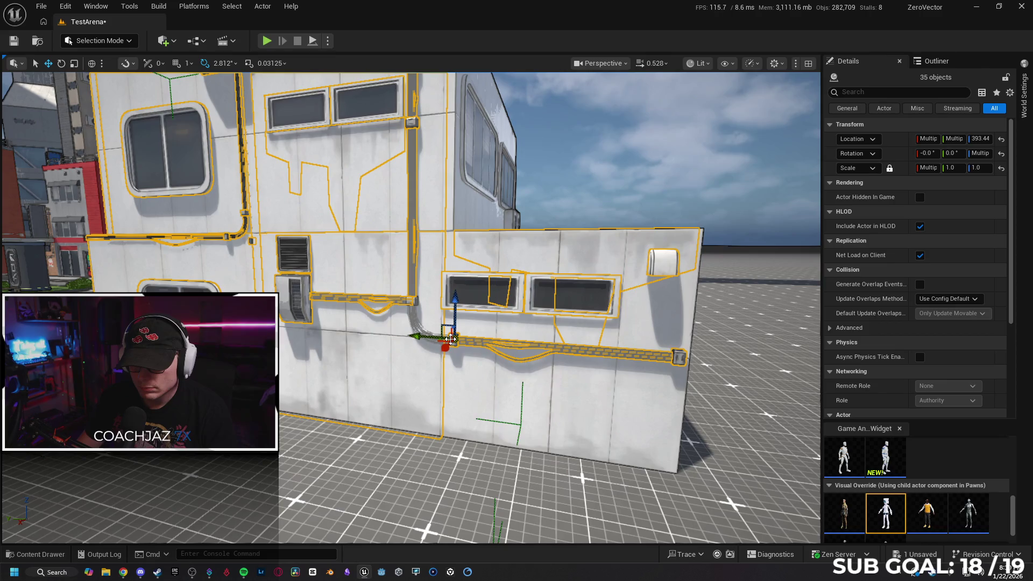
left_click(481, 385, "ctrl")
- Hide the selection to check it, restore it, and add the lower pipe
key("h")
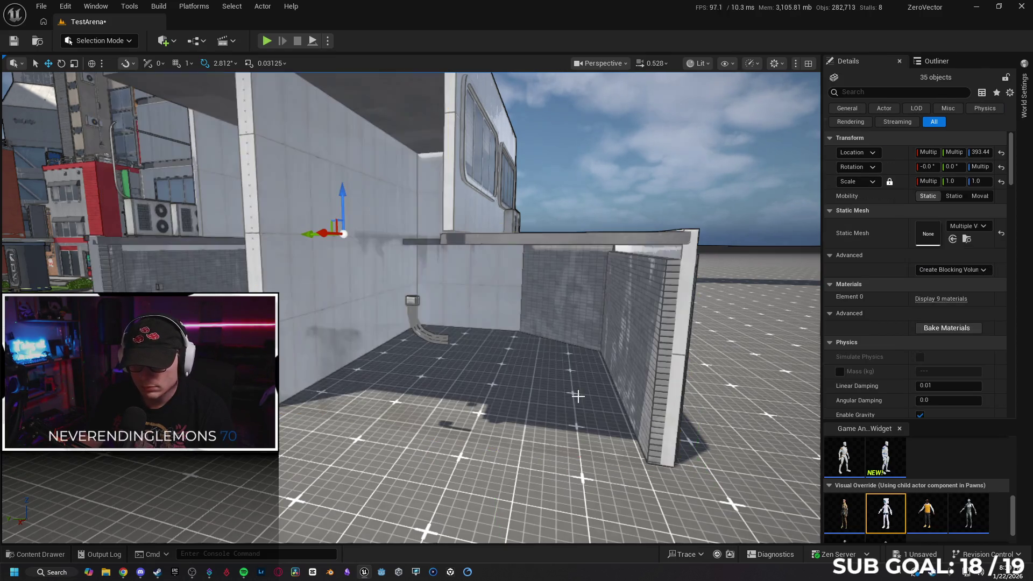
key("ctrl+z")
left_click(414, 302, "ctrl")
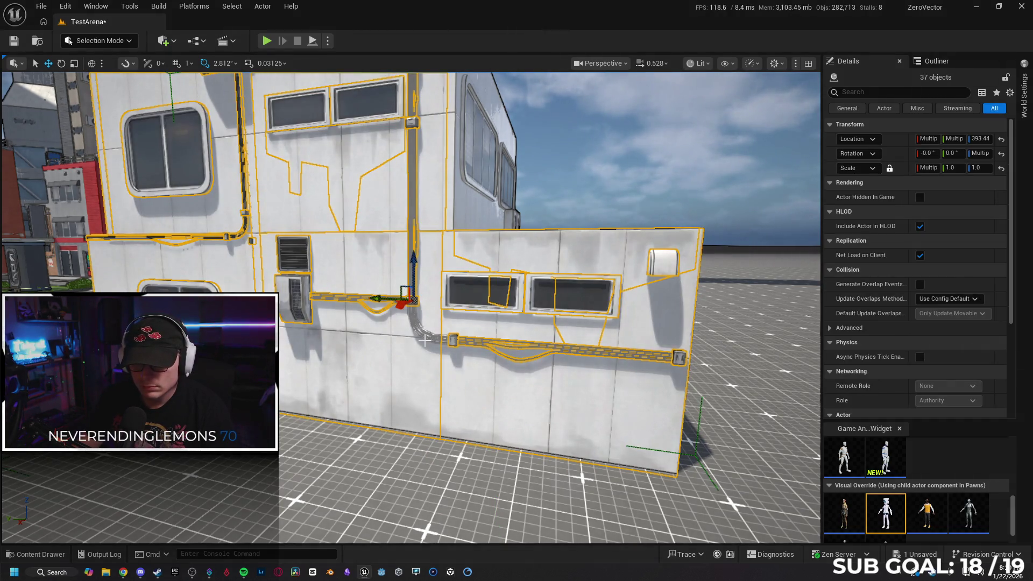
key("h")
key("ctrl+z")
- Fly the viewport around to face the white building's corner
left_click_drag(411, 306, 412, 306)
left_click_drag(506, 412, 506, 411)
left_click_drag(436, 350, 436, 350)
left_click_drag(439, 288, 439, 289)
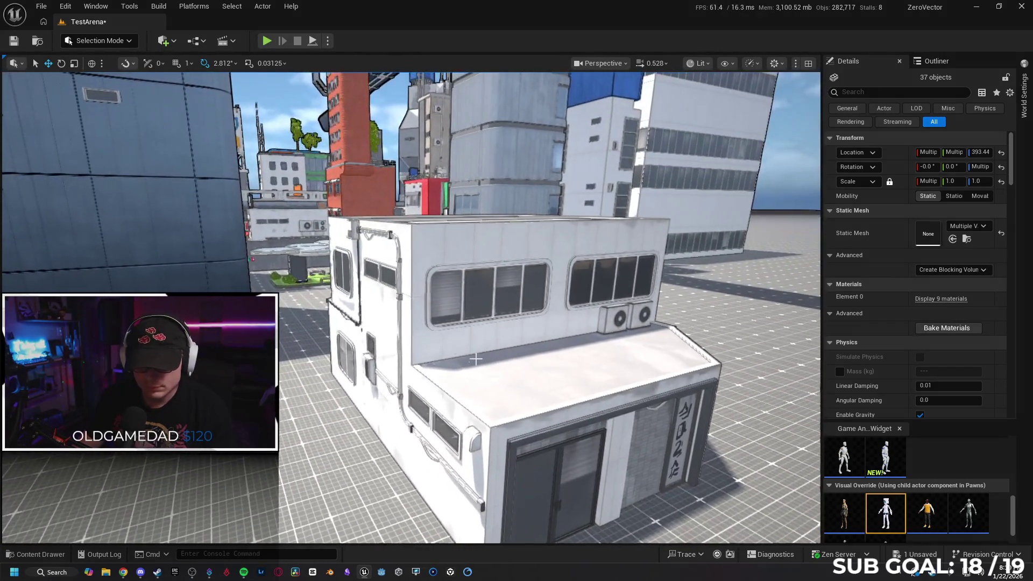
- Add the upper left section, lower roof slab, front ledge and upper window frame, verifying by hiding
left_click(429, 259, "ctrl")
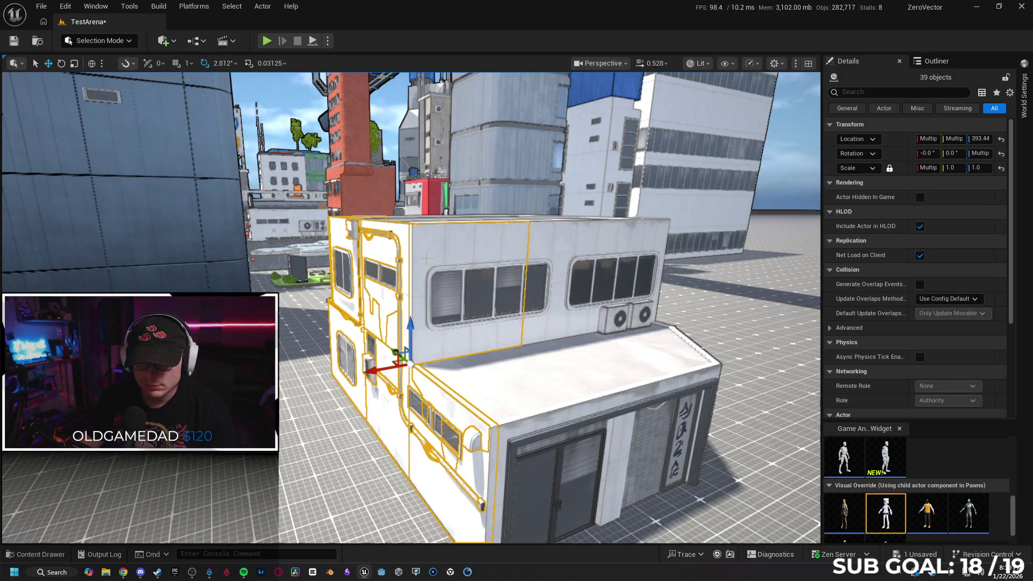
left_click_drag(507, 334, 507, 334)
left_click(418, 347, "ctrl")
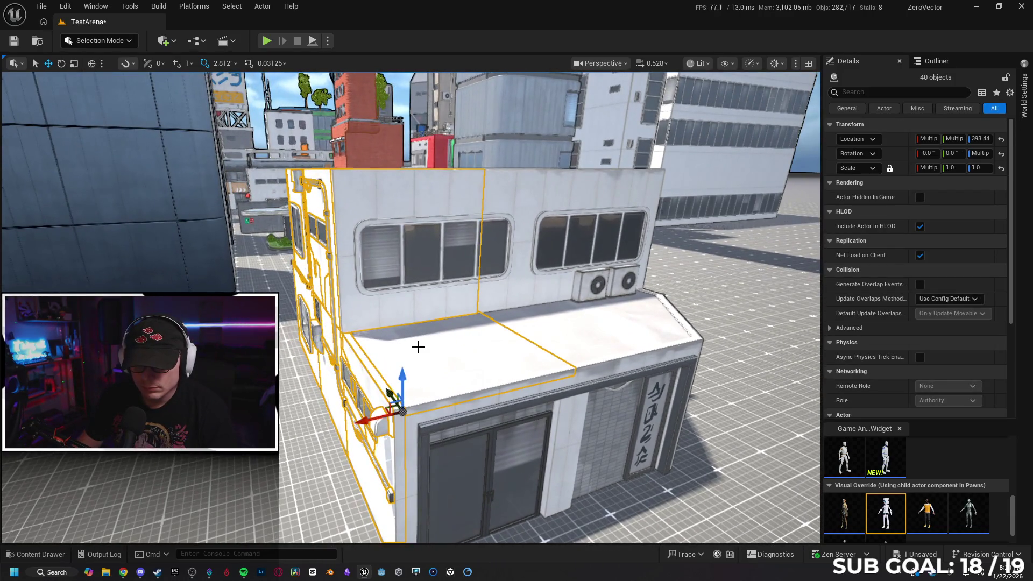
left_click(582, 370, "ctrl")
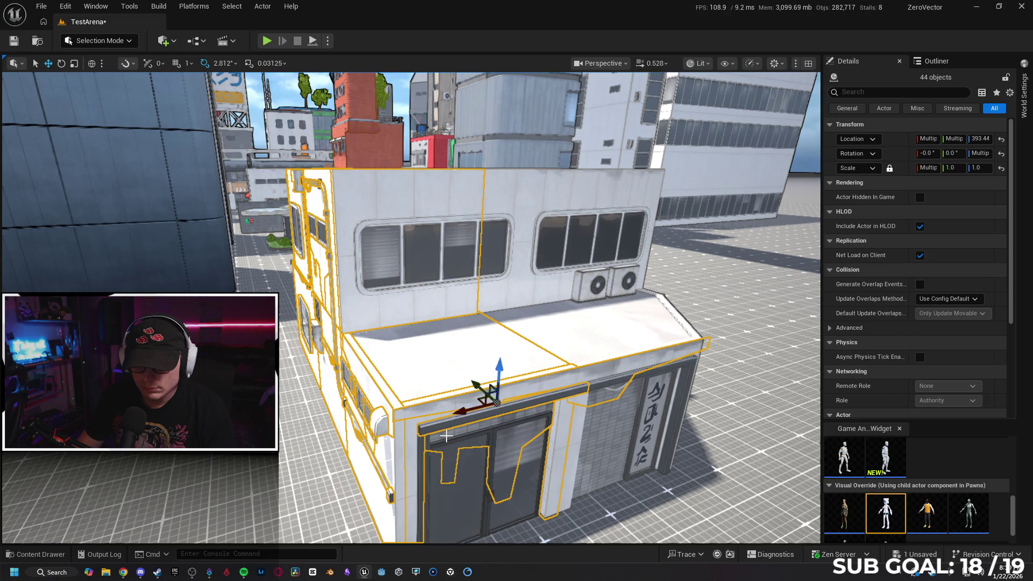
left_click(417, 310, "ctrl")
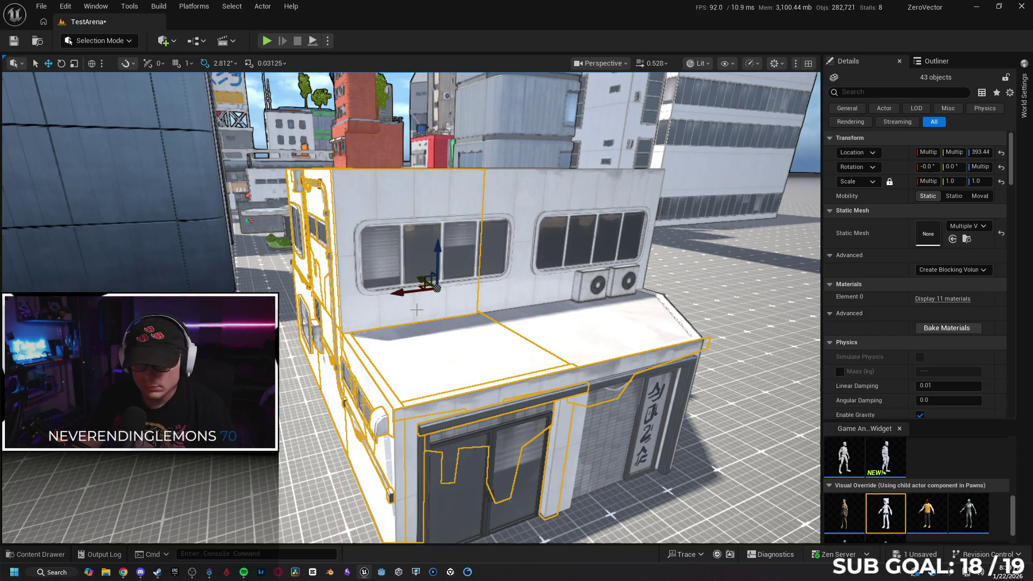
left_click(391, 261, "ctrl")
left_click(513, 338, "ctrl")
key("h")
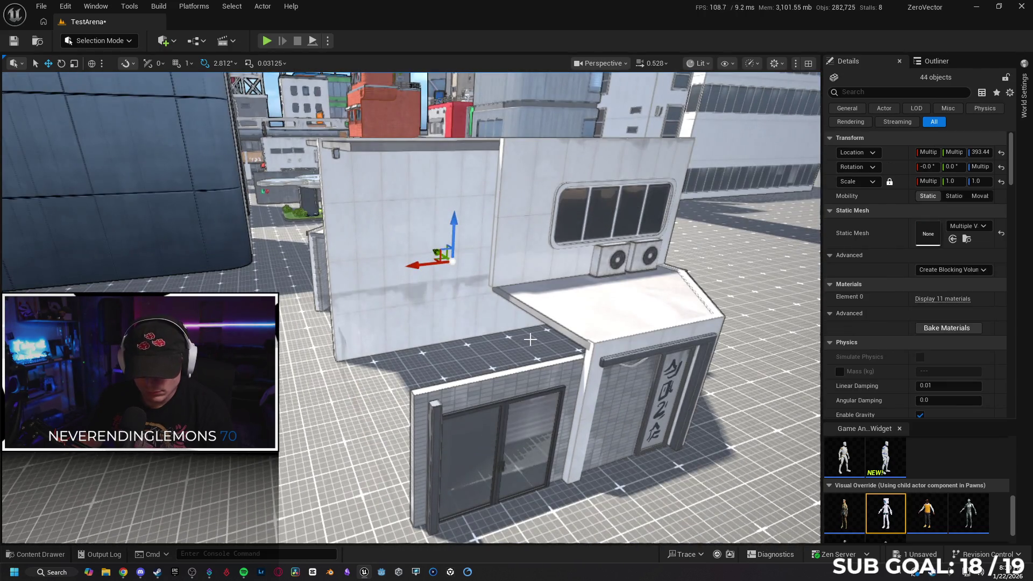
left_click_drag(529, 339, 524, 327)
key("ctrl+h")
- Add the ground-floor door glass to the selection, recovering it after an accidental clear
left_click_drag(439, 305, 439, 305)
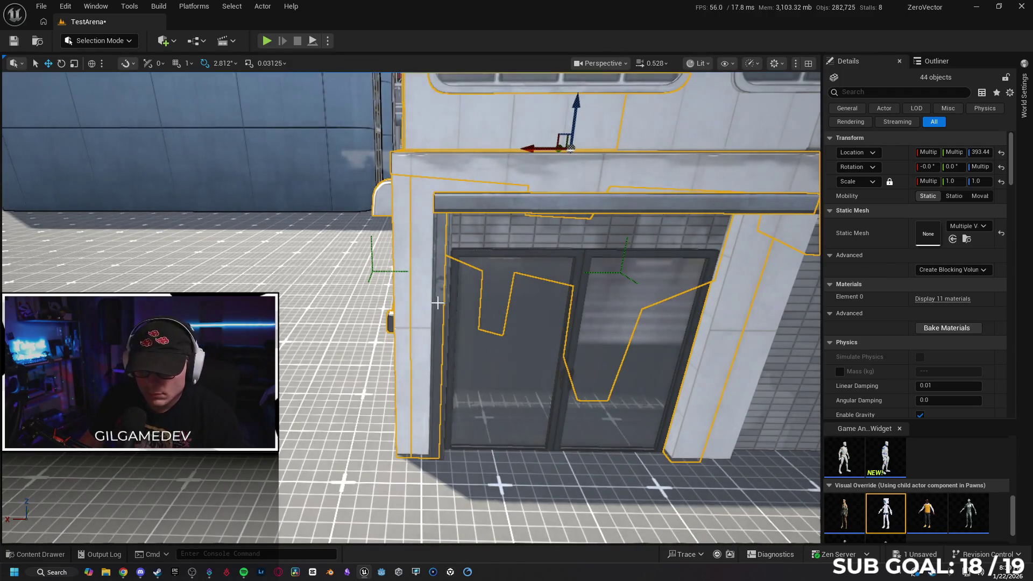
left_click(438, 303, "ctrl")
left_click(446, 313, "ctrl")
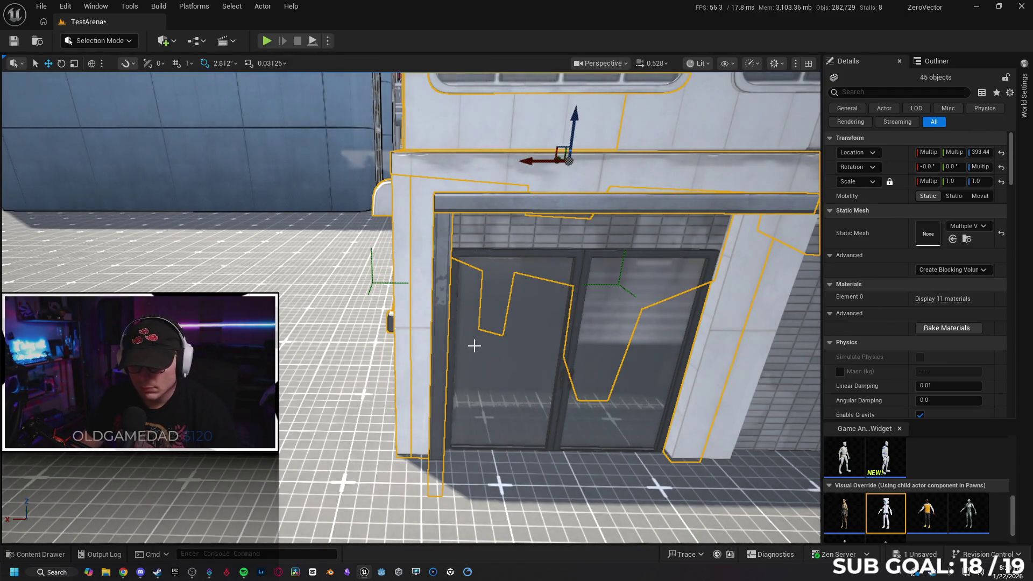
left_click(498, 363, "ctrl")
key("Escape")
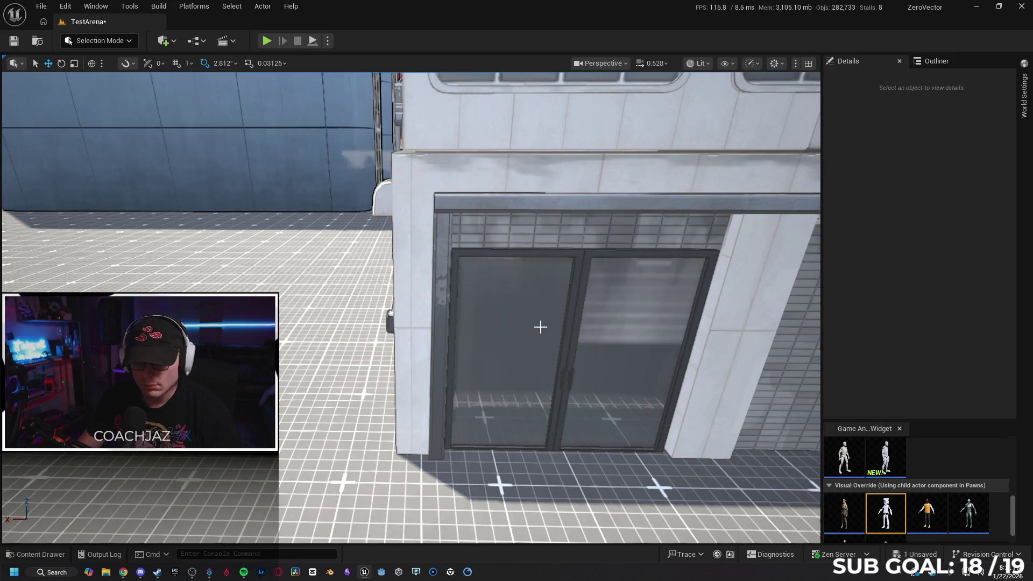
key("ctrl+z")
key("f")
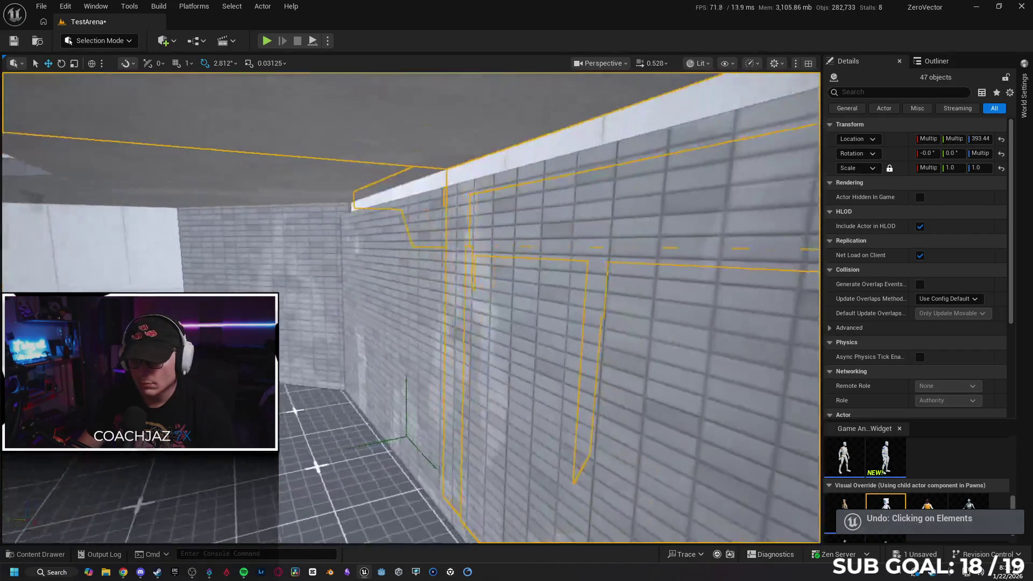
- Add the tiled shop walls, facade base strip and vertical sign panel to the selection
left_click_drag(540, 323, 503, 309)
key("f")
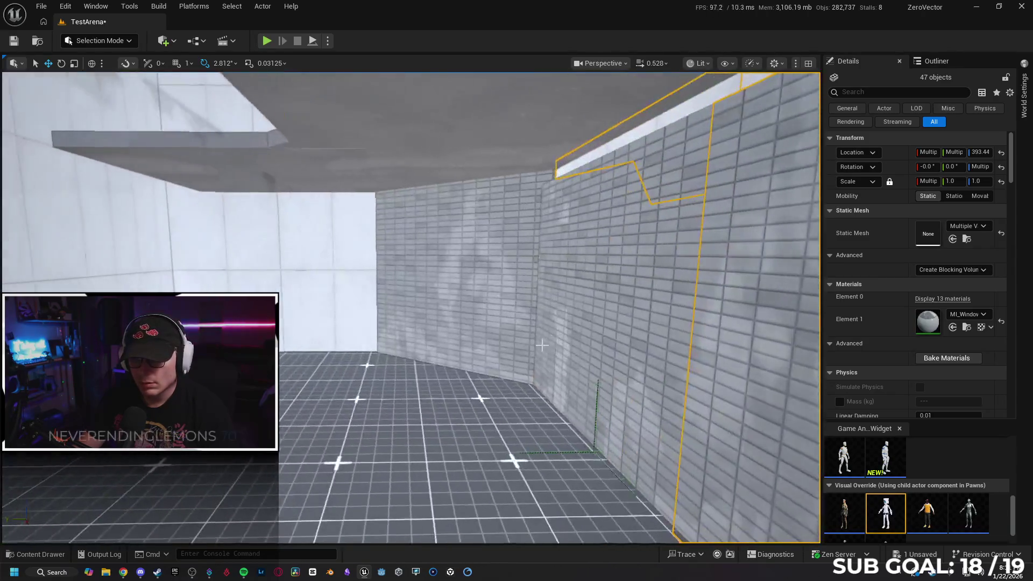
left_click(447, 272, "ctrl")
key("f")
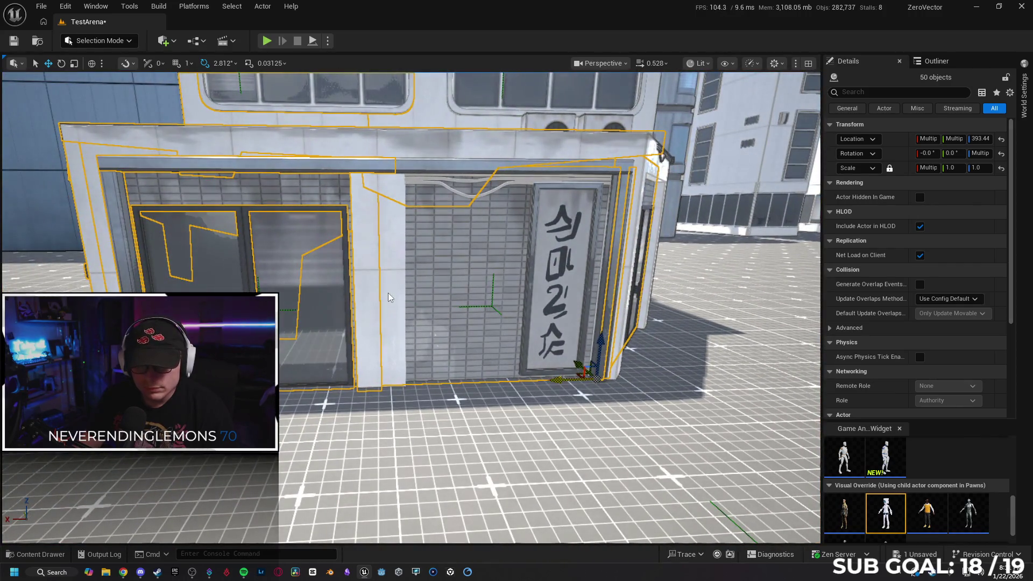
left_click(389, 293, "ctrl")
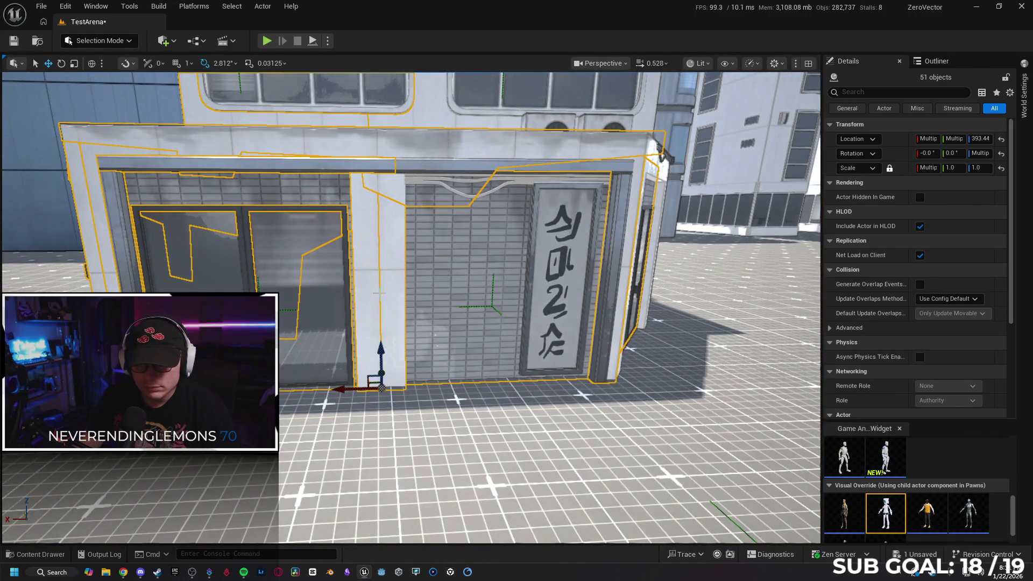
left_click(475, 282, "ctrl")
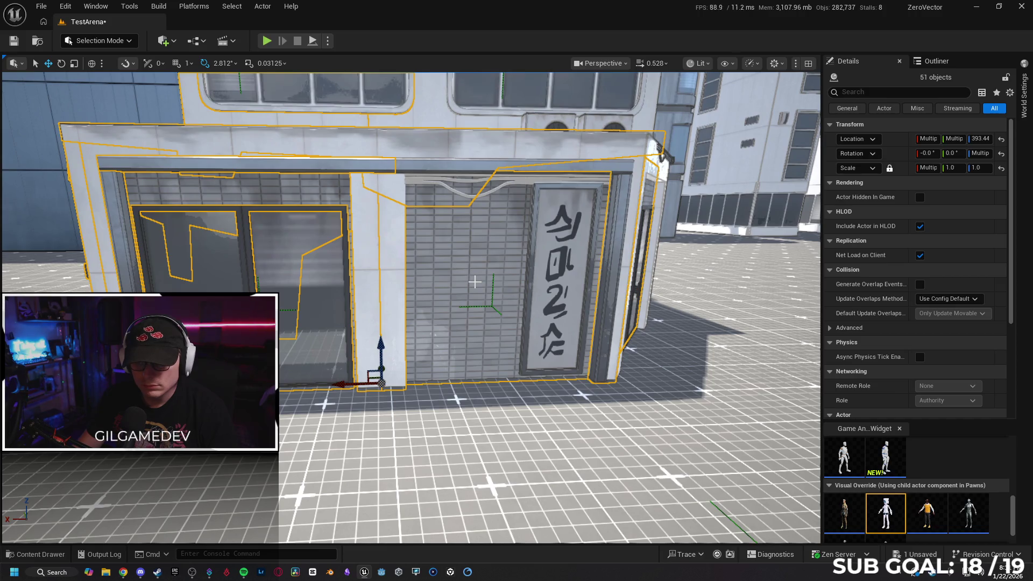
left_click(410, 305, "ctrl")
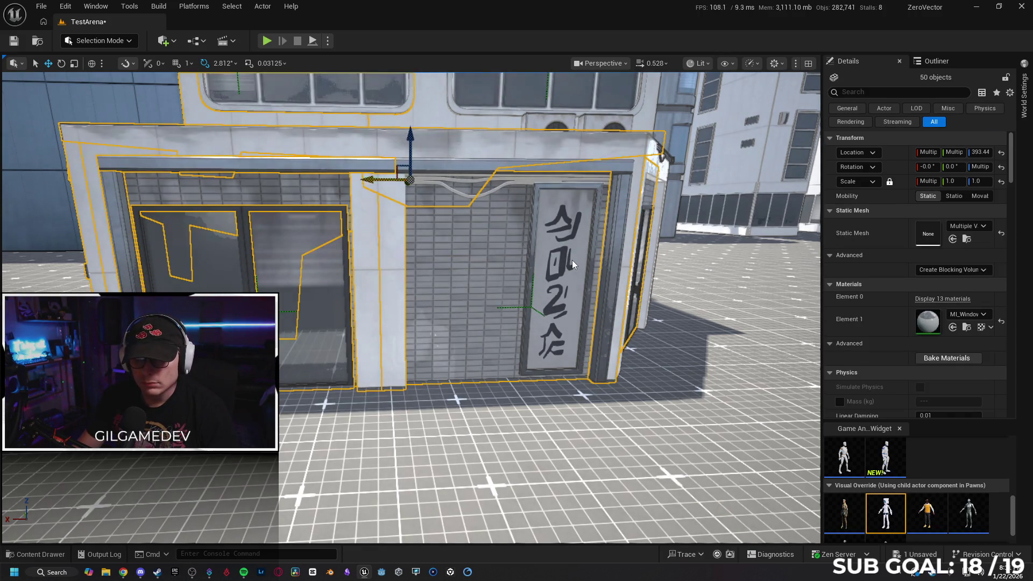
left_click(572, 260, "ctrl")
left_click(432, 189)
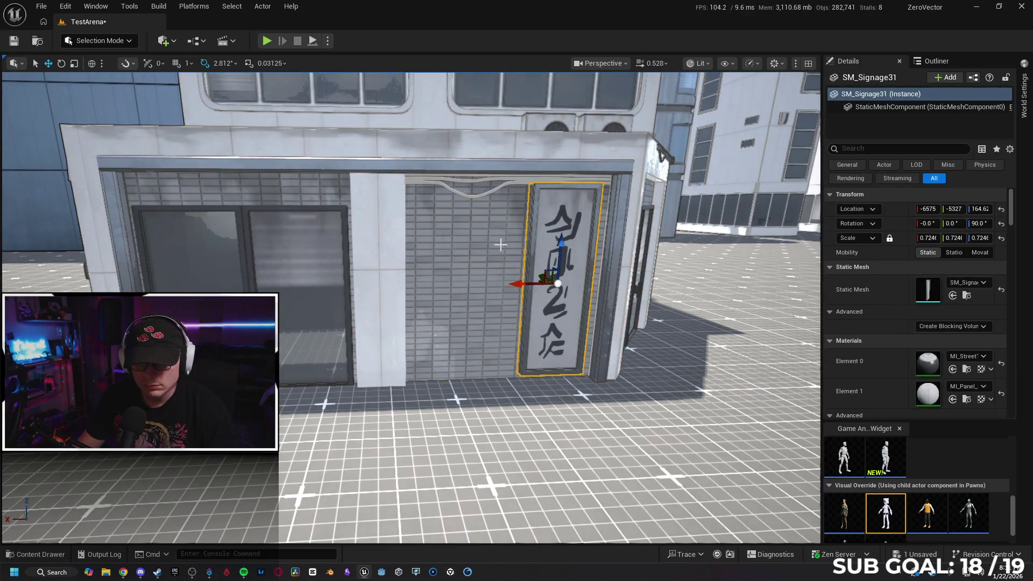
- Restore the building selection, add the pipe above the shutter, and approach the sign lettering
key("ctrl+z")
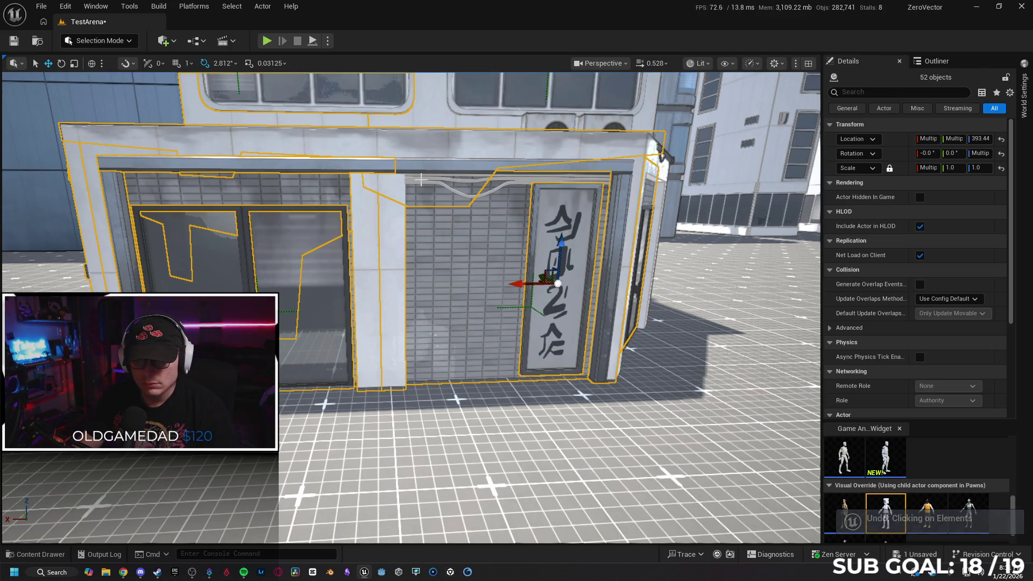
key("ctrl+y")
left_click(421, 180)
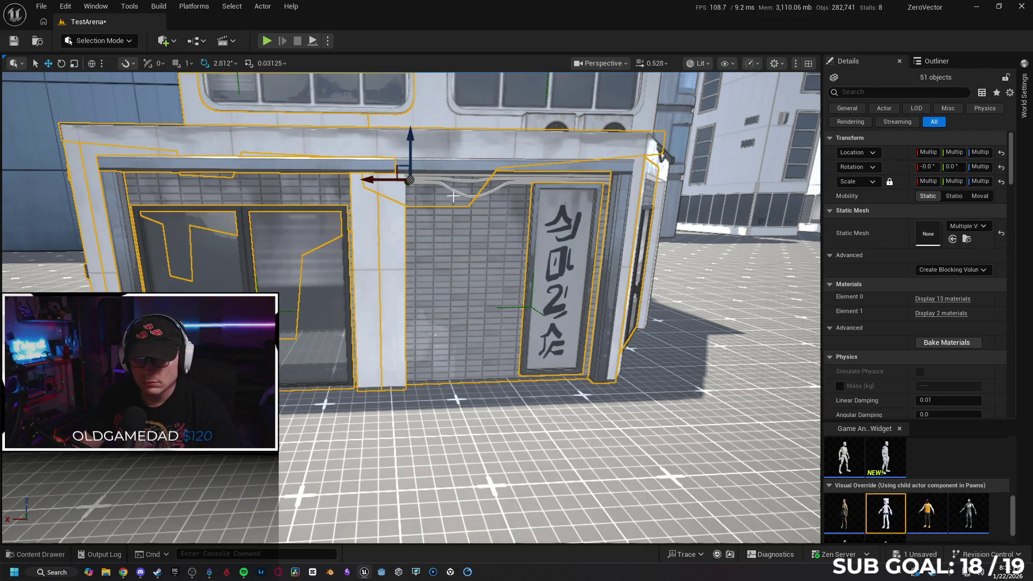
left_click(483, 195, "ctrl")
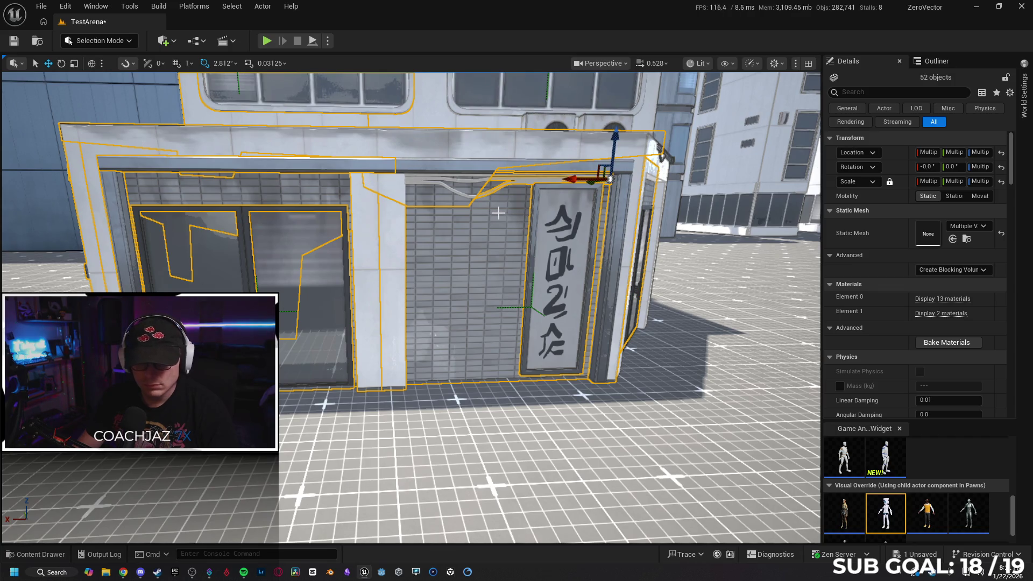
key("w")
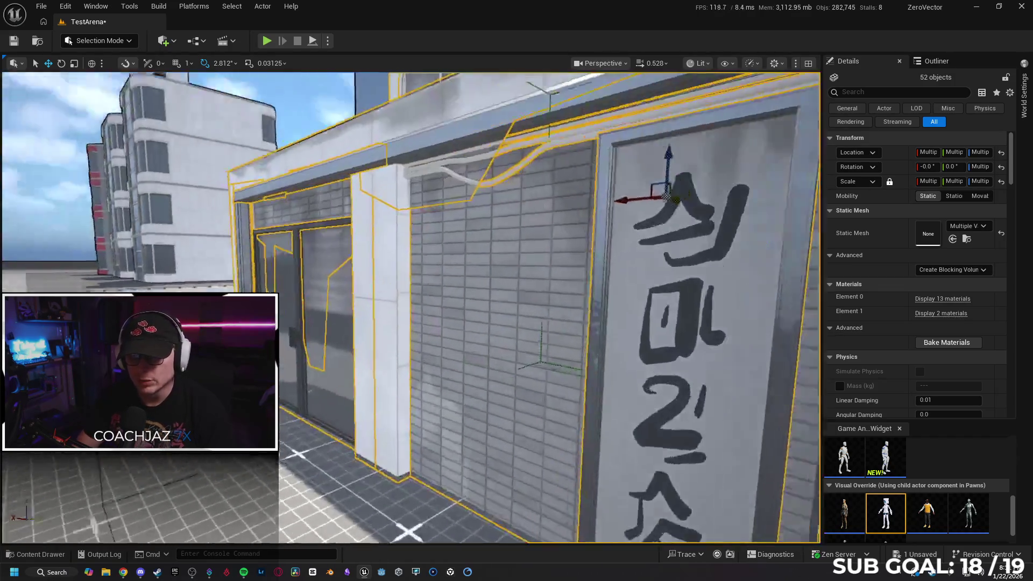
key("s")
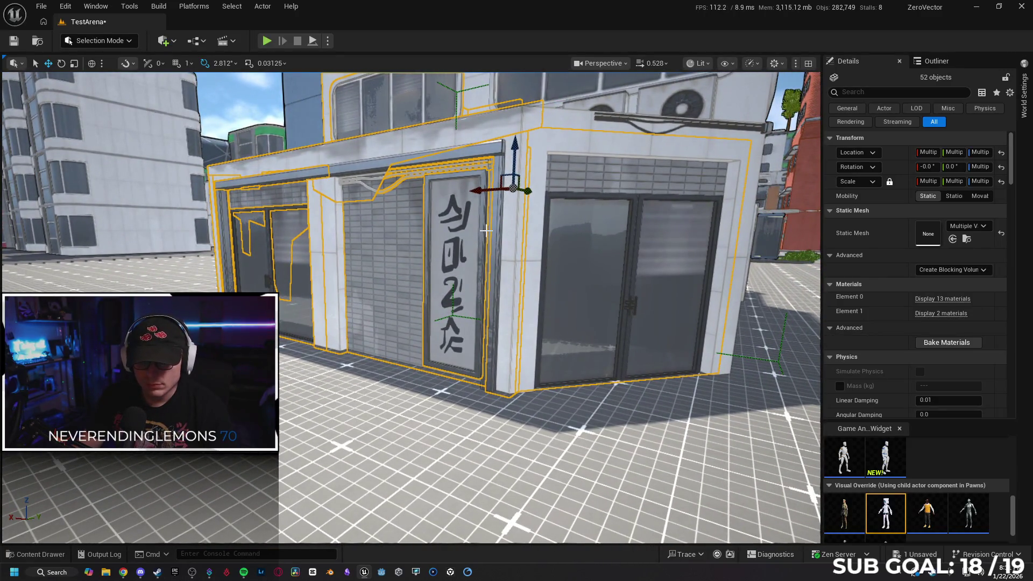
key("w")
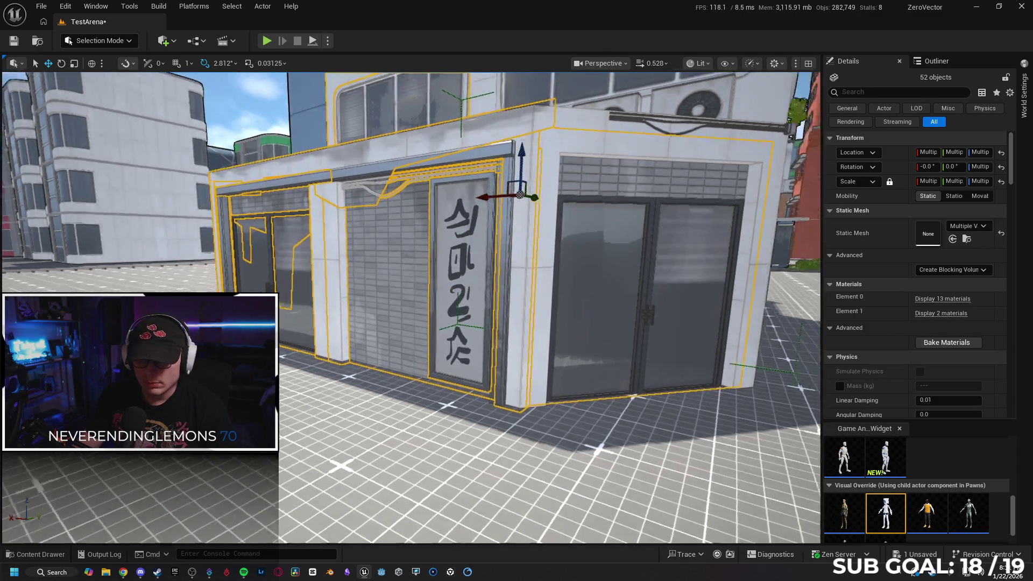
- Select the four sign characters on the door panel and delete them
left_click(476, 242)
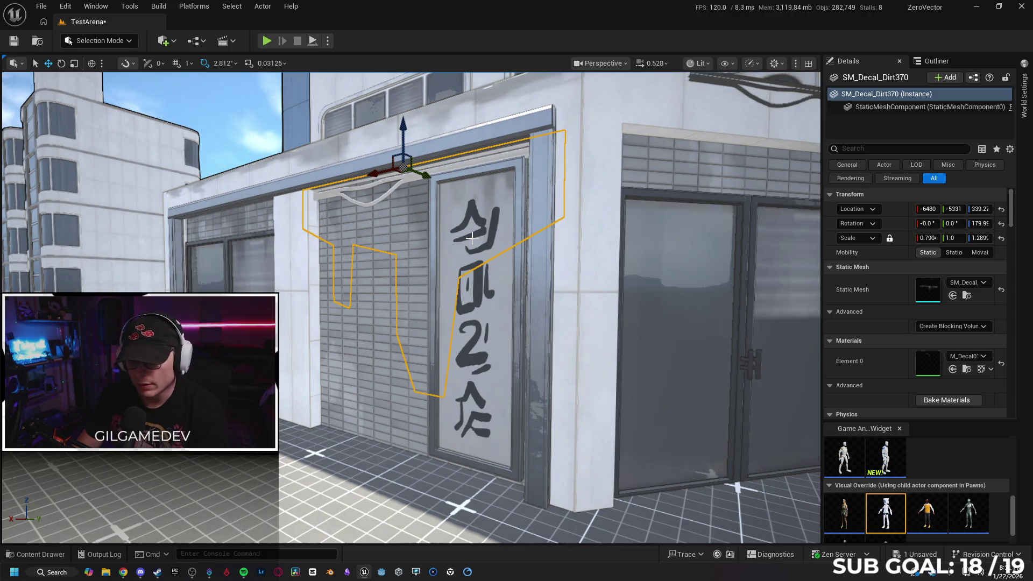
key("Escape")
left_click(474, 235)
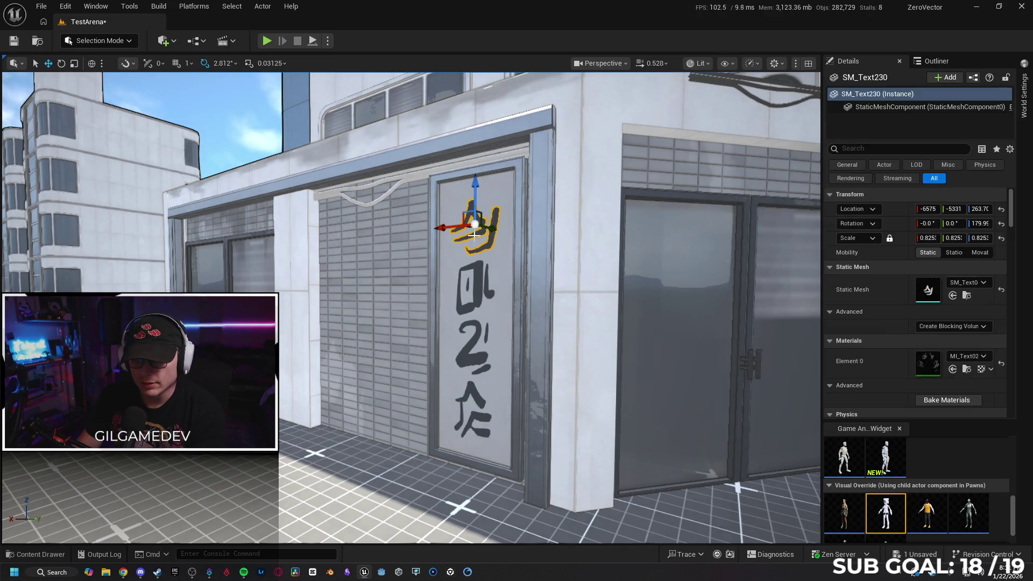
left_click(475, 285, "ctrl")
left_click(477, 333, "ctrl")
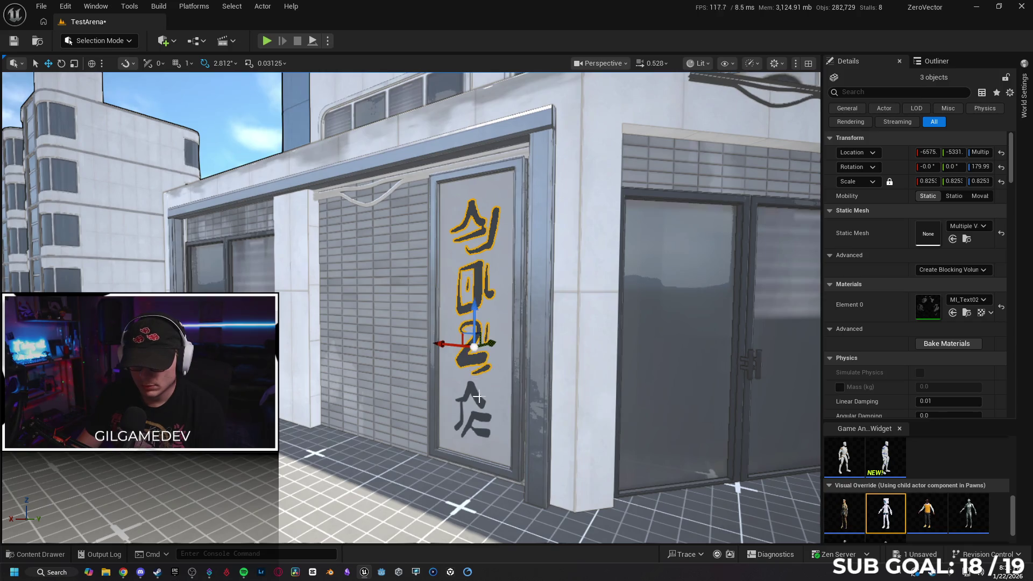
left_click(475, 398, "ctrl")
key("ctrl+z")
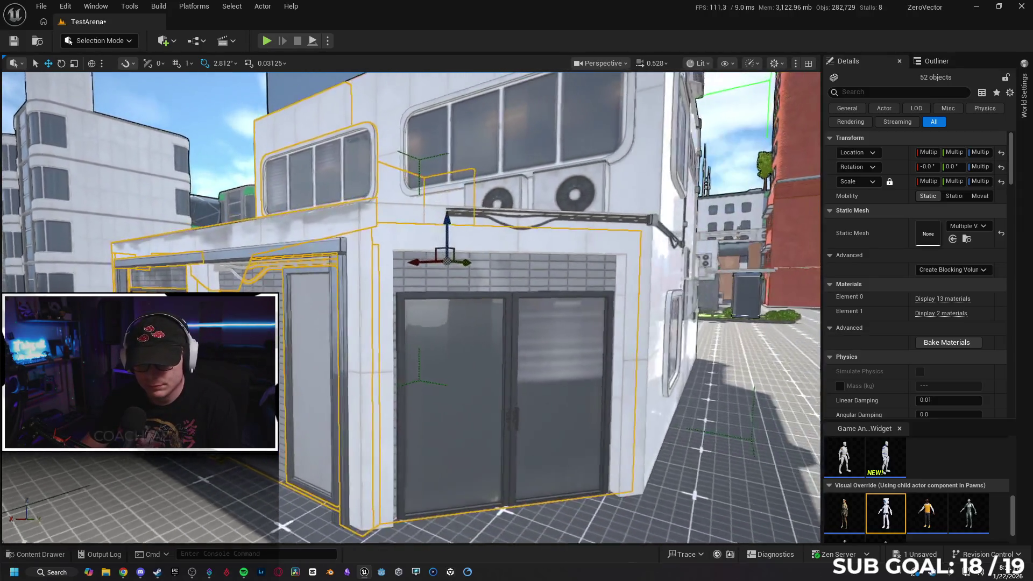
key("ctrl+z")
key("ctrl+z")
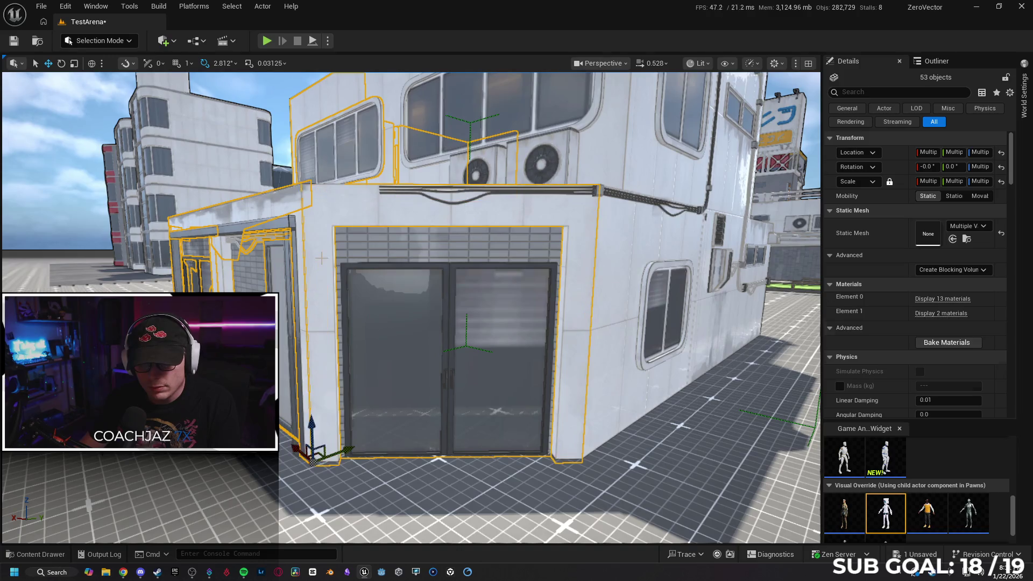
key("ctrl+z")
key("ctrl+z")
- Check the door and wall pieces by hiding and revealing them, then view the roof AC units
key("ctrl+z")
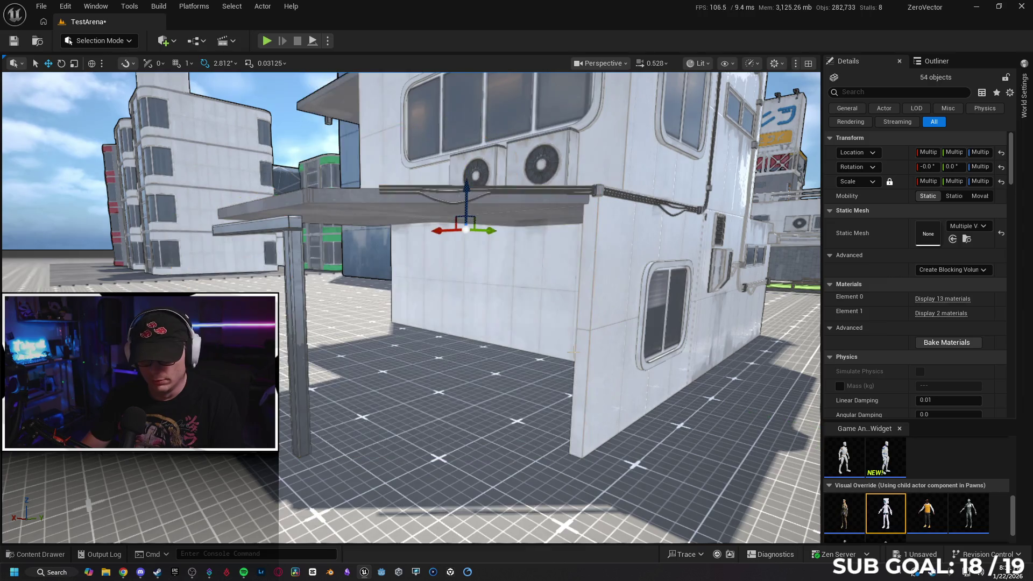
key("ctrl+z")
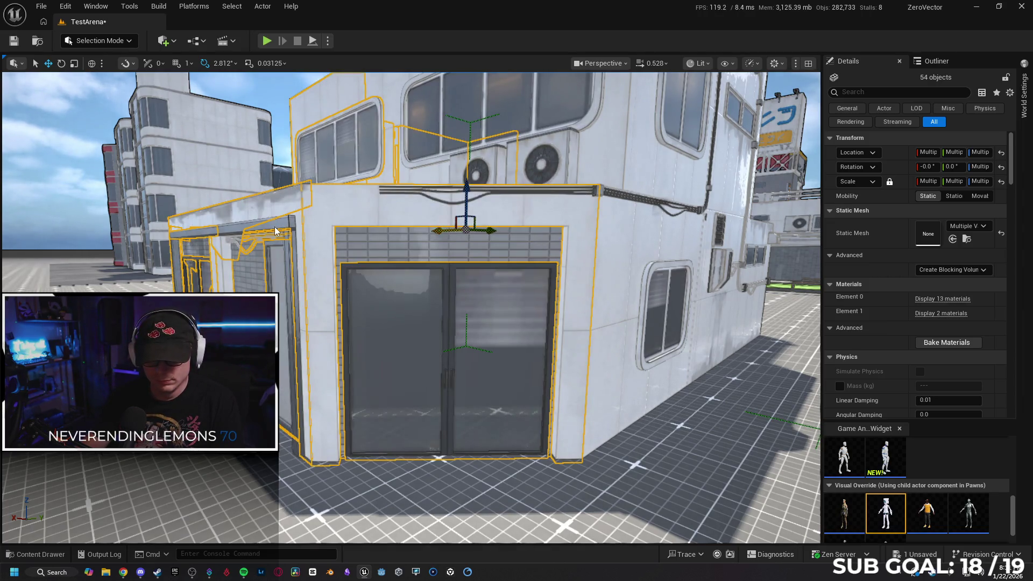
key("ctrl+z")
left_click(292, 264, "ctrl")
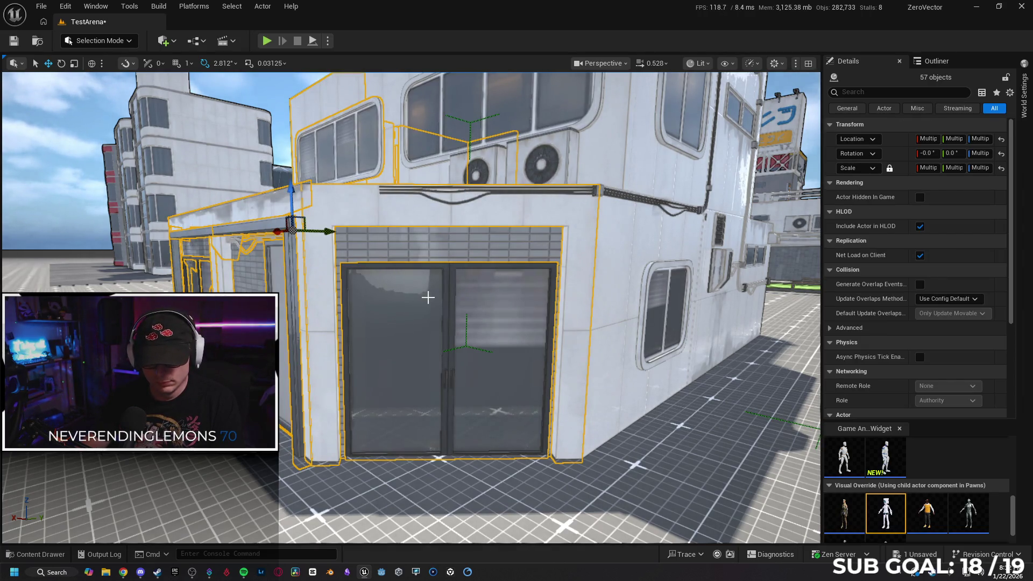
key("ctrl+z")
key("e")
key("d")
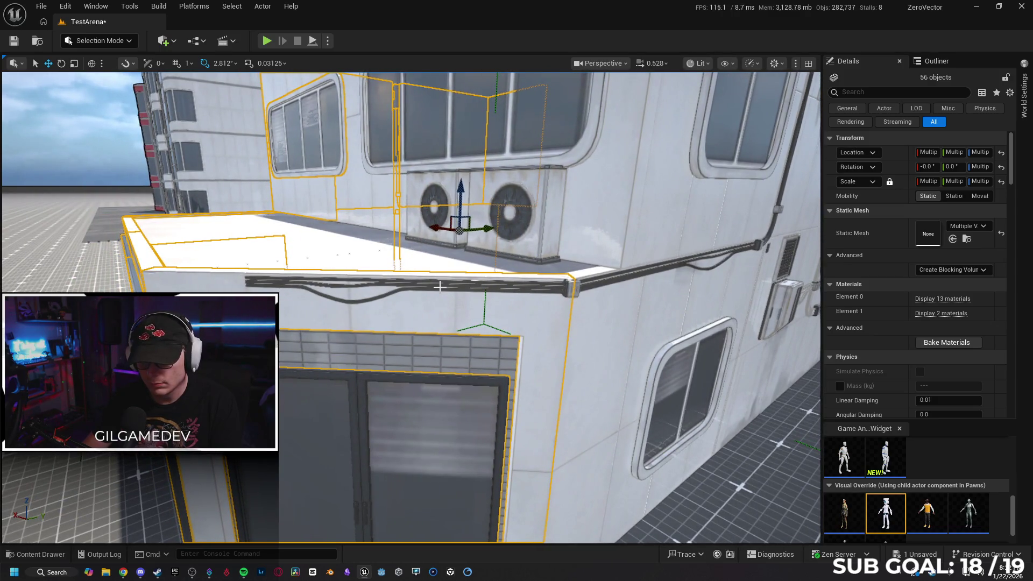
- Add the roof pieces, both AC units, wall window piece and upper wall panel to the selection
left_click(440, 286)
key("ctrl+z")
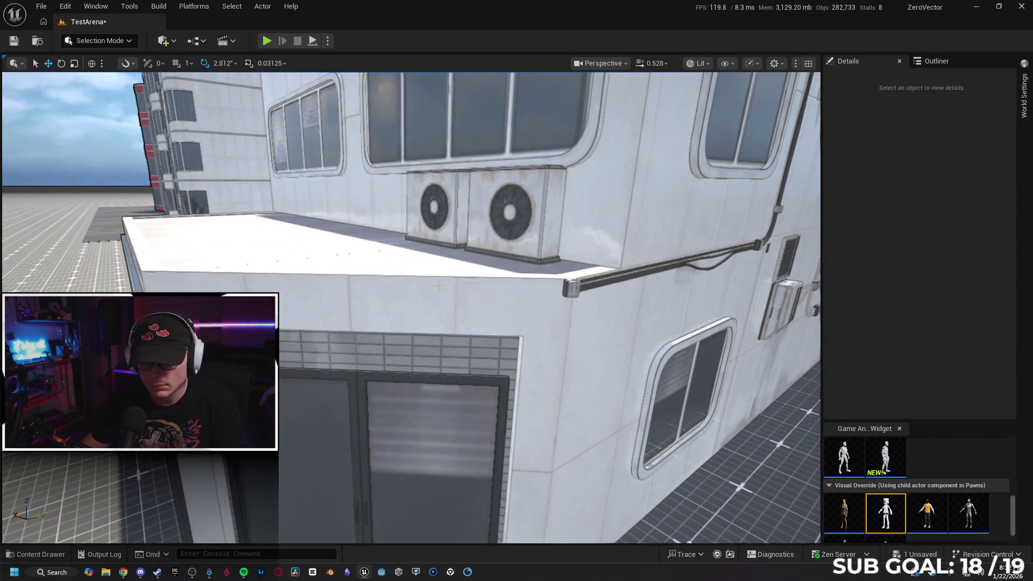
key("a")
key("w")
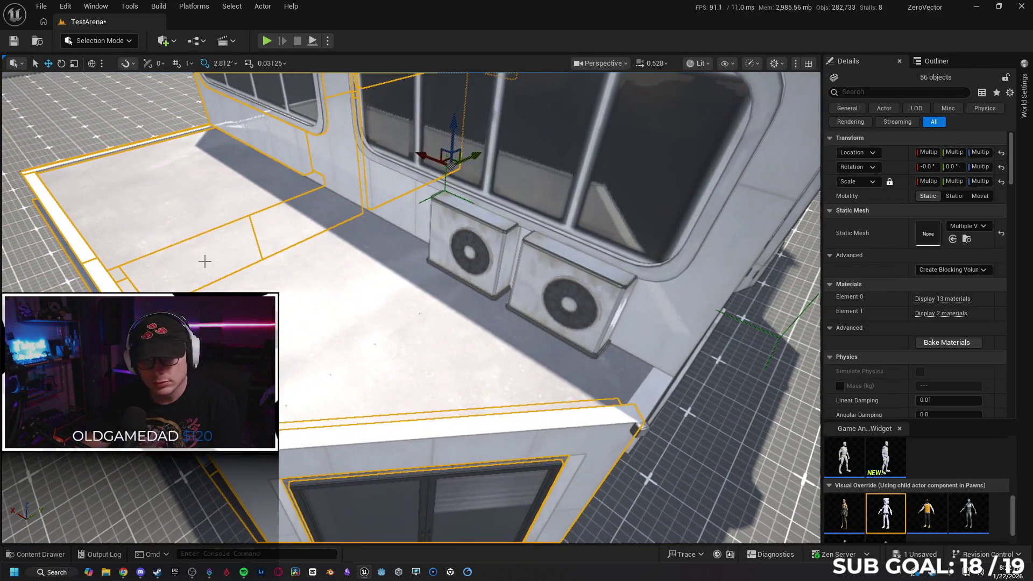
left_click(205, 261, "ctrl")
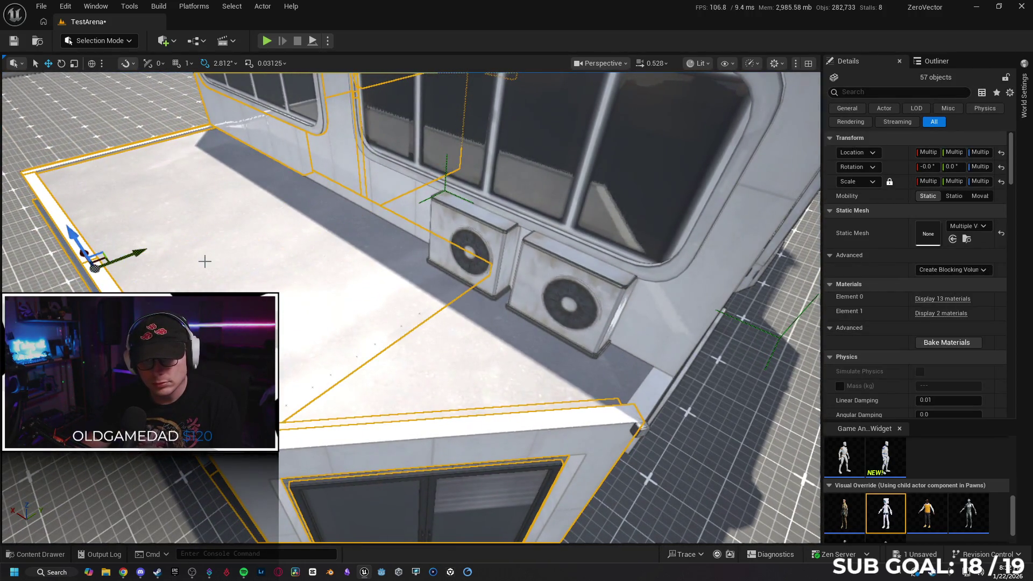
left_click(433, 332, "ctrl")
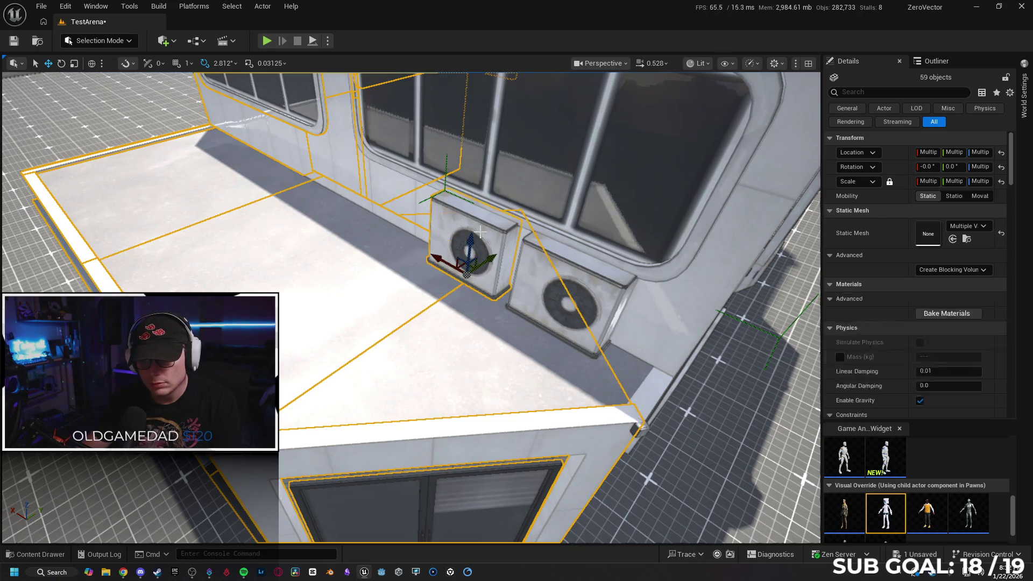
left_click(480, 231, "ctrl")
left_click(557, 317, "ctrl")
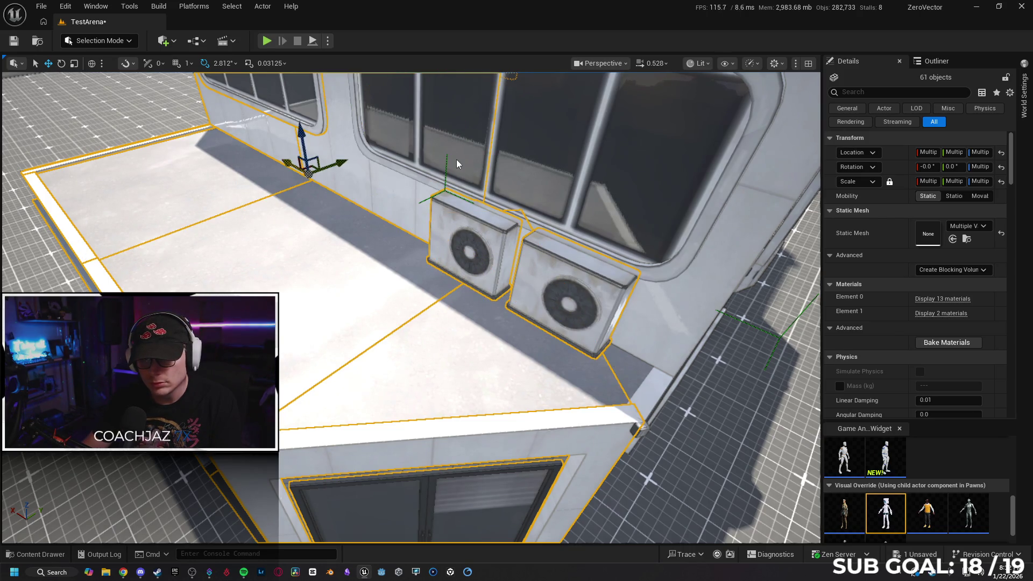
left_click(456, 159, "ctrl")
left_click(503, 210, "ctrl")
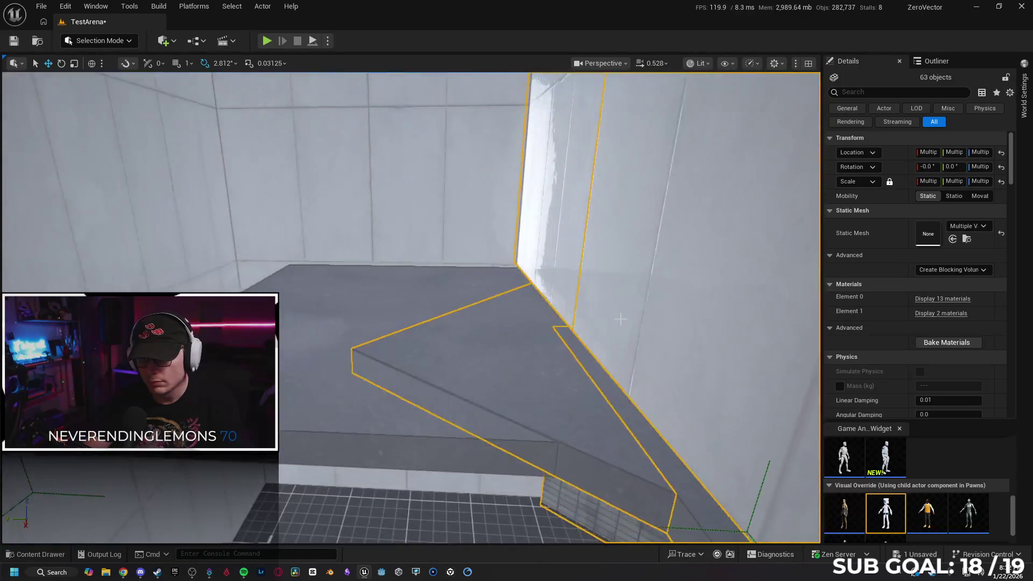
- Add more building pieces, the wall pipe and further pipe sections to the selection
left_click(391, 312, "ctrl")
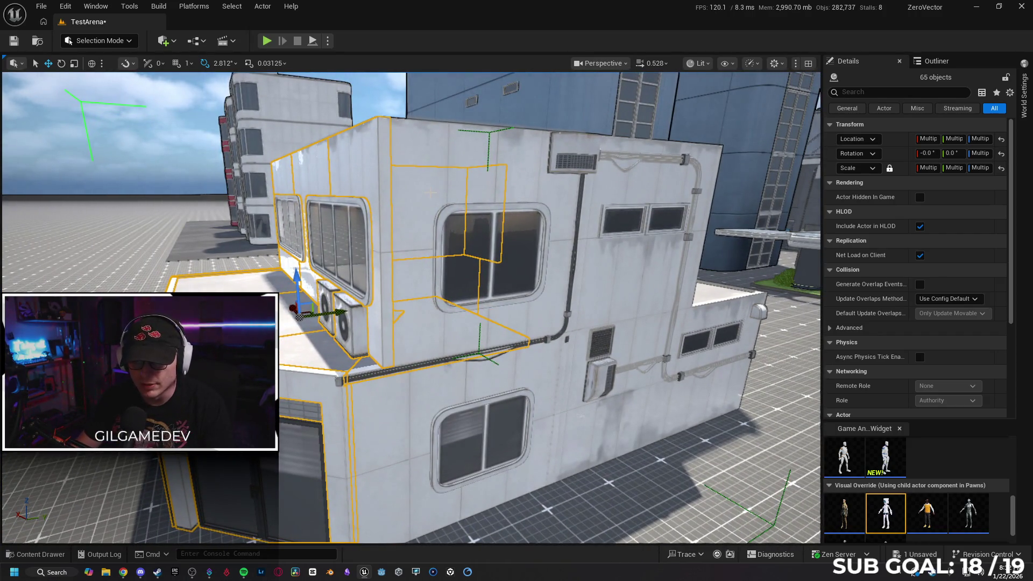
left_click(571, 269, "ctrl")
left_click(468, 256, "ctrl")
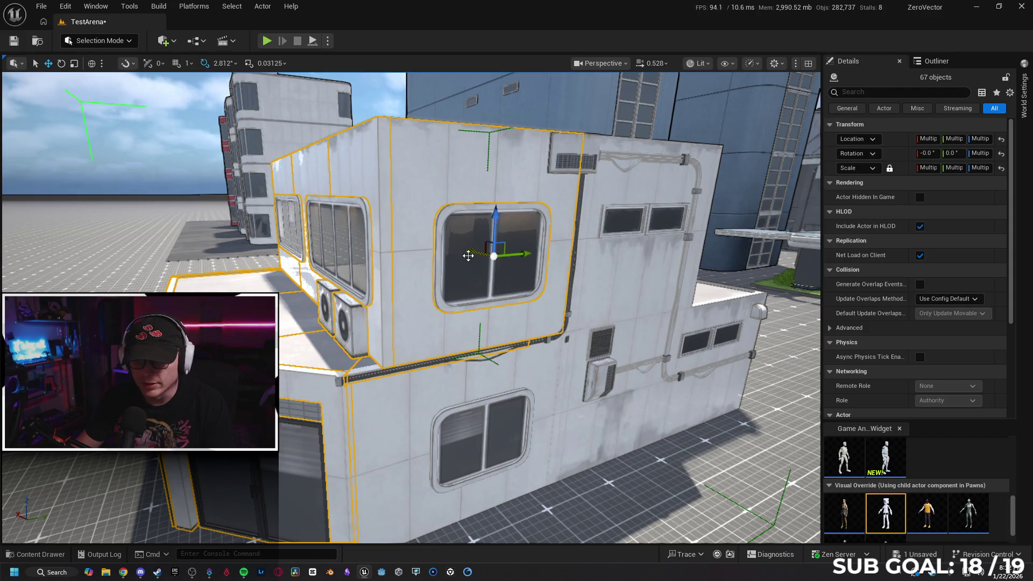
left_click(507, 293, "ctrl")
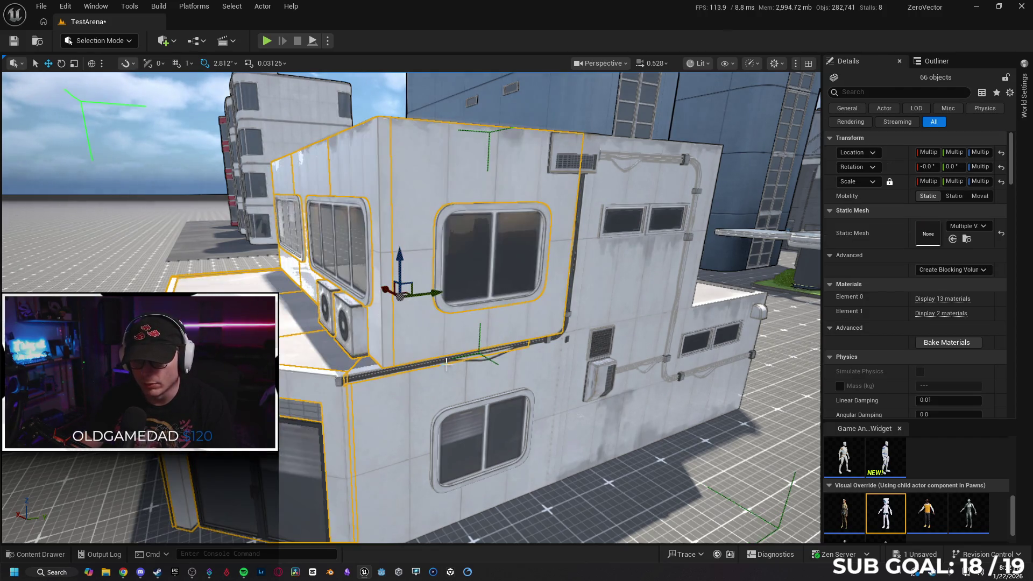
scroll(302, 324, "up", 5)
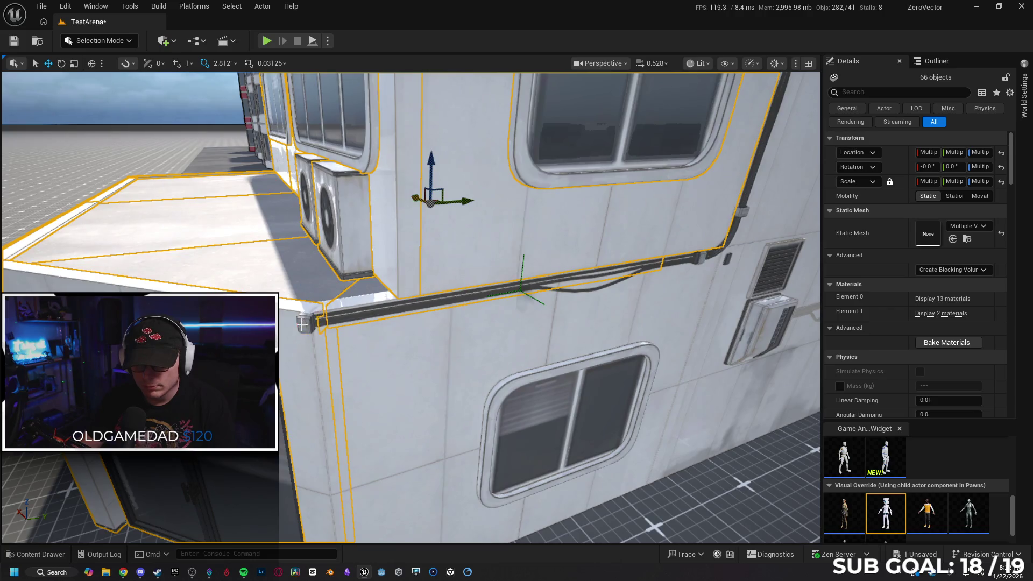
left_click(301, 325, "ctrl")
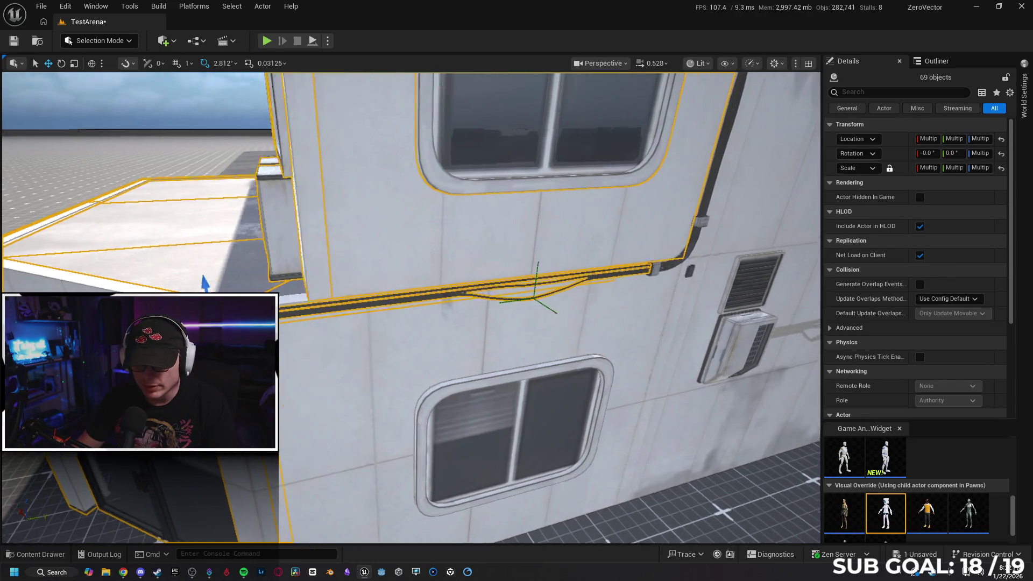
scroll(430, 289, "down", 3)
left_click(430, 290, "ctrl")
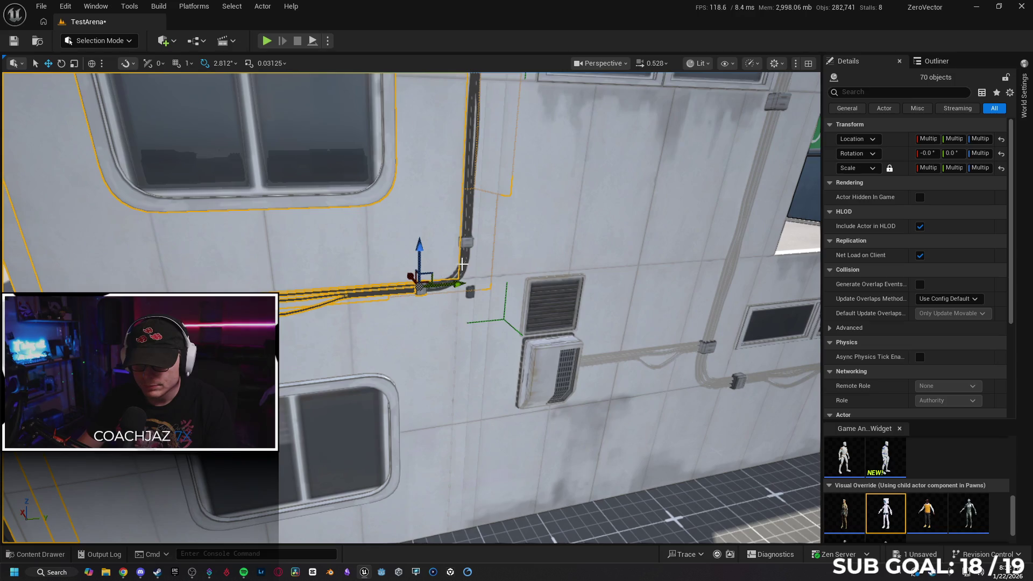
left_click(463, 263, "ctrl")
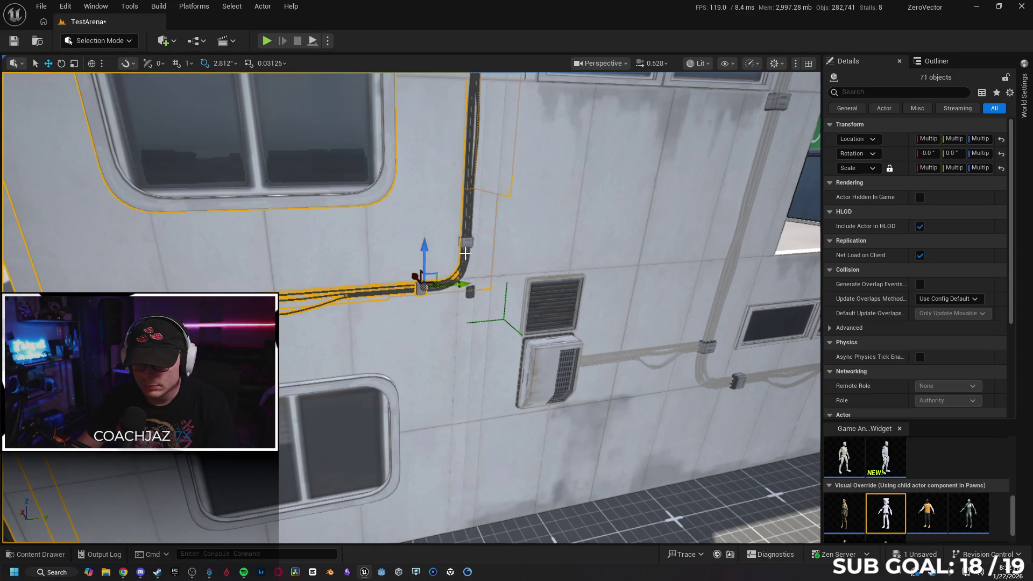
left_click(465, 252, "ctrl")
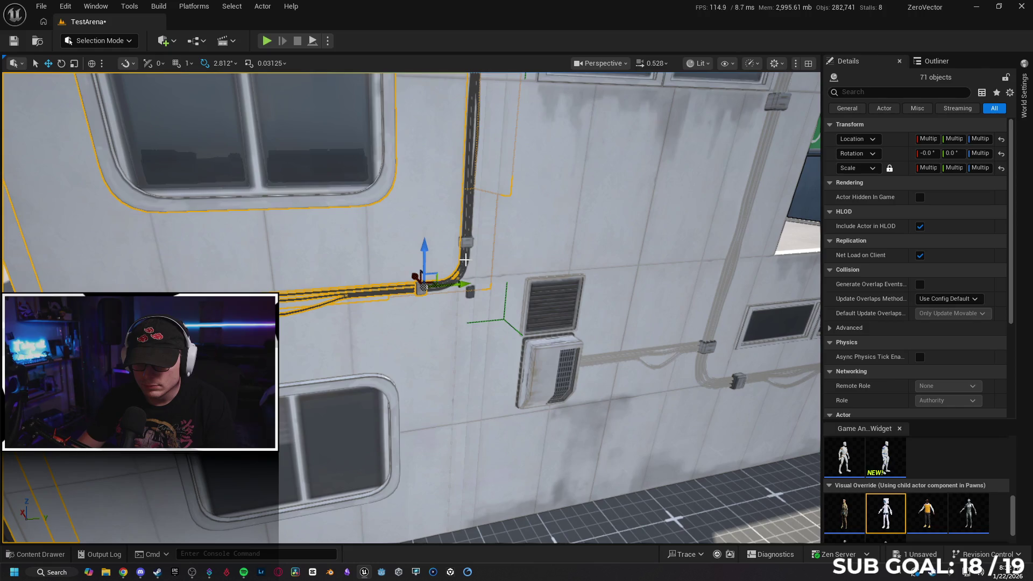
- Add the pipe bend, connector, vertical pipe, more wall pieces and the roof slab
scroll(486, 277, "up", 4)
scroll(526, 281, "down", 2)
left_click(533, 232, "ctrl")
scroll(532, 232, "down", 3)
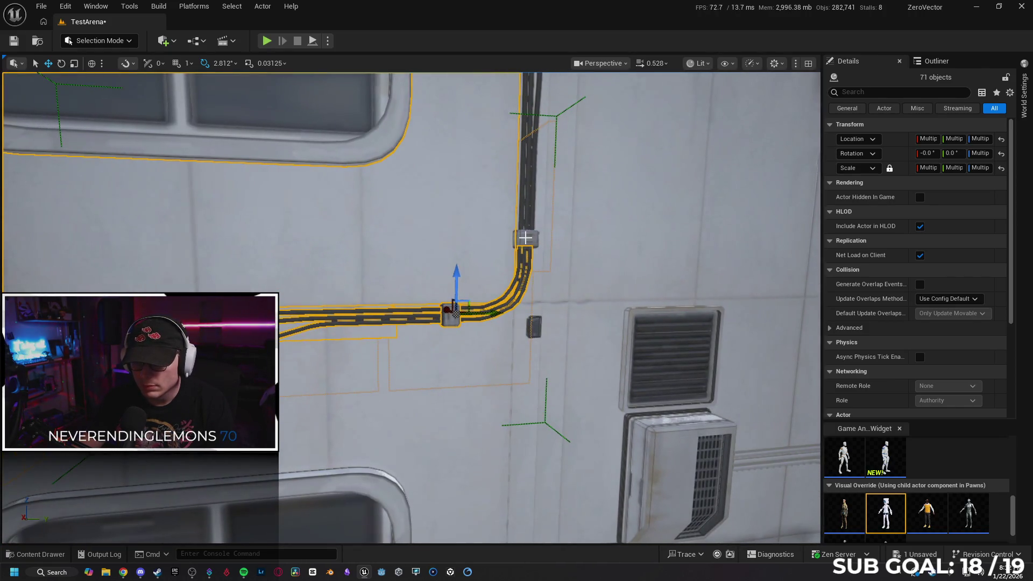
left_click(527, 222, "ctrl")
left_click(529, 210, "ctrl")
scroll(463, 353, "down", 5)
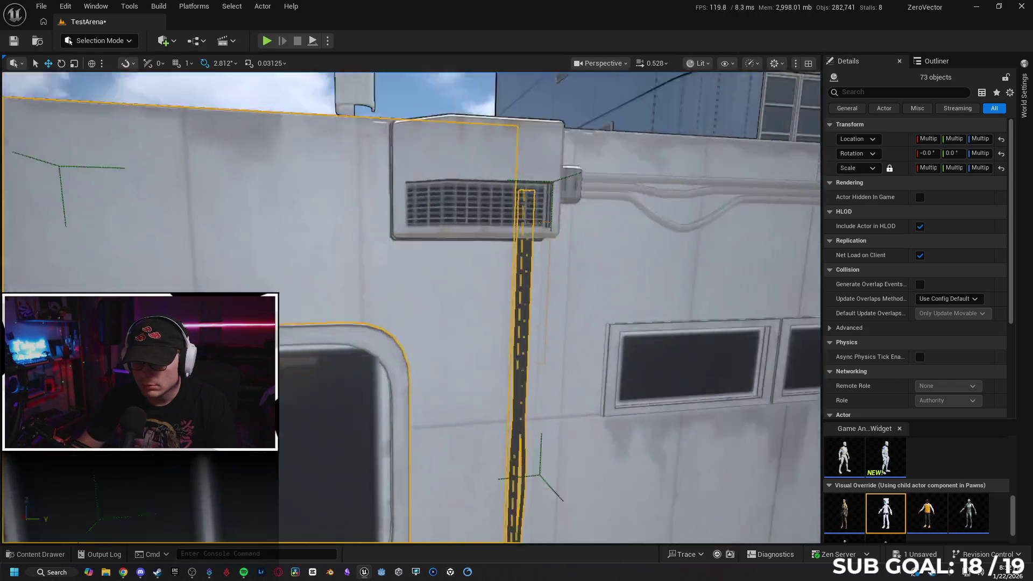
left_click(463, 353, "ctrl")
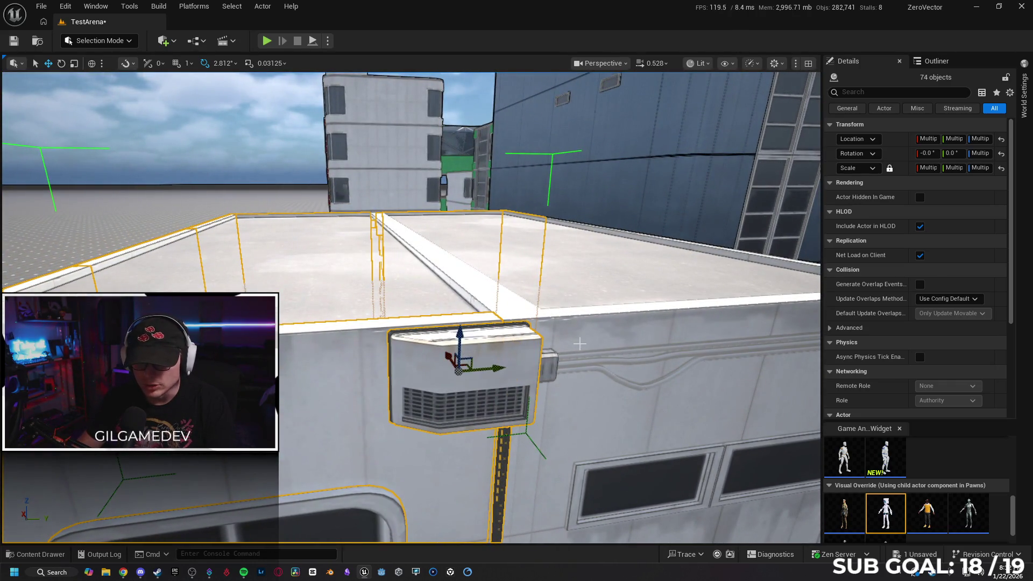
key("ctrl+z")
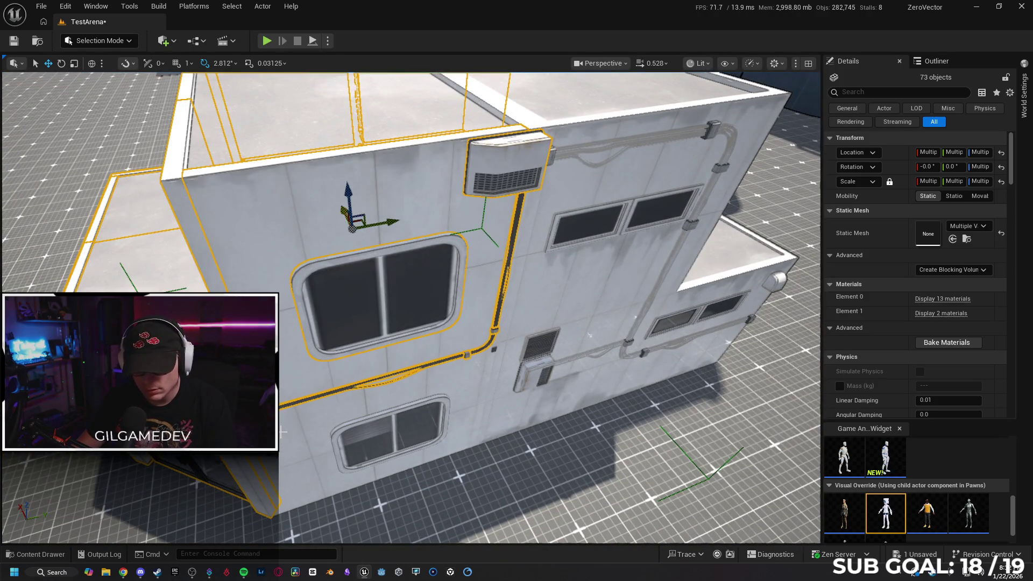
left_click(350, 439, "ctrl")
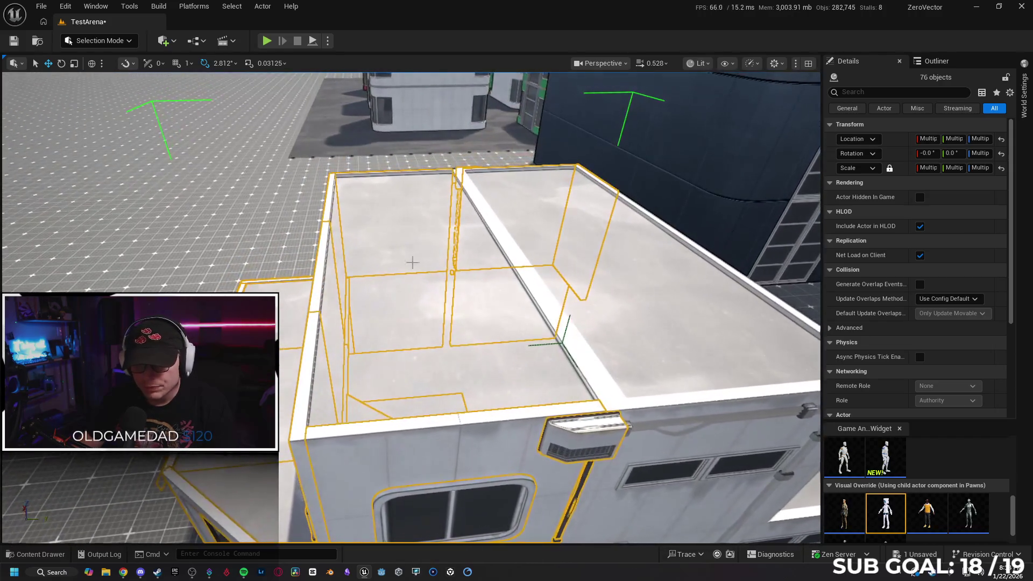
left_click(394, 209, "ctrl")
left_click(389, 281, "ctrl")
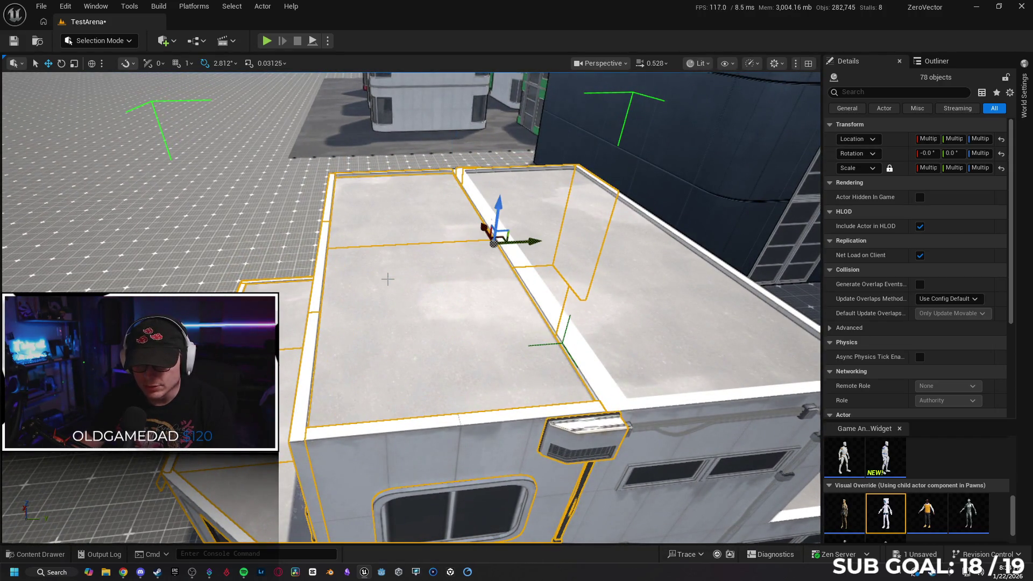
left_click(533, 351, "ctrl")
- Add the front walls and corner piece, drop the pipe, and hide the walls and roof
key("h")
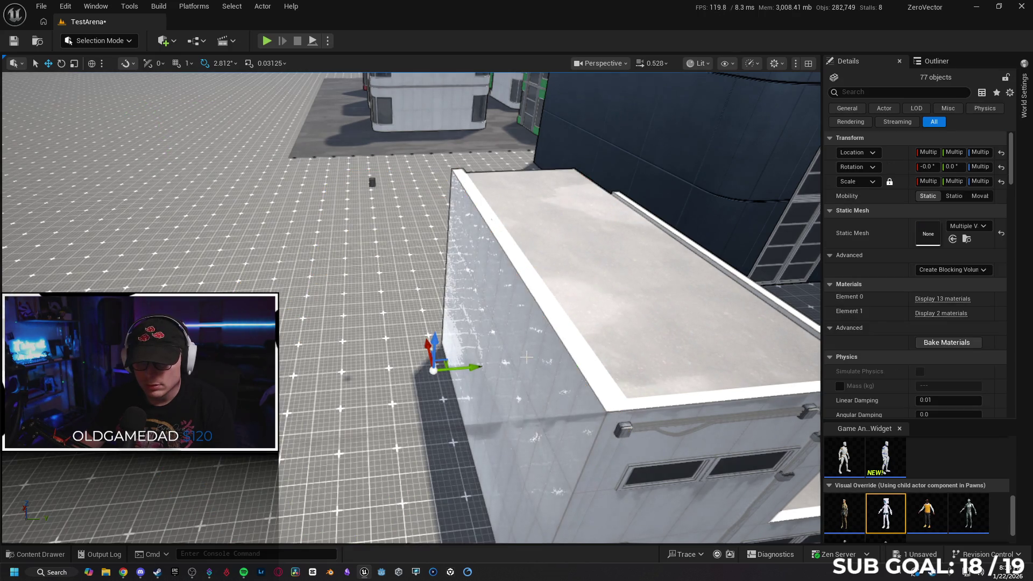
scroll(526, 357, "down", 10)
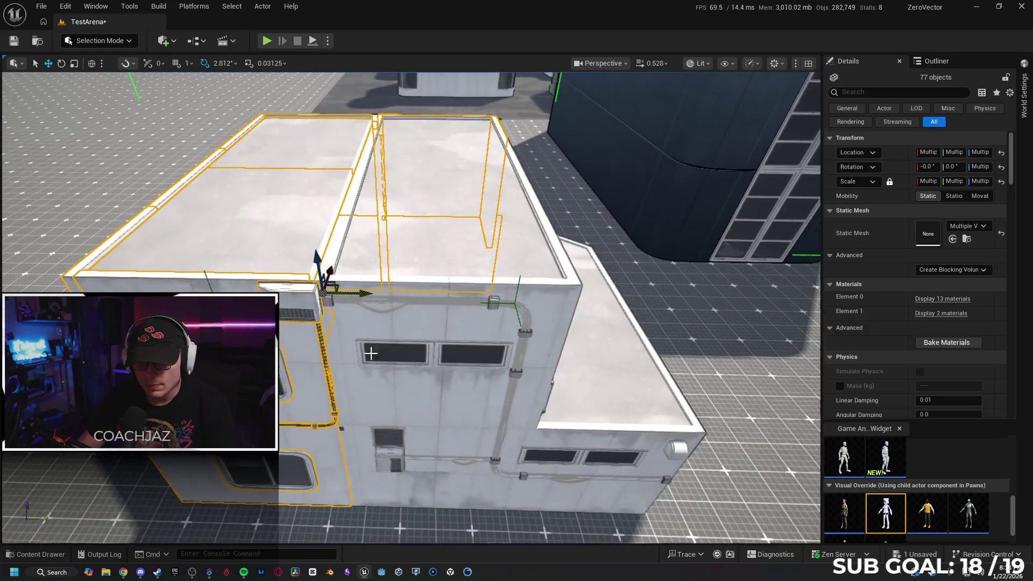
left_click(348, 321, "ctrl")
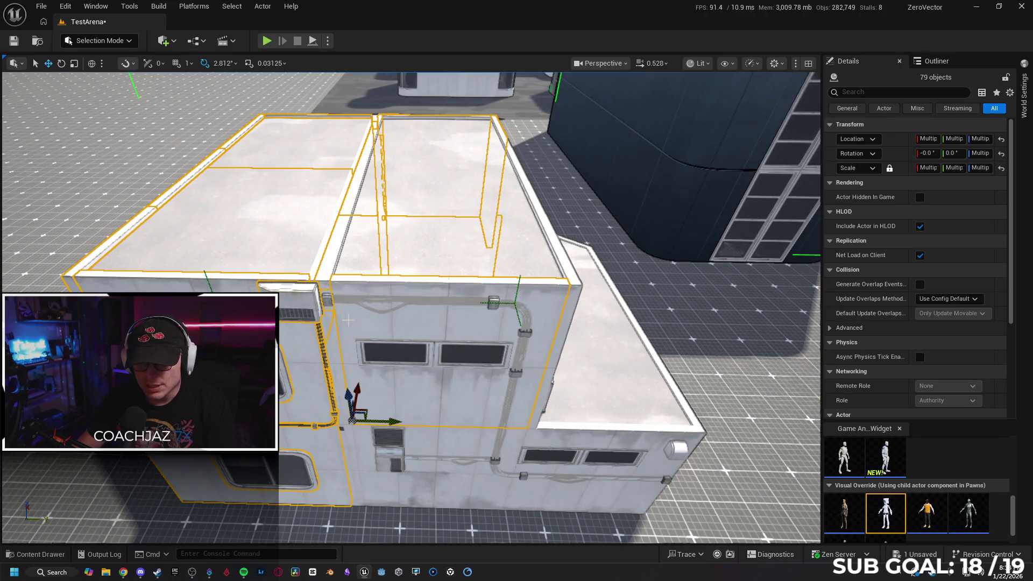
left_click(431, 435, "ctrl")
left_click(350, 439, "ctrl")
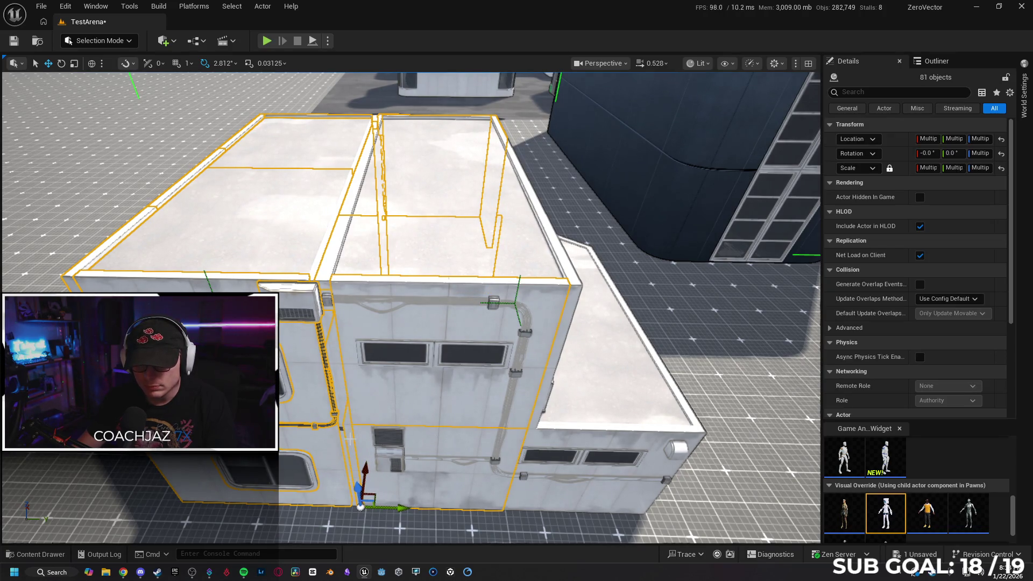
left_click(340, 395, "ctrl")
left_click(510, 397, "ctrl")
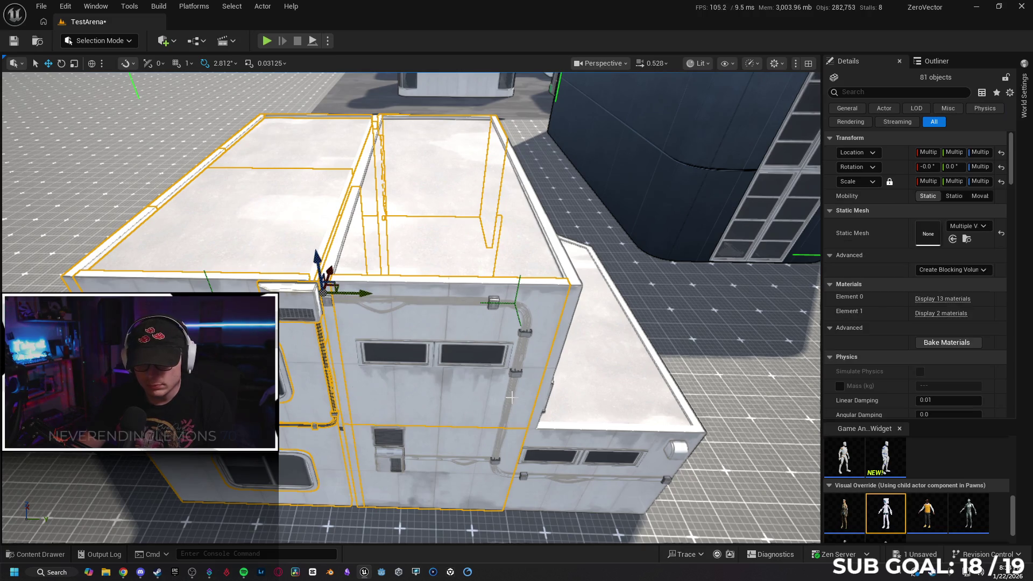
key("h")
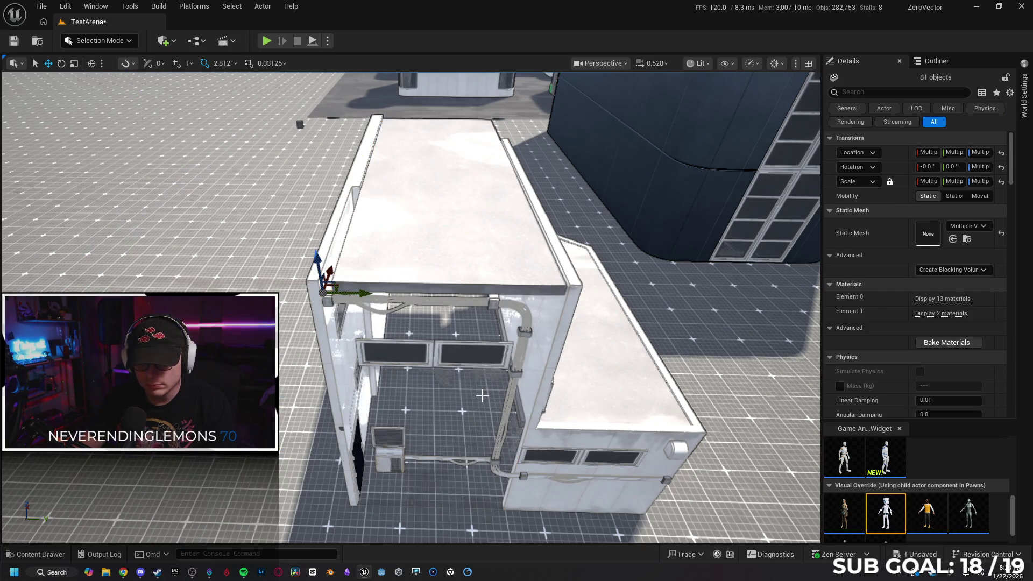
- Inspect the stripped building, unhide the walls and roof, and restore their selection
key("ctrl+h")
key("h")
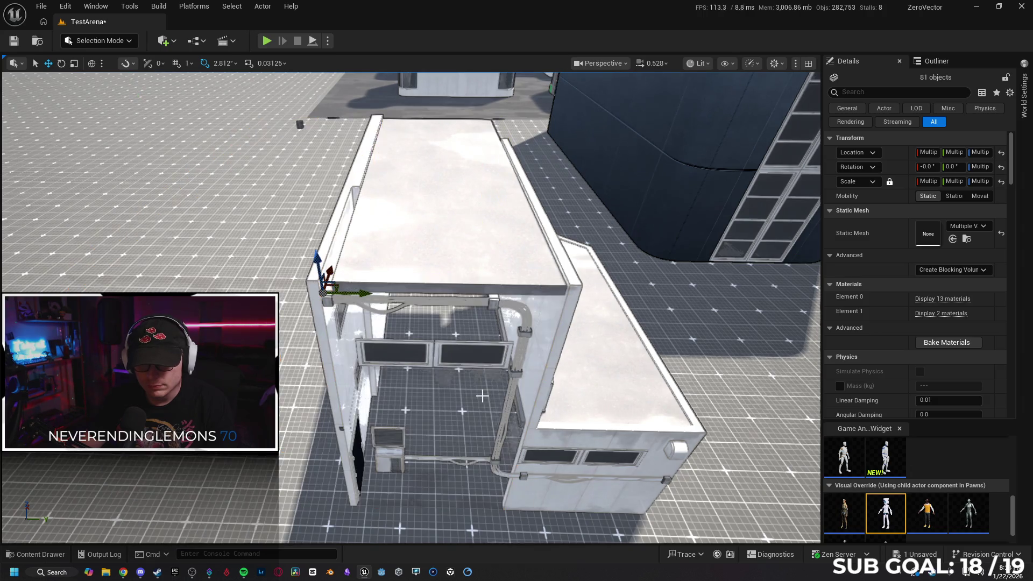
left_click_drag(481, 396, 456, 447)
key("ctrl+h")
key("Escape")
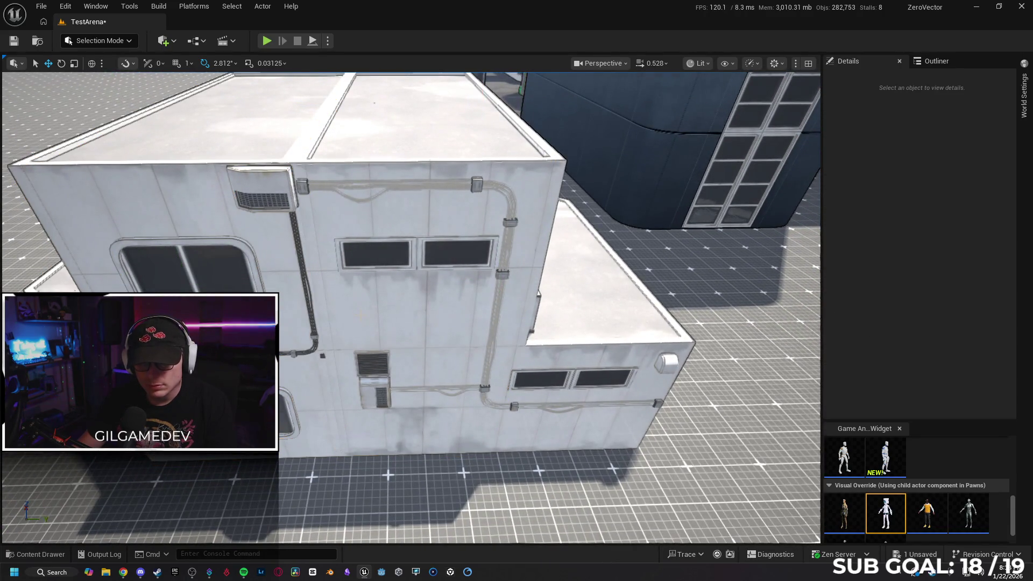
key("ctrl+z")
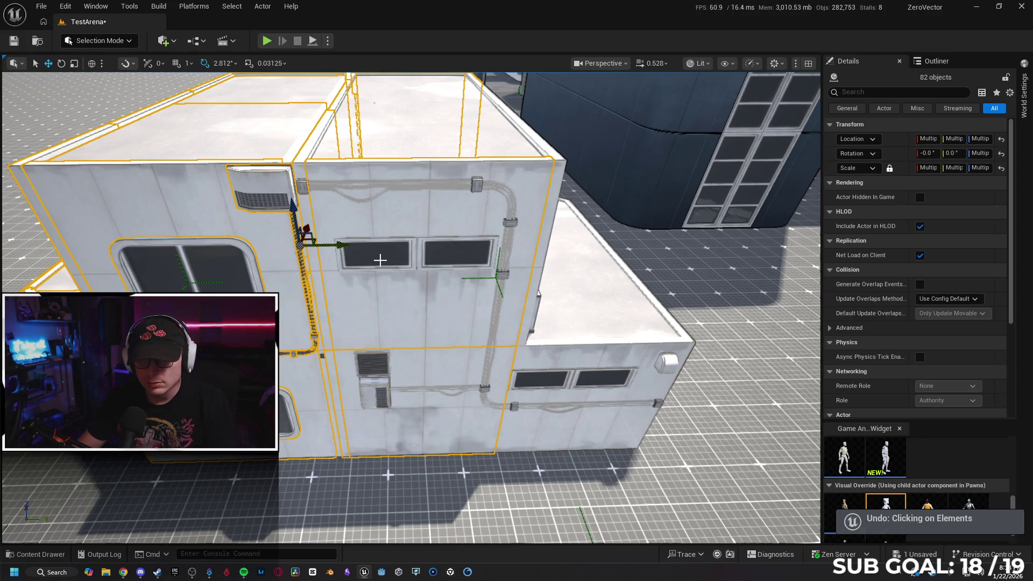
- Add the upper pipe run, pipe-end connector and pipe elbow to the building selection
left_click(302, 188, "ctrl")
left_click(298, 188, "ctrl")
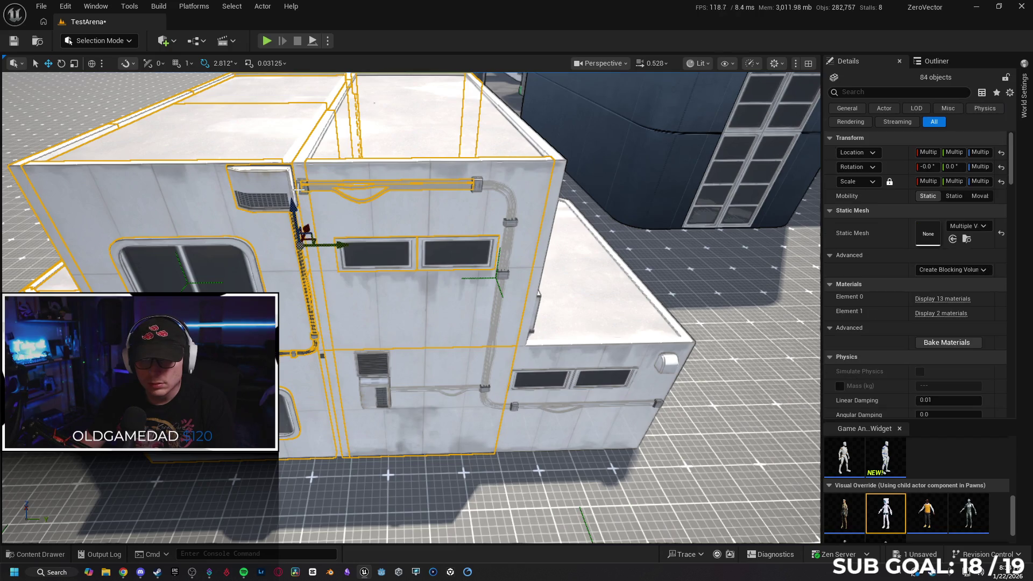
left_click(303, 189, "ctrl")
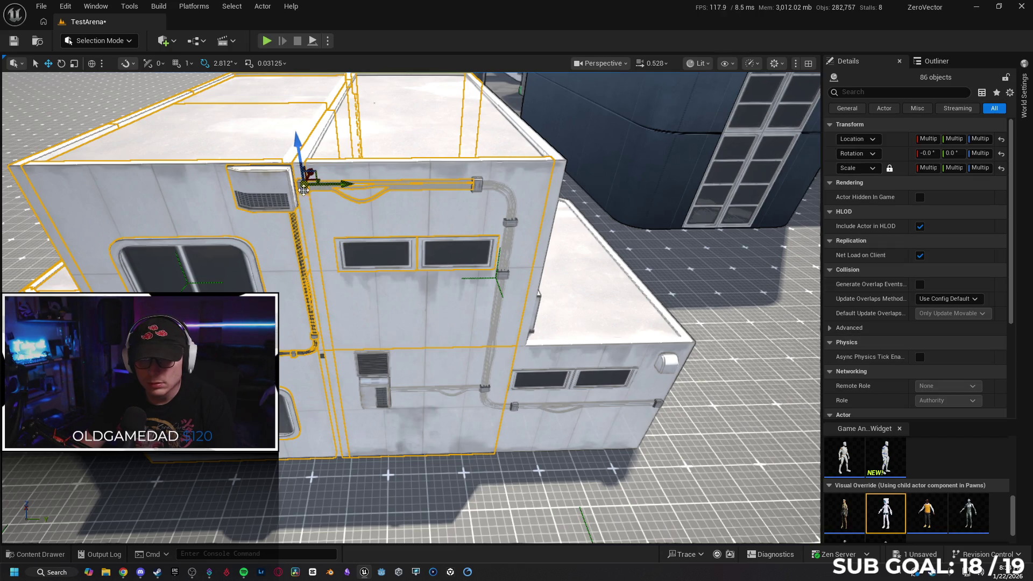
left_click(476, 184, "ctrl")
left_click(510, 203, "ctrl")
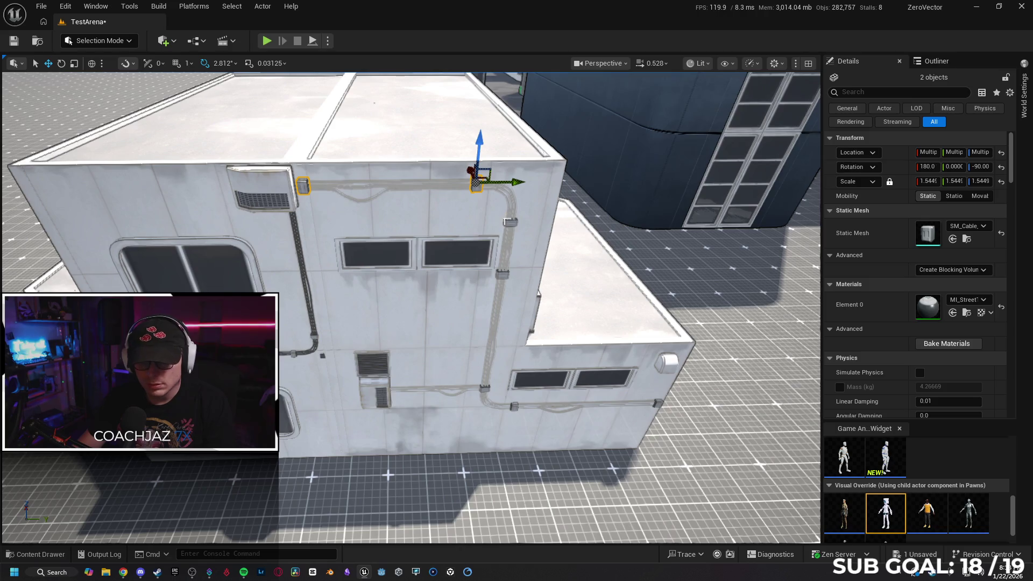
key("ctrl+z")
left_click(511, 212, "ctrl")
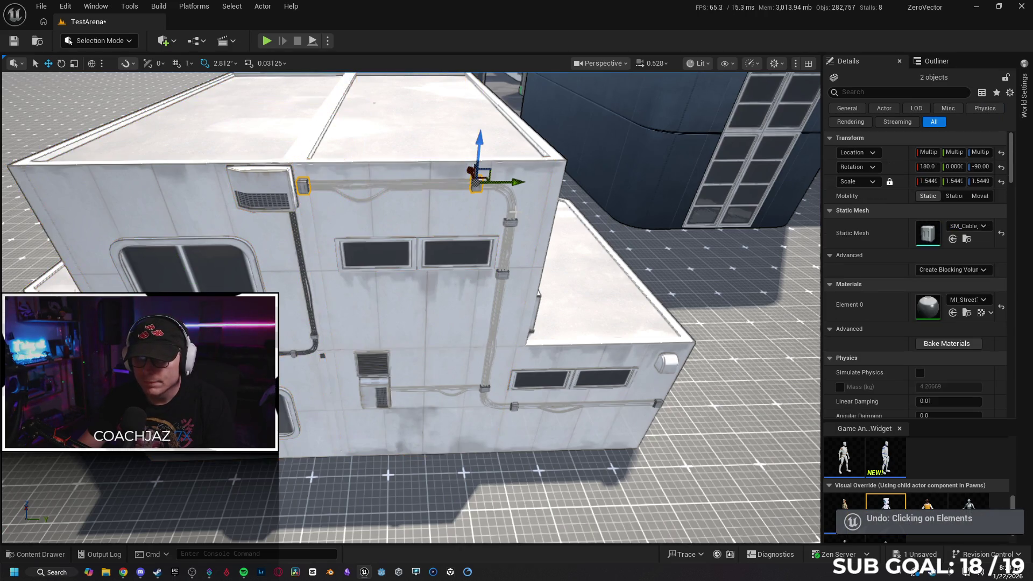
left_click(510, 215, "ctrl")
left_click(510, 219, "ctrl")
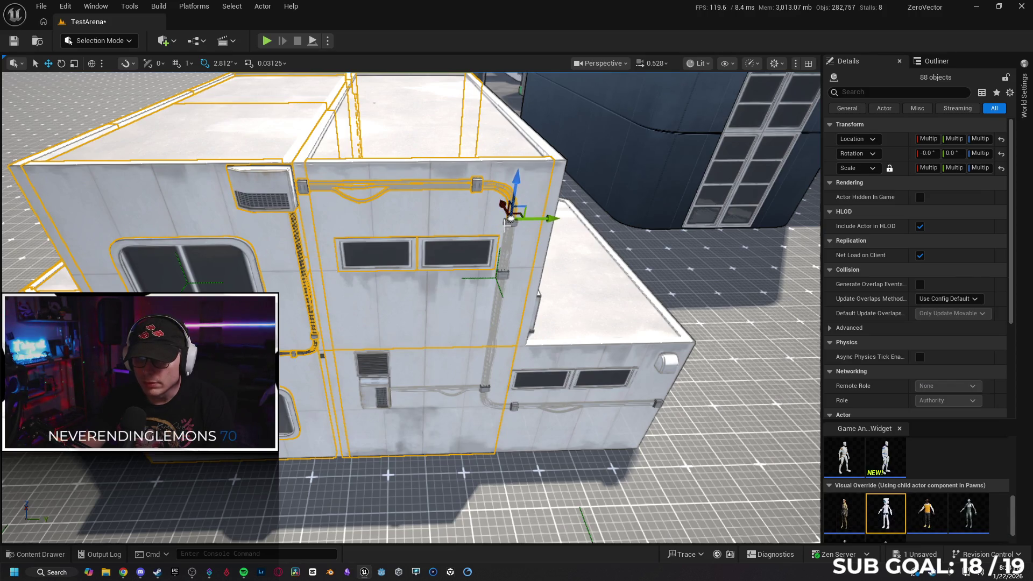
left_click(505, 244, "ctrl")
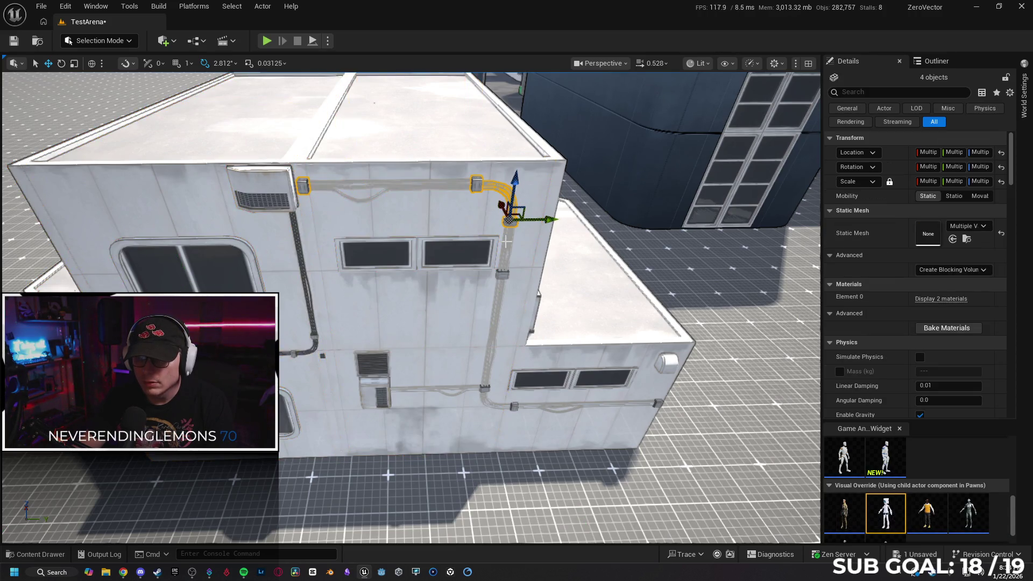
key("ctrl+z")
scroll(497, 226, "up", 10)
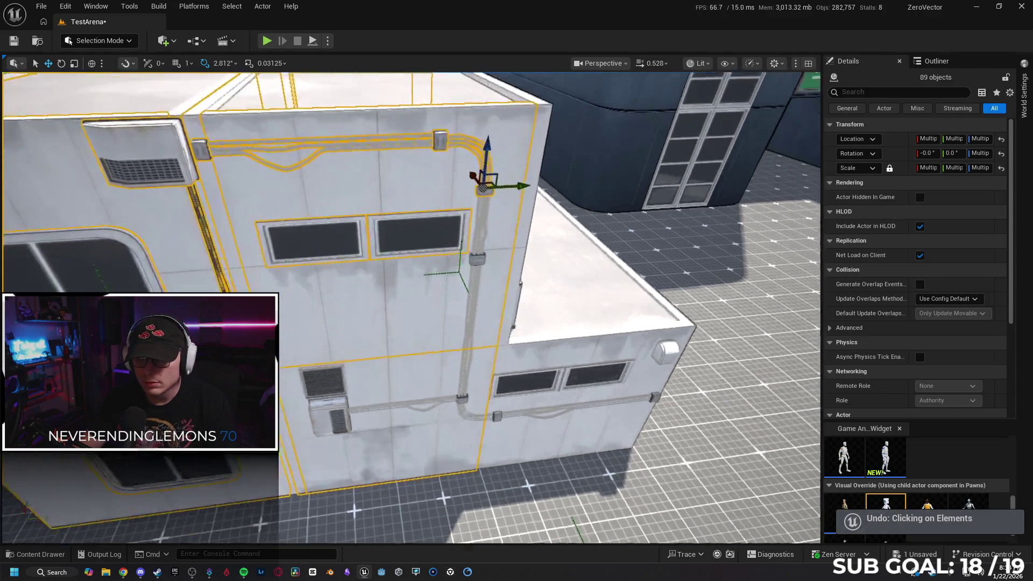
- Add the lower pipe brackets, the piece beside the window and the vent grille to the selection
left_click(478, 293, "ctrl")
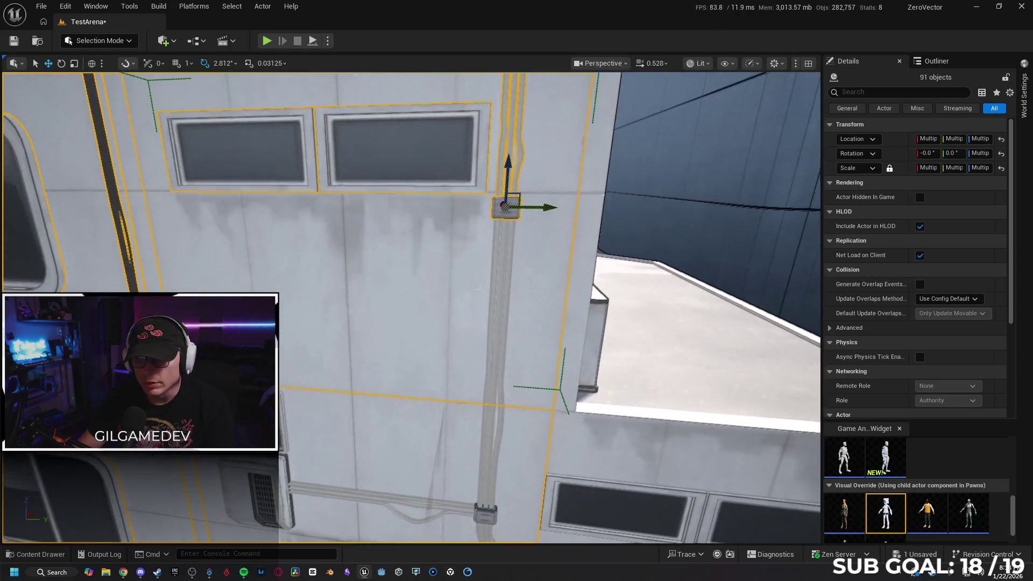
left_click(443, 221, "ctrl")
left_click(485, 512, "ctrl")
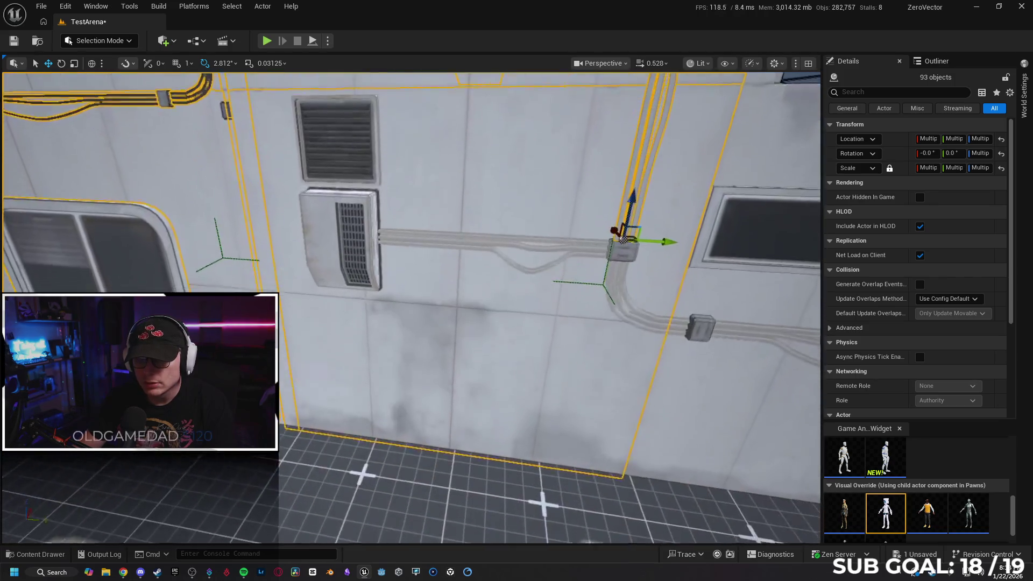
key("e")
left_click(360, 227, "ctrl")
left_click(365, 296, "ctrl")
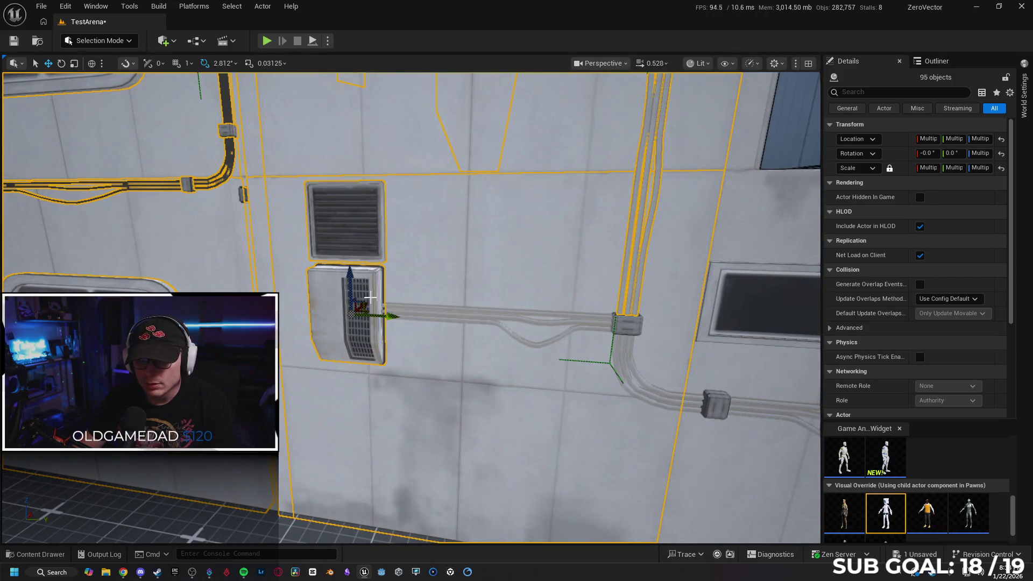
key("ctrl+z")
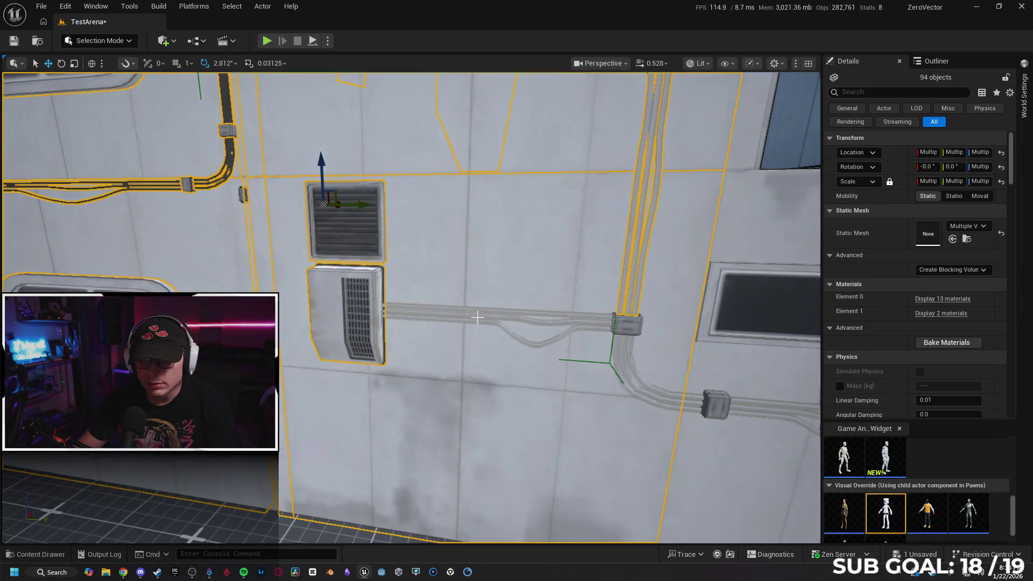
- Add the horizontal pipe run, junction box and curved pipe, then select the dirt decal
left_click(423, 312, "ctrl")
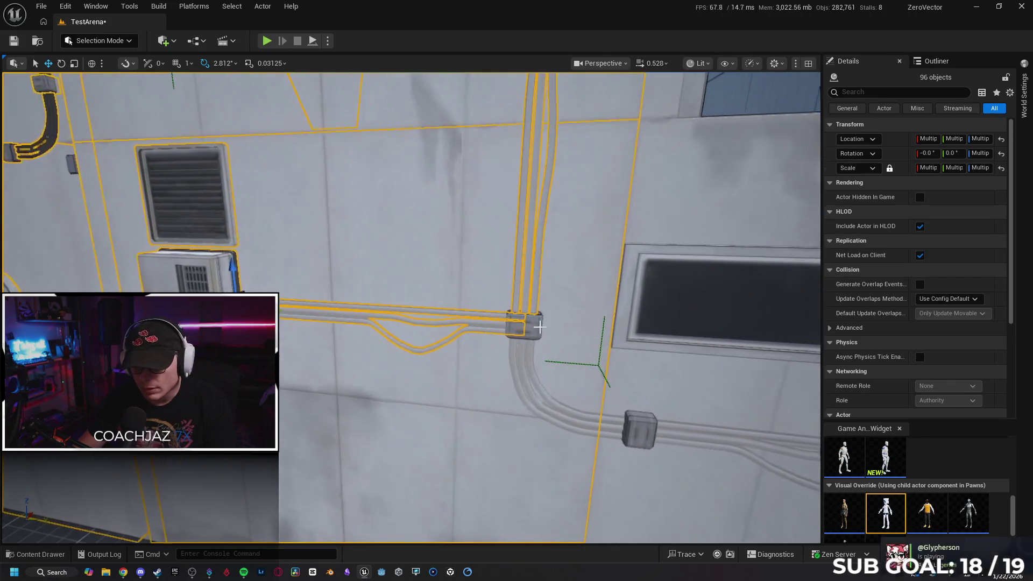
left_click(533, 331, "ctrl")
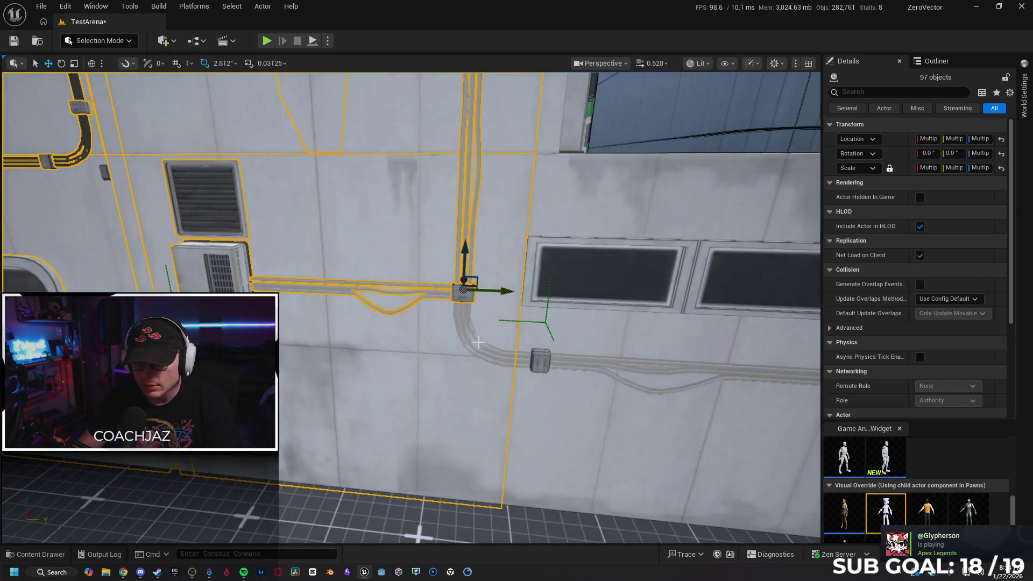
left_click(490, 343, "ctrl")
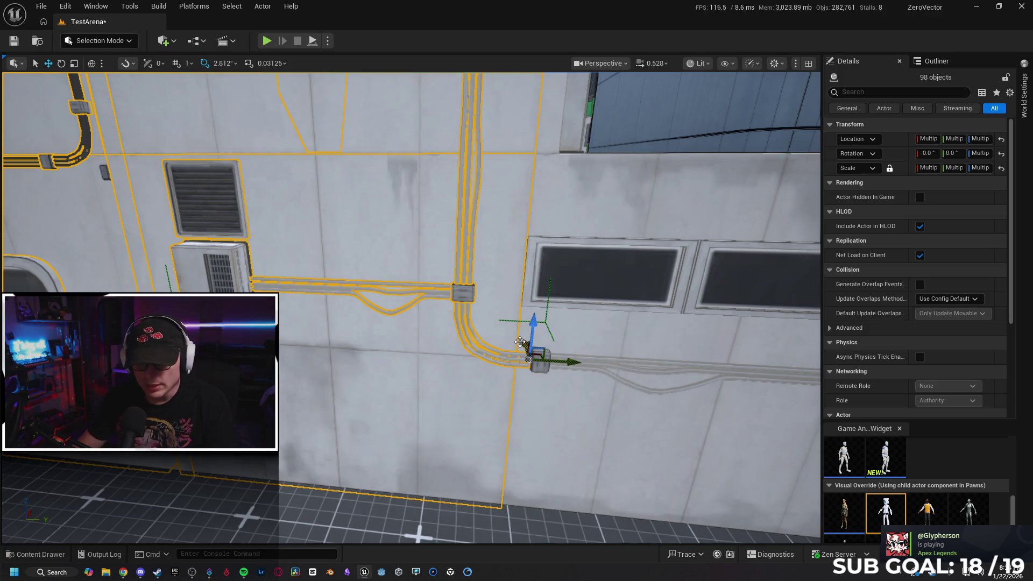
left_click(538, 359, "ctrl")
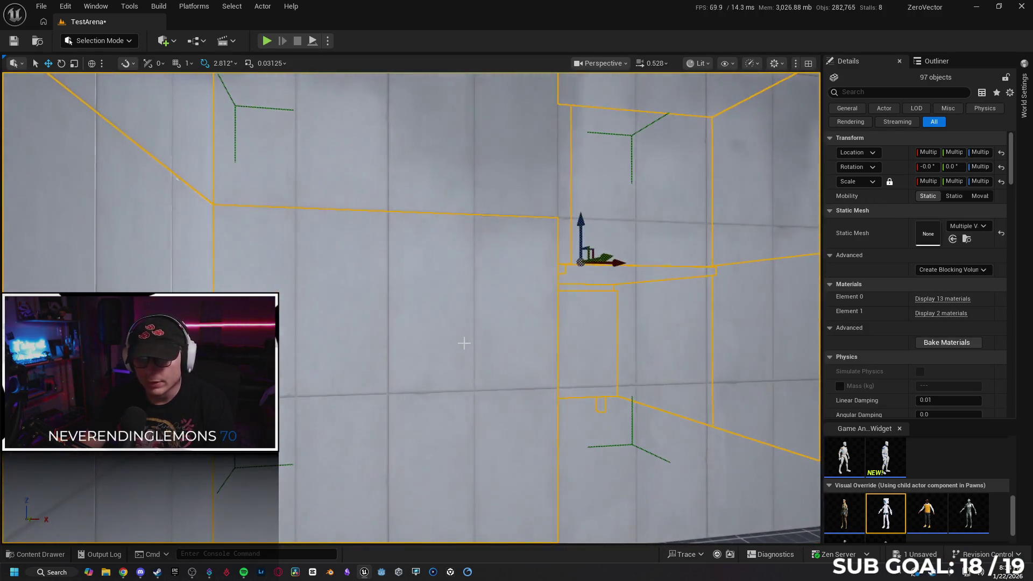
left_click(525, 362)
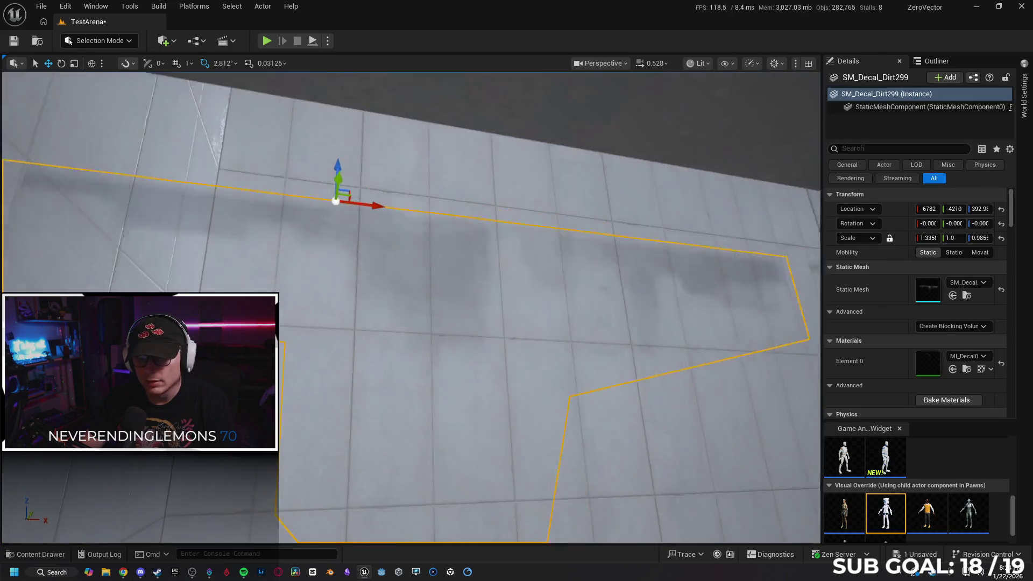
- Select the inner wall panel instead of the dirt decal or the building group
key("Escape")
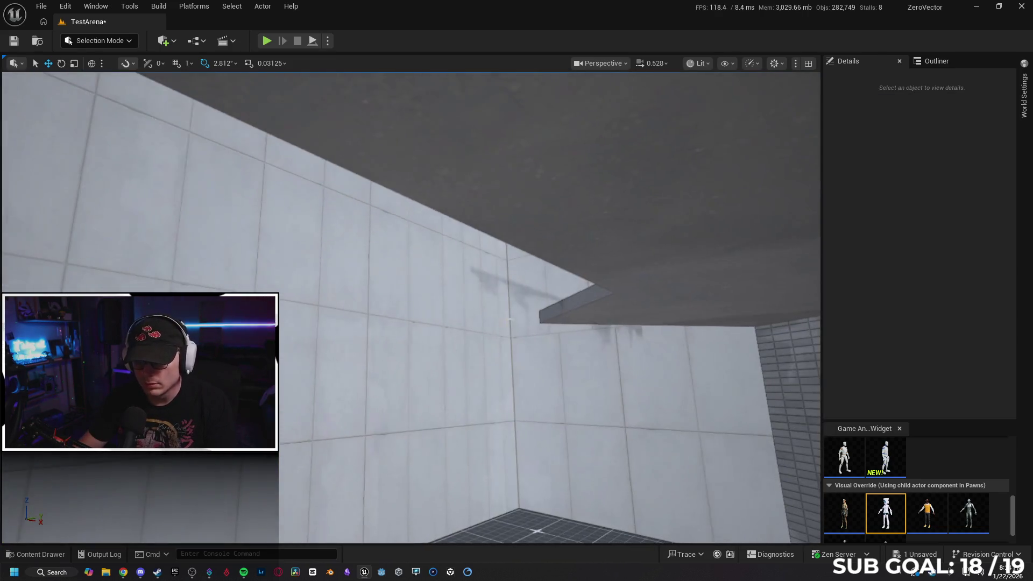
left_click(509, 294)
key("Escape")
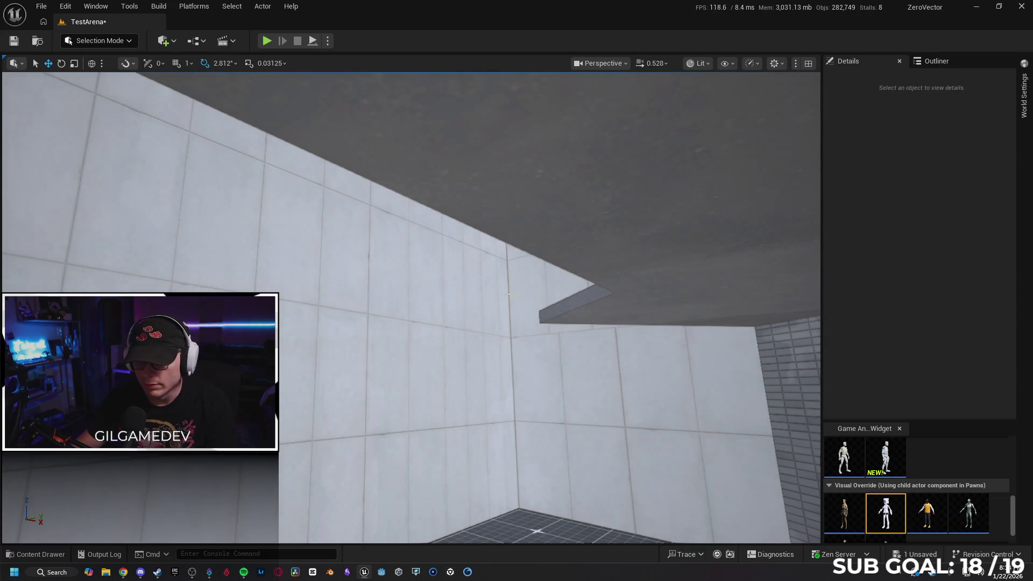
left_click(477, 369)
mouse_move(477, 369)
left_mouse_down()
mouse_move(664, 382)
mouse_move(629, 363)
mouse_move(560, 369)
left_mouse_up()
left_click(584, 380)
key("Escape")
left_click(560, 369)
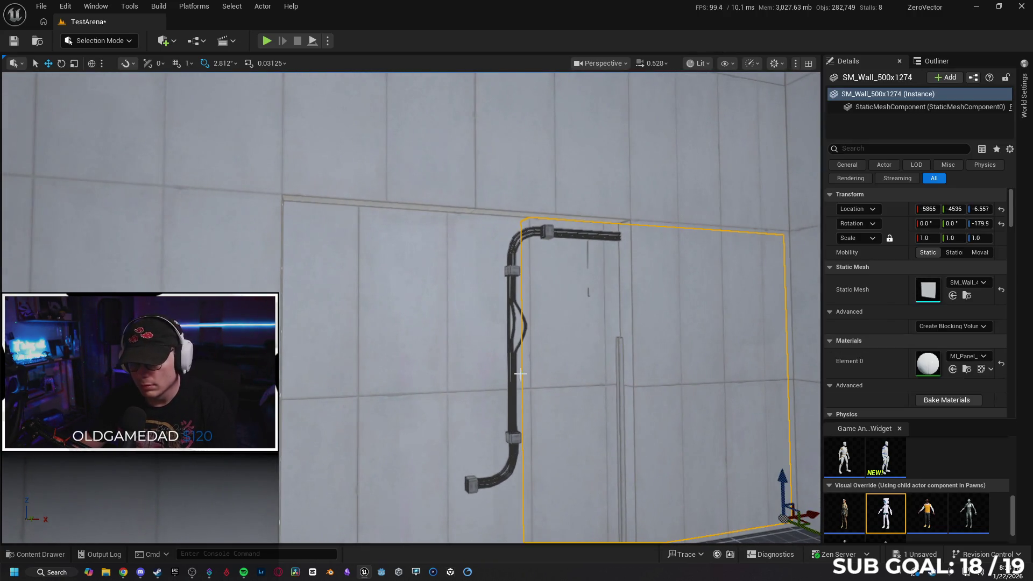
- Delete the cable's bottom bend, the lower piece, the long vertical run and the small end piece
left_click(473, 481)
key("Delete")
left_click(512, 457)
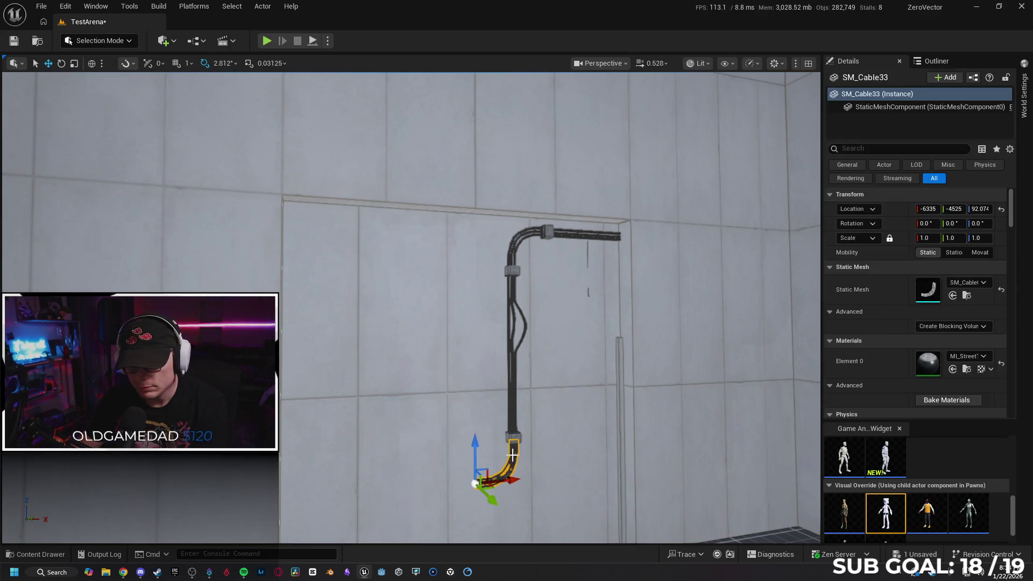
key("Delete")
left_click(511, 380)
key("Delete")
left_click(517, 270)
key("Delete")
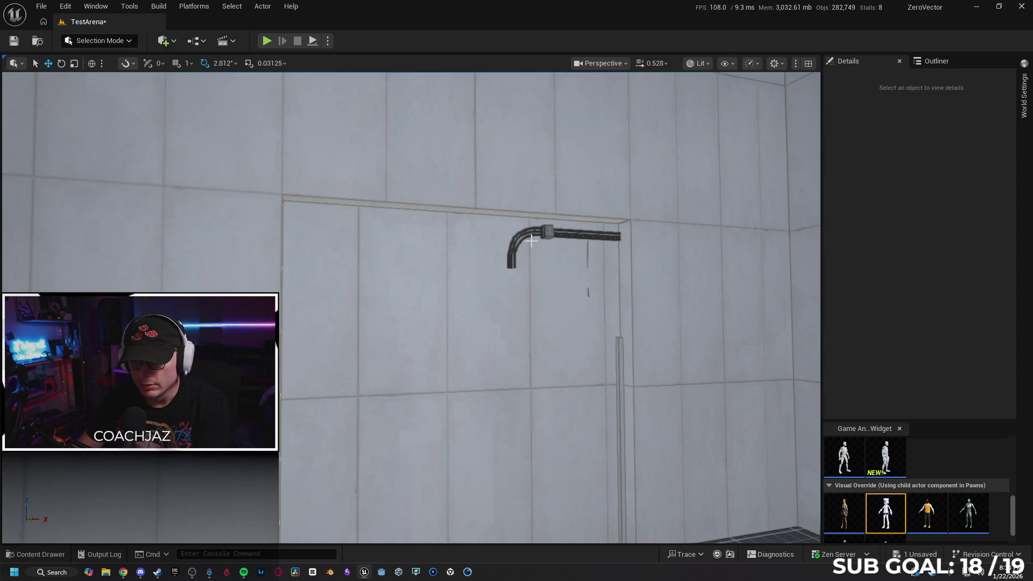
- Delete the remaining cable top bend, connector and horizontal bar
left_click(535, 235)
key("Delete")
left_click(554, 233)
key("Delete")
left_click(584, 235)
key("Delete")
- Delete the wall panel beside the doorway to open it up
left_click(521, 347)
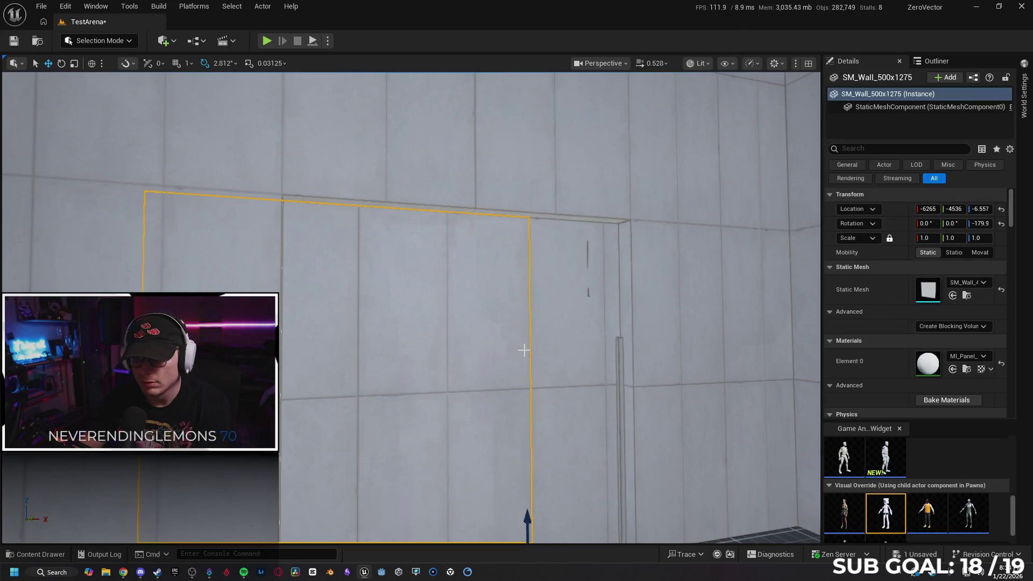
key("Delete")
key("a")
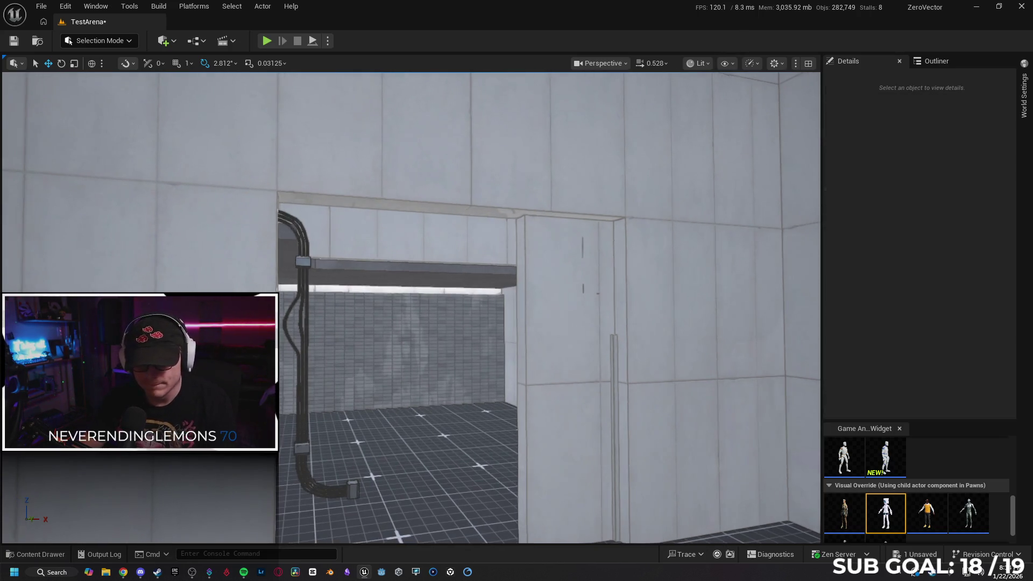
key("a")
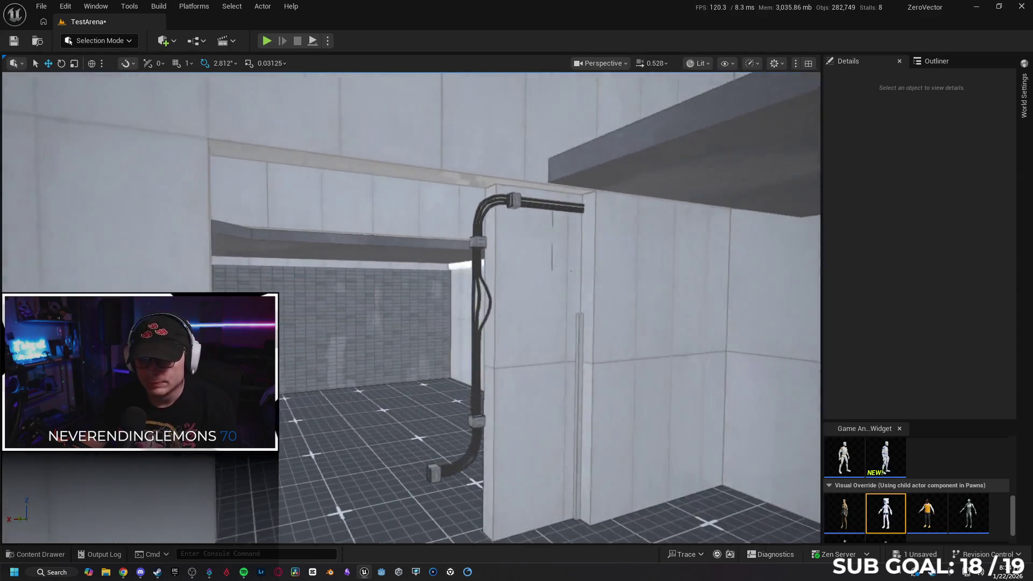
- Delete the vertical cable segments running down the pillar
left_click(483, 442)
key("Escape")
left_click(485, 420)
key("Escape")
left_click(469, 460)
key("Escape")
left_click(489, 384)
key("Delete")
left_click(489, 243)
key("Escape")
- Delete the cable elbow, horizontal run and last piece on the wall above the doorway
left_click(476, 217)
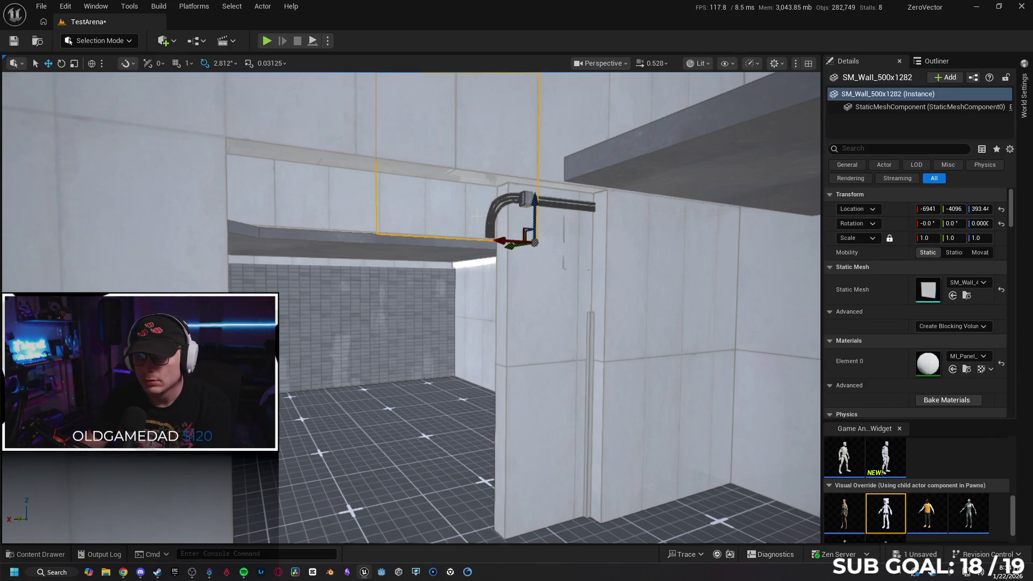
left_click(490, 220)
key("Delete")
left_click(560, 205)
key("Delete")
left_click(554, 205)
key("Delete")
mouse_move(562, 290)
left_mouse_down()
mouse_move(530, 290)
mouse_move(505, 269)
left_mouse_up()
- Add the lower box block and lower wall panel to the selection, checking them with hide and unhide
left_click(407, 291)
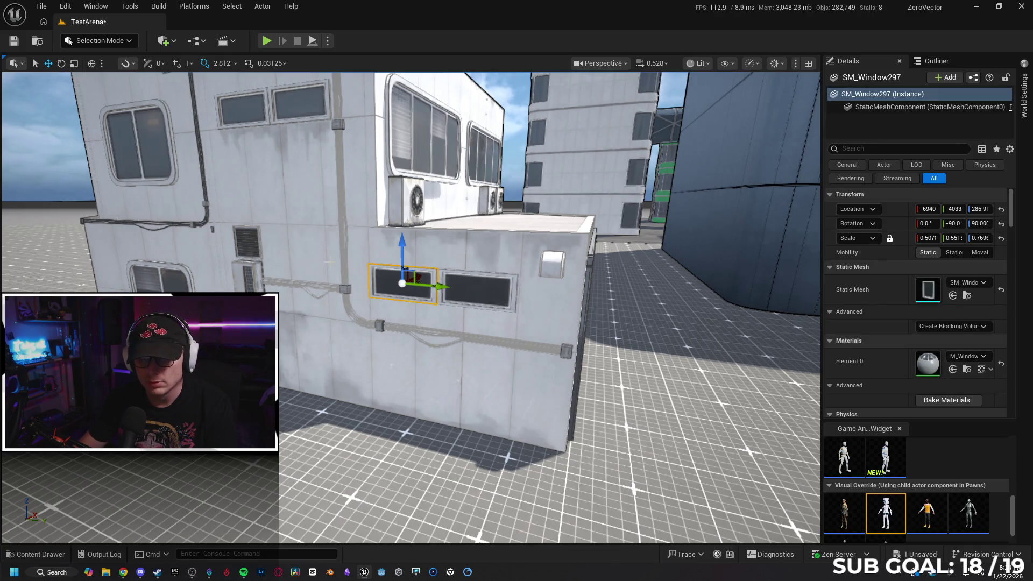
left_click(483, 278, "ctrl")
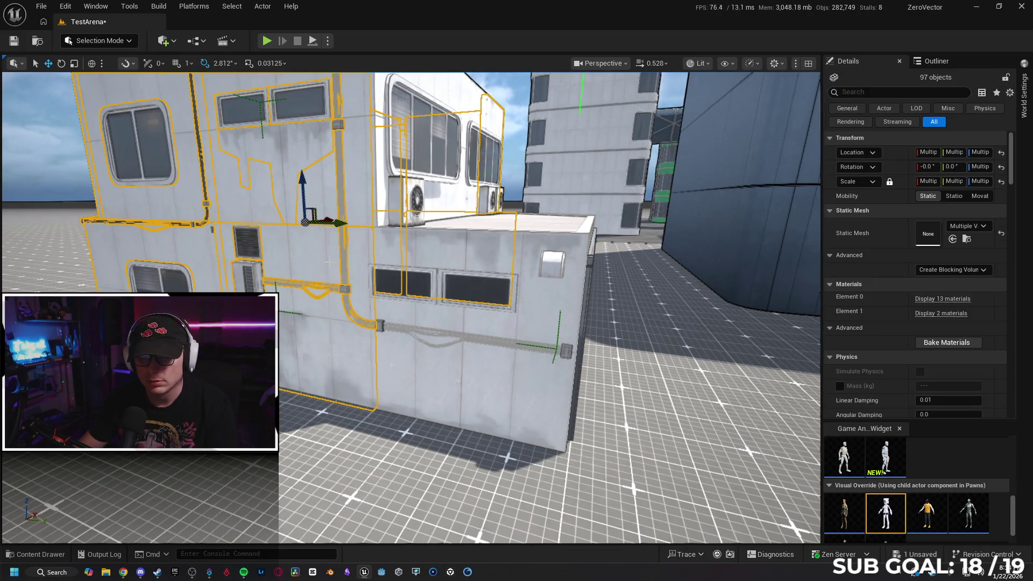
left_click(472, 283, "ctrl")
left_click(473, 298, "ctrl")
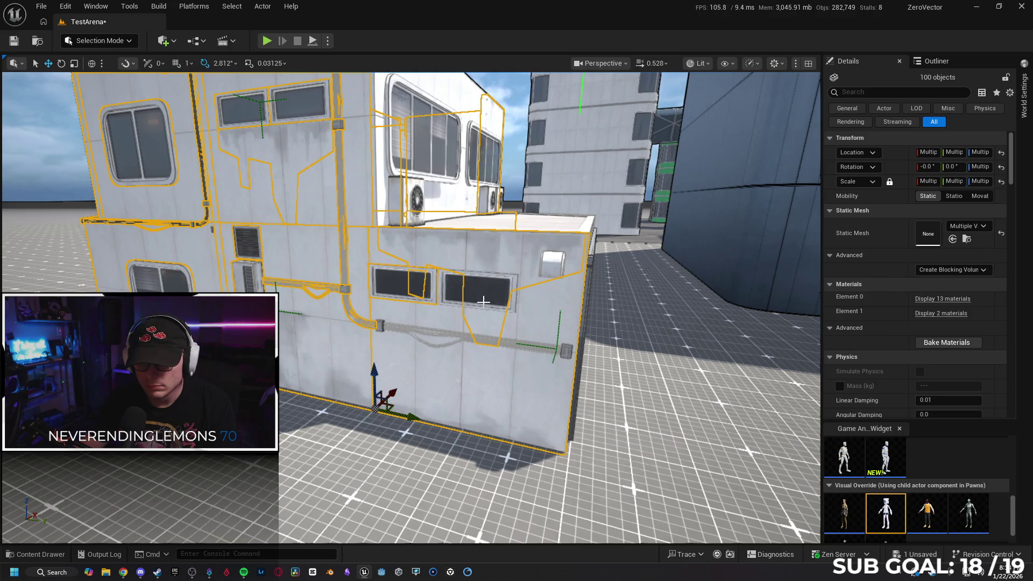
left_click(474, 286, "ctrl")
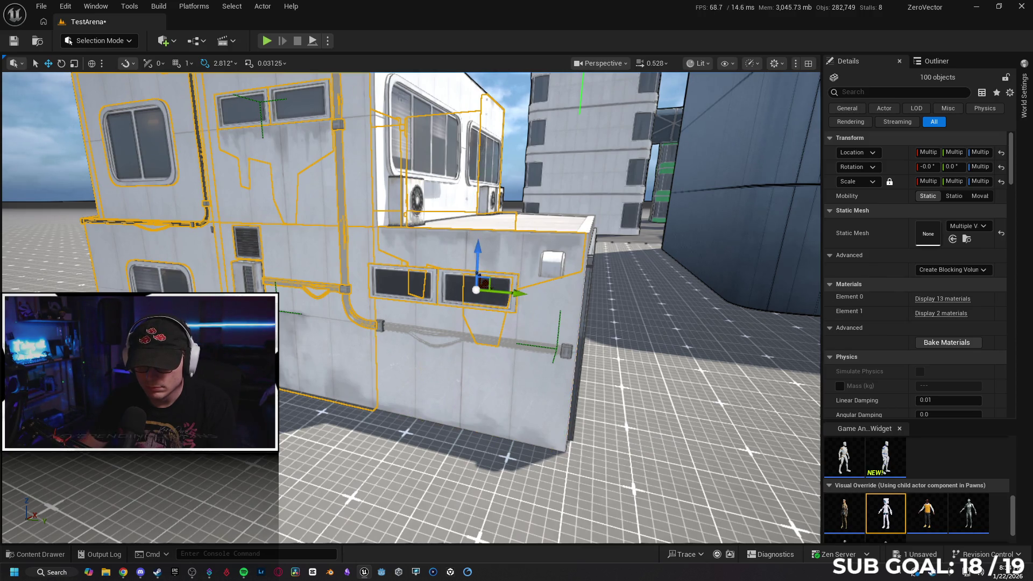
left_click(473, 297, "ctrl")
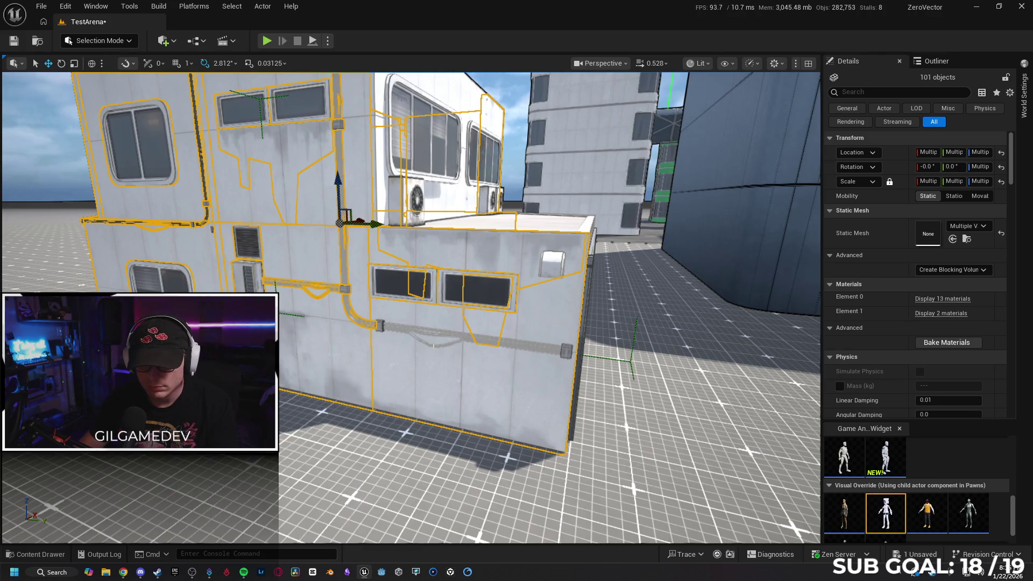
key("h")
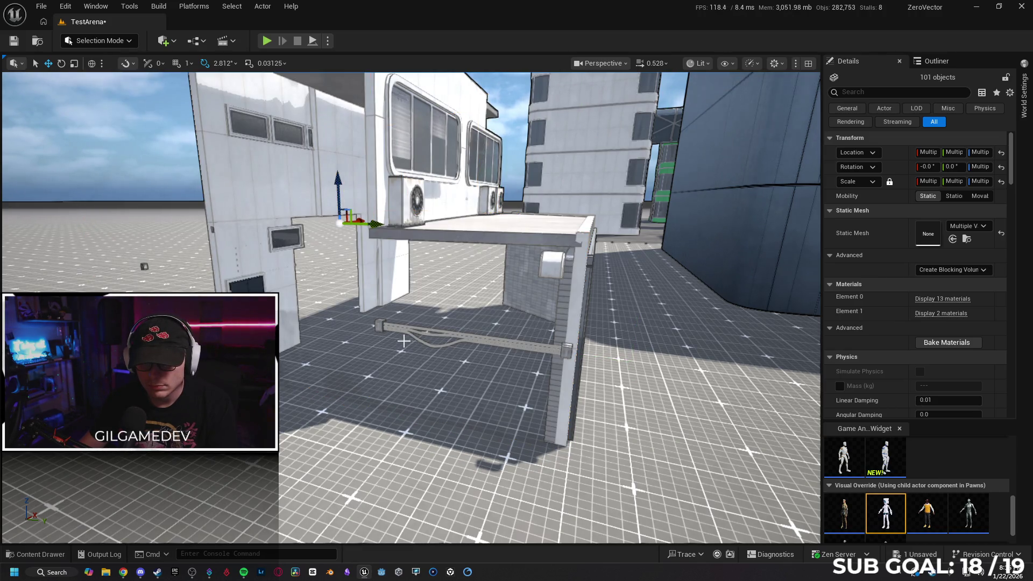
key("ctrl+h")
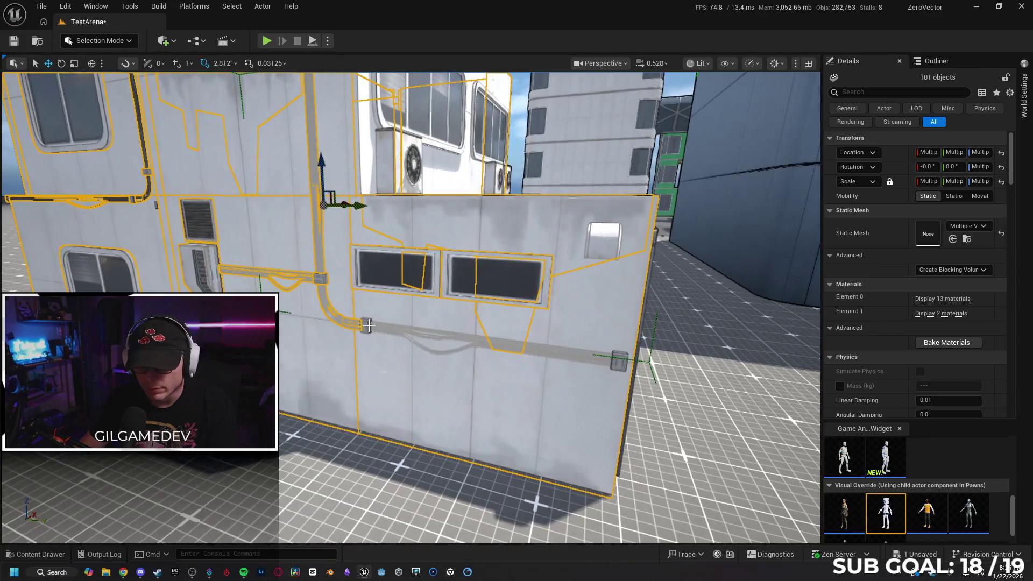
- Add the pipe clips, including the pipe end clip, to the selection
left_click(367, 325, "ctrl")
left_click(619, 360, "ctrl")
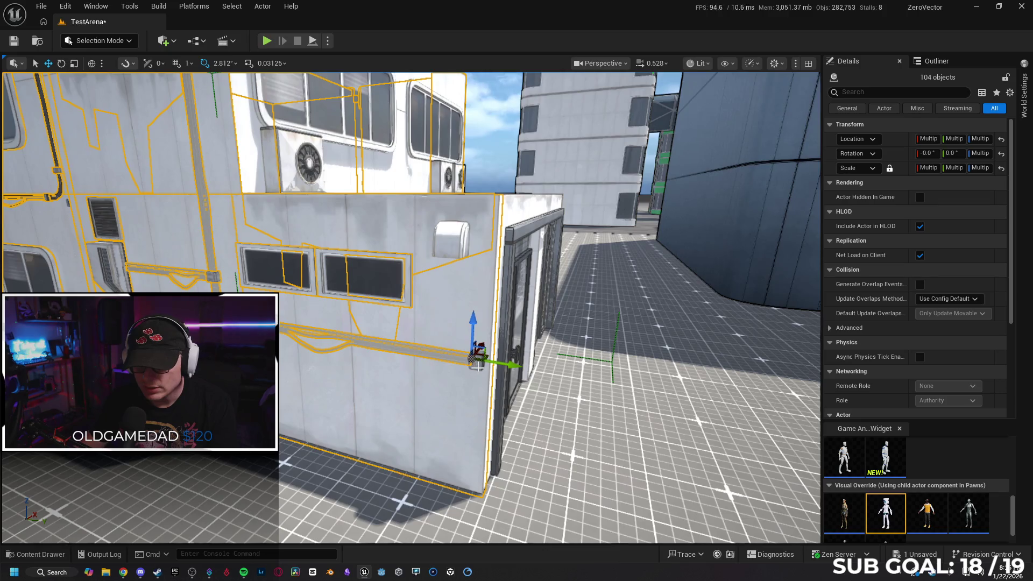
left_click(477, 371, "ctrl")
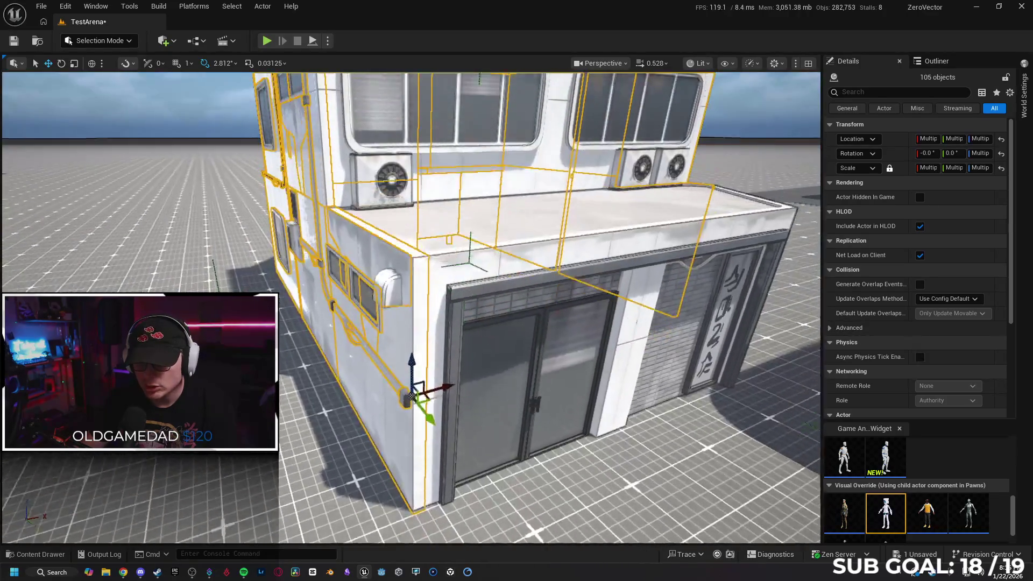
- Add the roof trim, roof floor and door glass, checking the set with hide and unhide
left_click(457, 315, "ctrl")
left_click(423, 284, "ctrl")
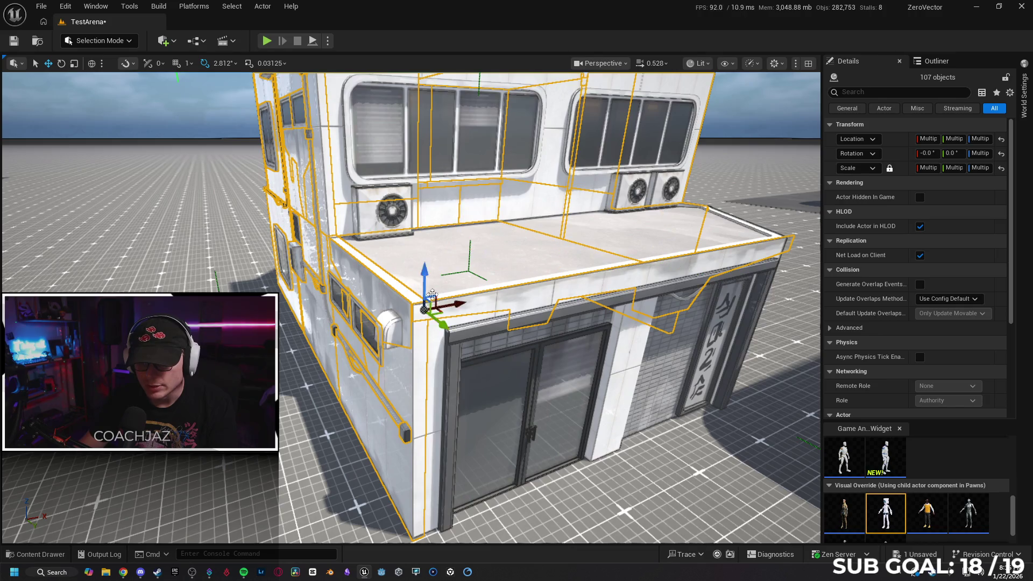
left_click(453, 359, "ctrl")
left_click(520, 363, "ctrl")
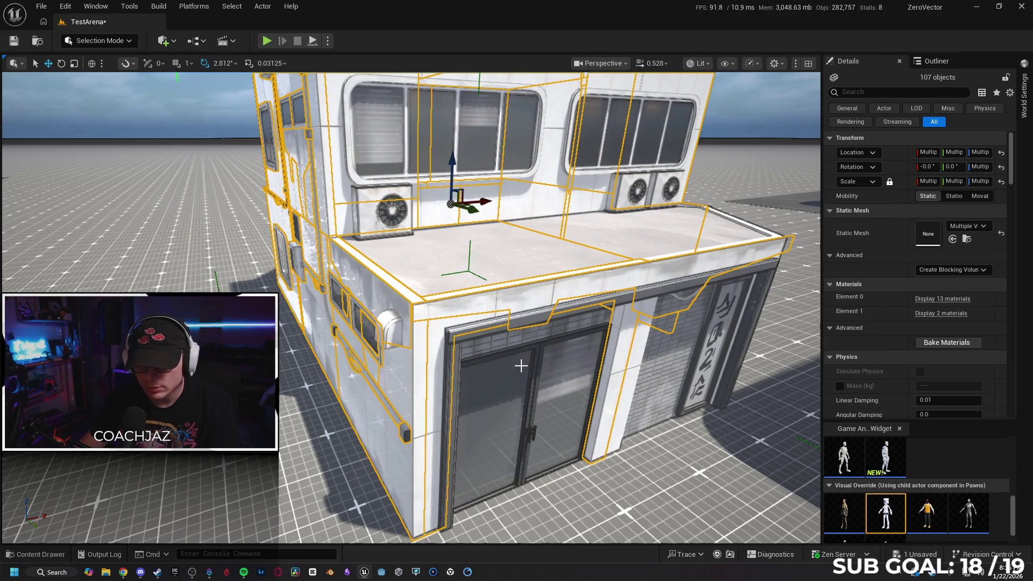
key("h")
key("ctrl+h")
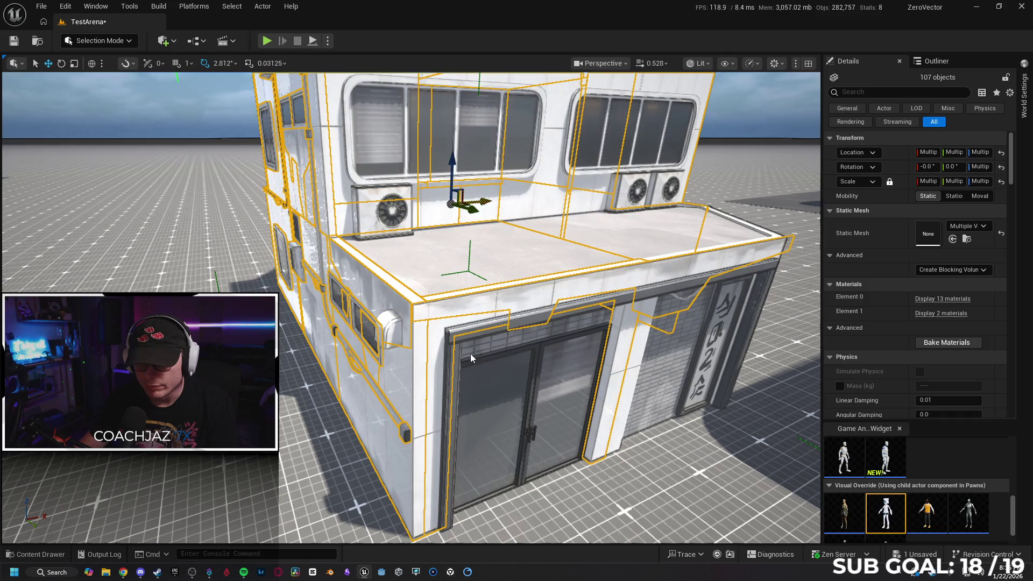
left_click(469, 351, "ctrl")
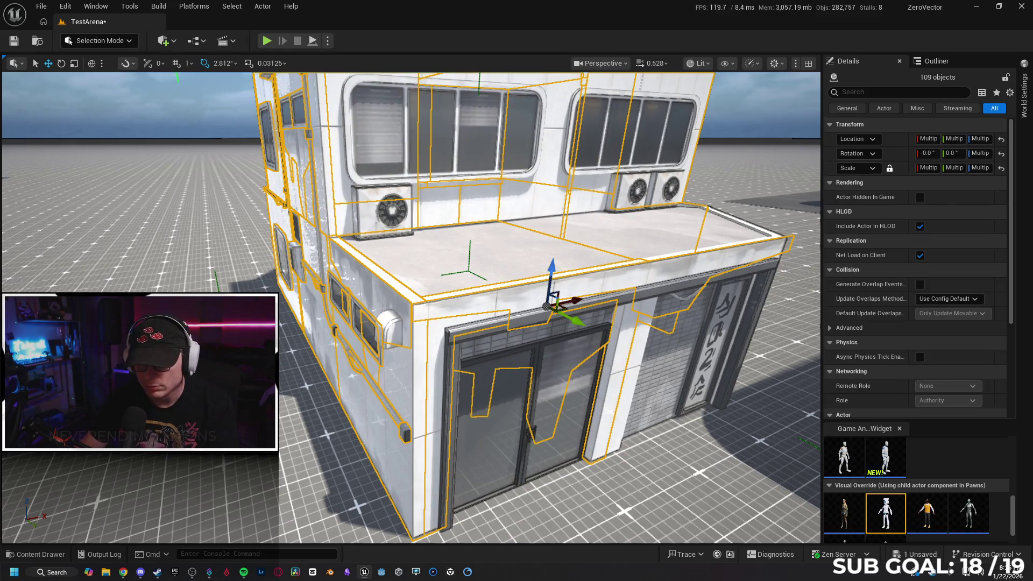
- Inspect the doorway dirt decal and SM_Decal_Dirt370 individually, then reselect the whole building
left_click(474, 352)
key("Escape")
mouse_move(473, 352)
left_mouse_down()
mouse_move(594, 312)
mouse_move(537, 318)
left_mouse_up()
left_click(593, 312)
key("Escape")
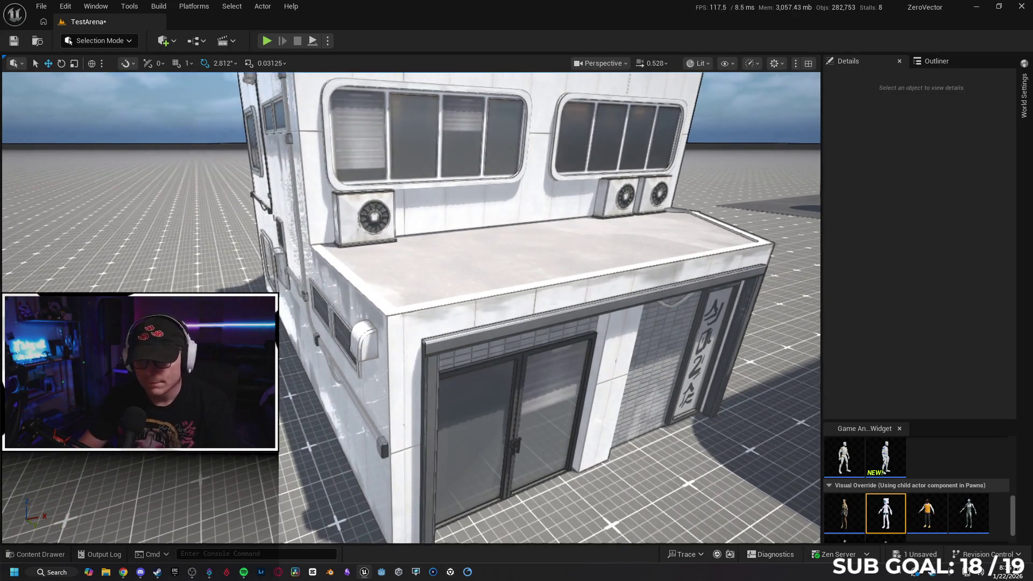
left_click(537, 318)
- Add the door frame, rooftop edge, left rooftop AC unit and upper window wall
left_click(471, 359, "ctrl")
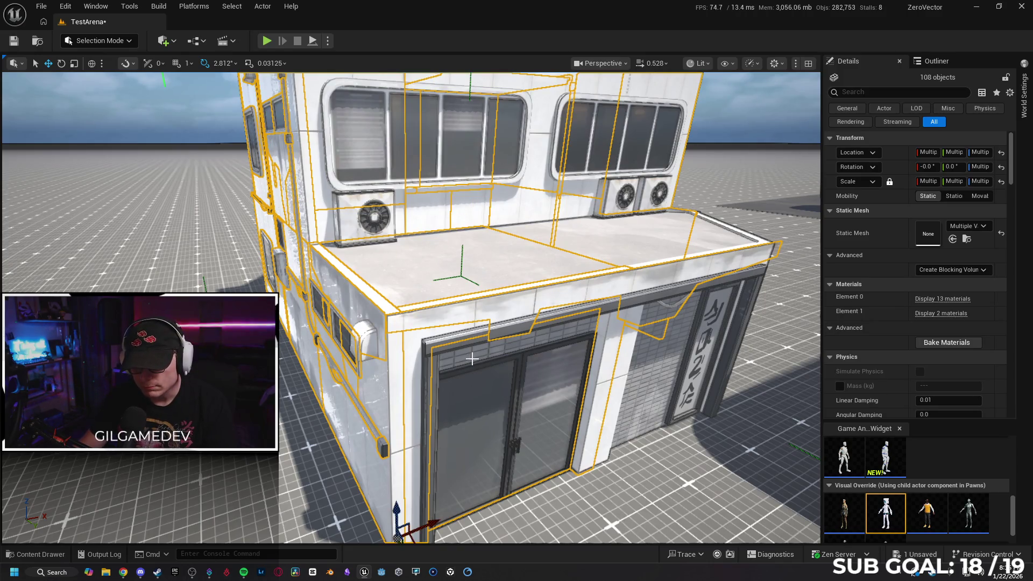
key("ctrl+g")
left_click(472, 402, "ctrl")
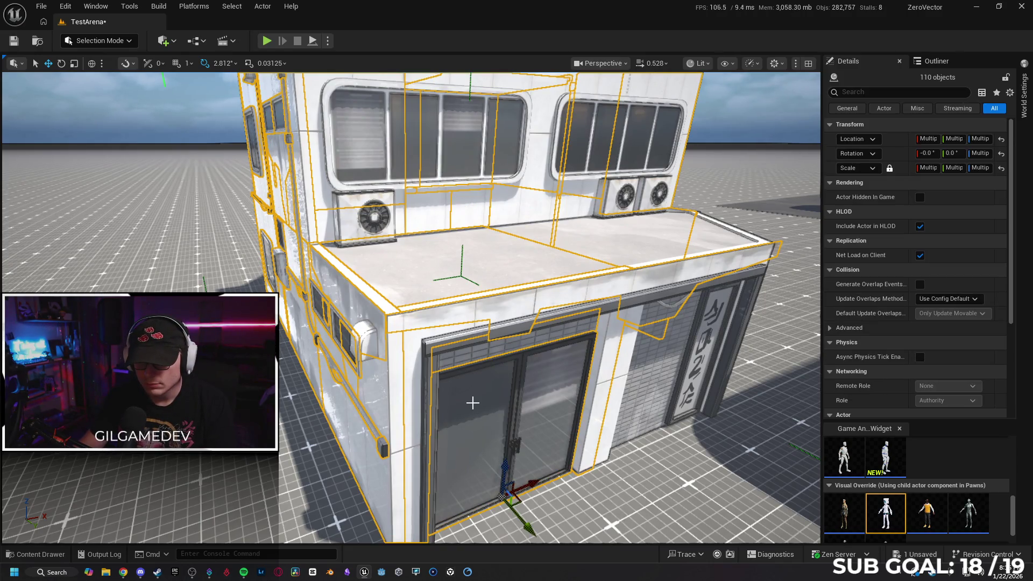
left_click(472, 402, "ctrl")
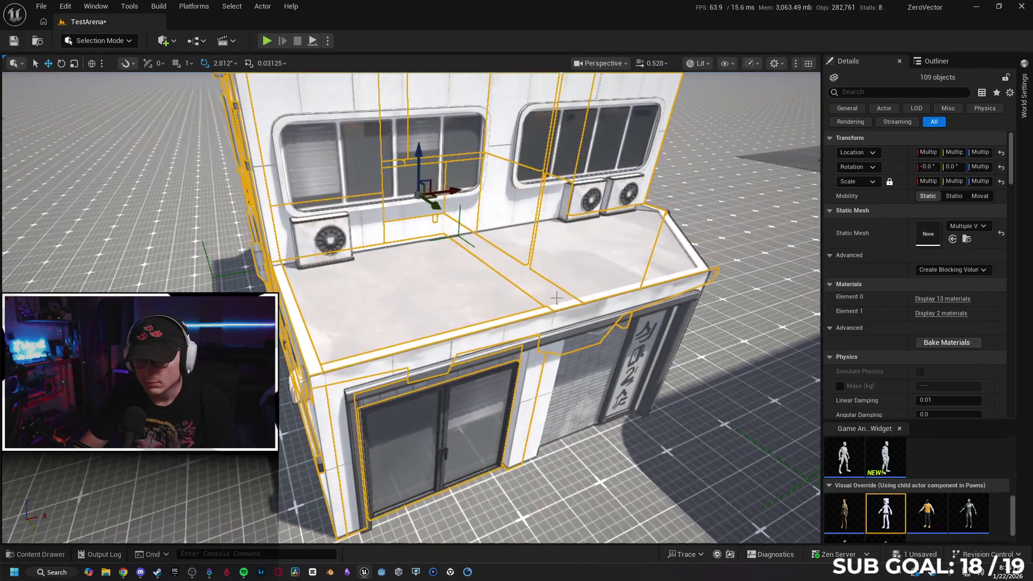
left_click(557, 298, "ctrl")
left_click(329, 234, "ctrl")
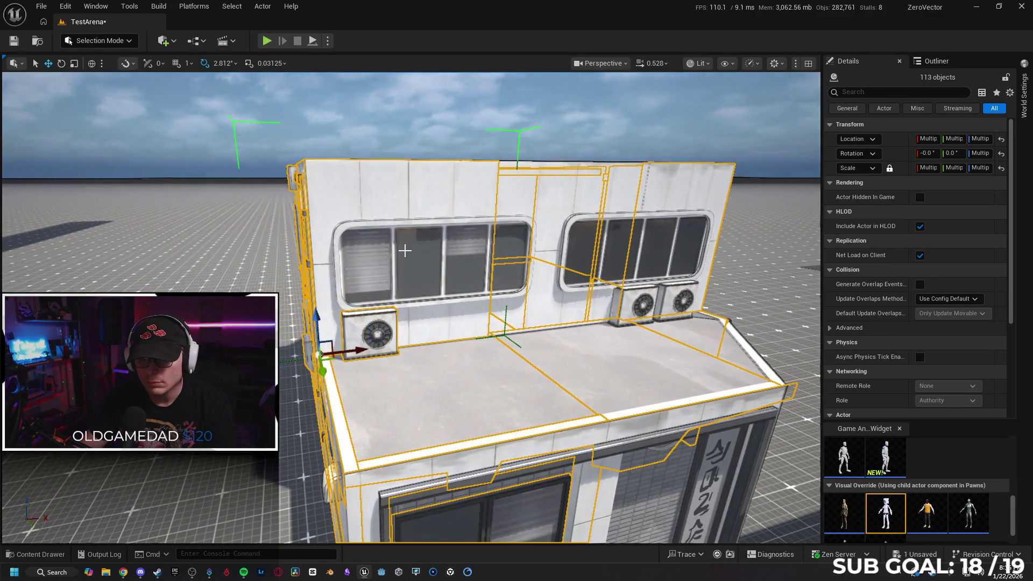
left_click(405, 250, "ctrl")
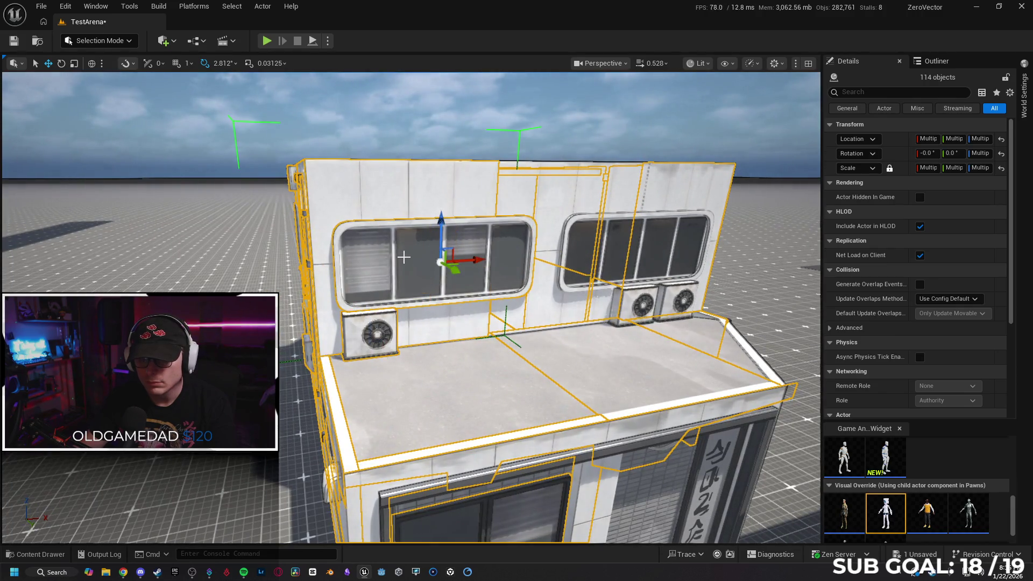
- Add the rooftop wall and both rooftop AC units to the collected pieces
left_click(590, 193, "ctrl")
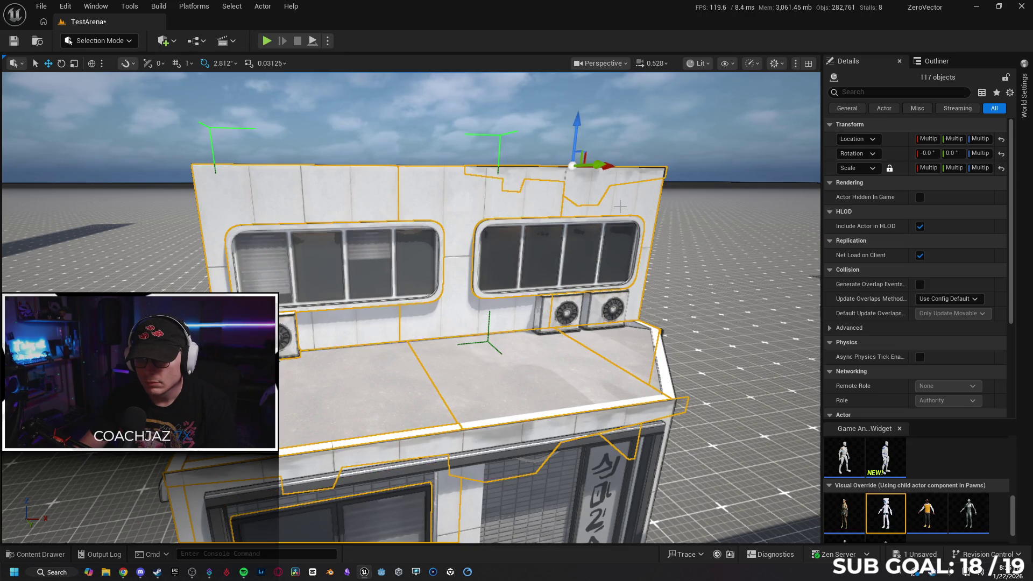
left_click(620, 207)
key("ctrl+z")
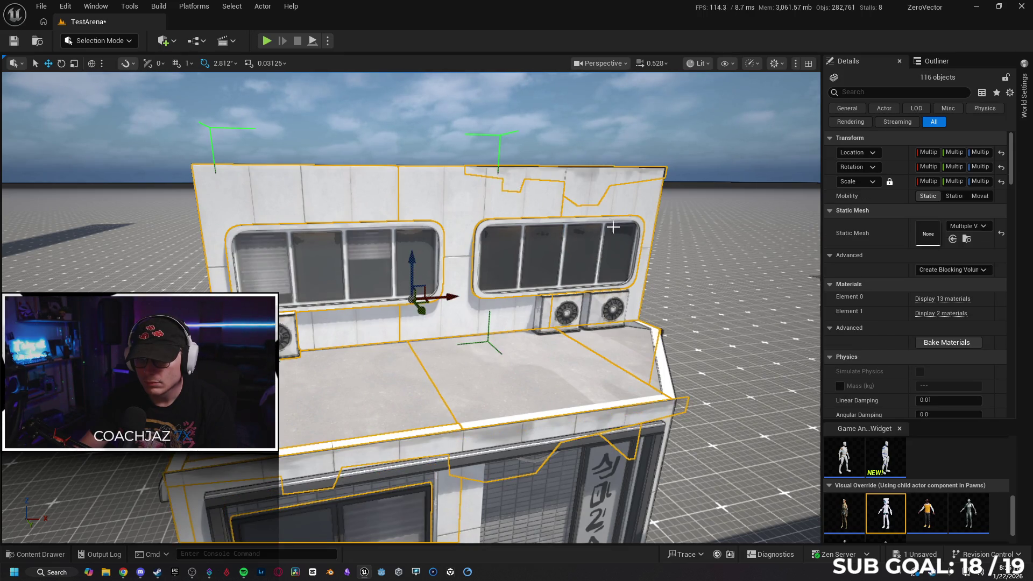
left_click(602, 310, "ctrl")
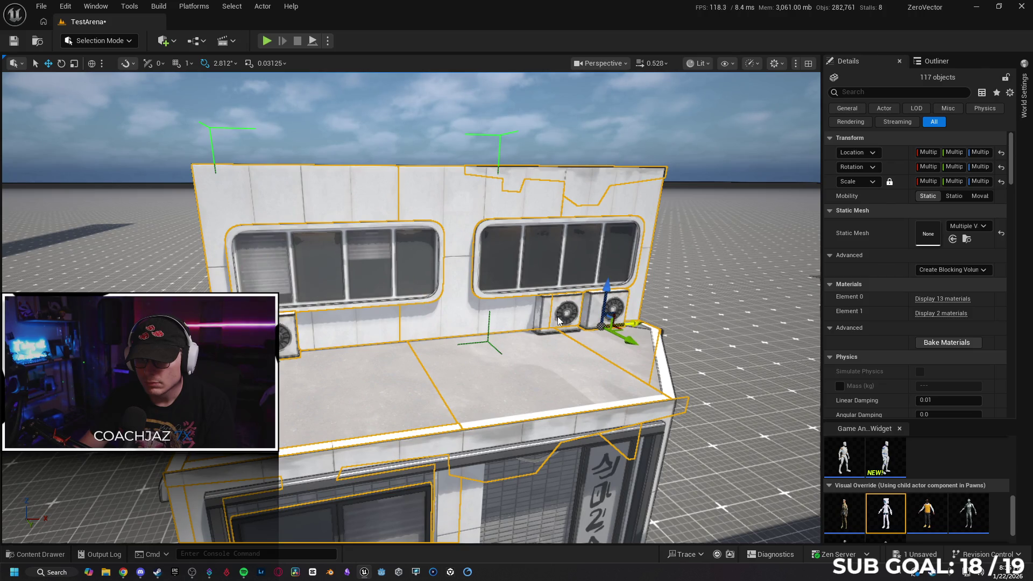
left_click(559, 321, "ctrl")
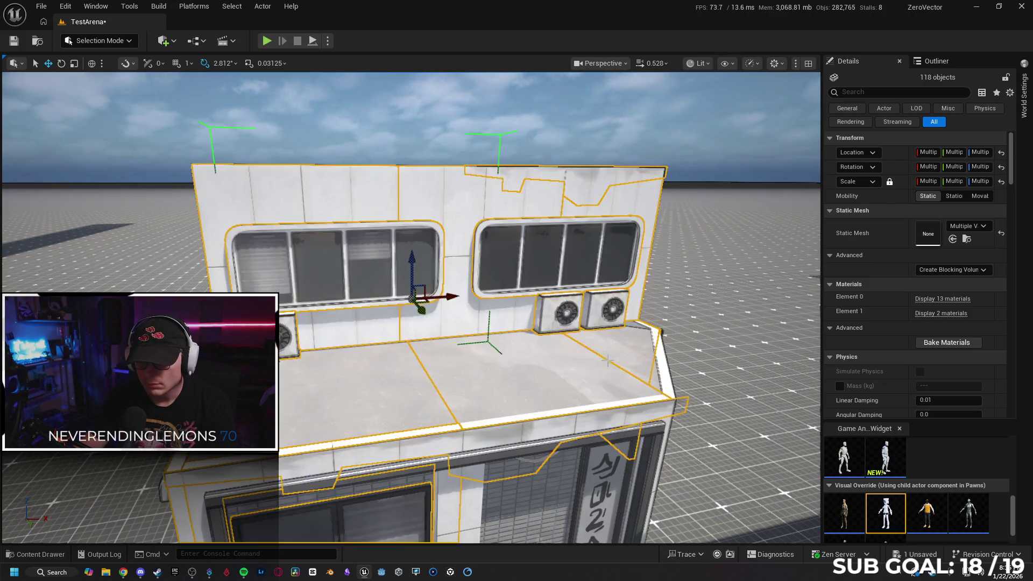
- Add the edge trim, lower pillar and signboard, checking the set with hide and unhide
left_click(660, 382, "ctrl")
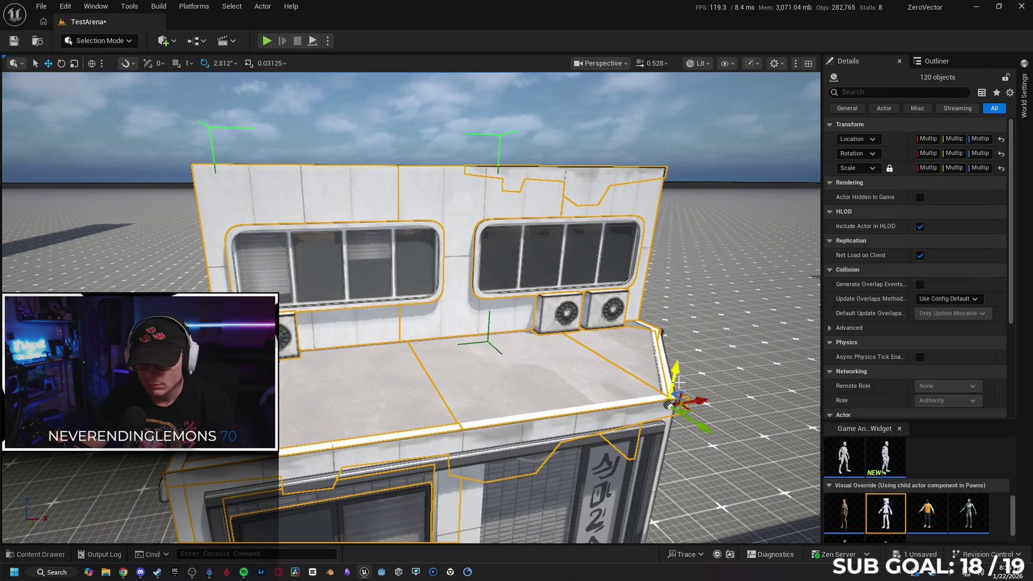
left_click(679, 373, "ctrl")
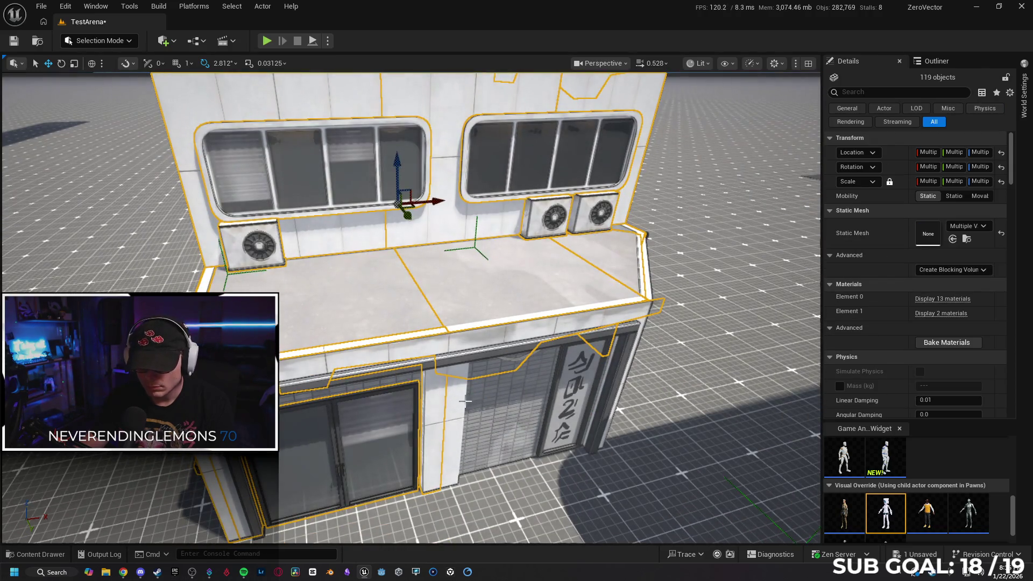
left_click(458, 403, "ctrl")
left_click(573, 397, "ctrl")
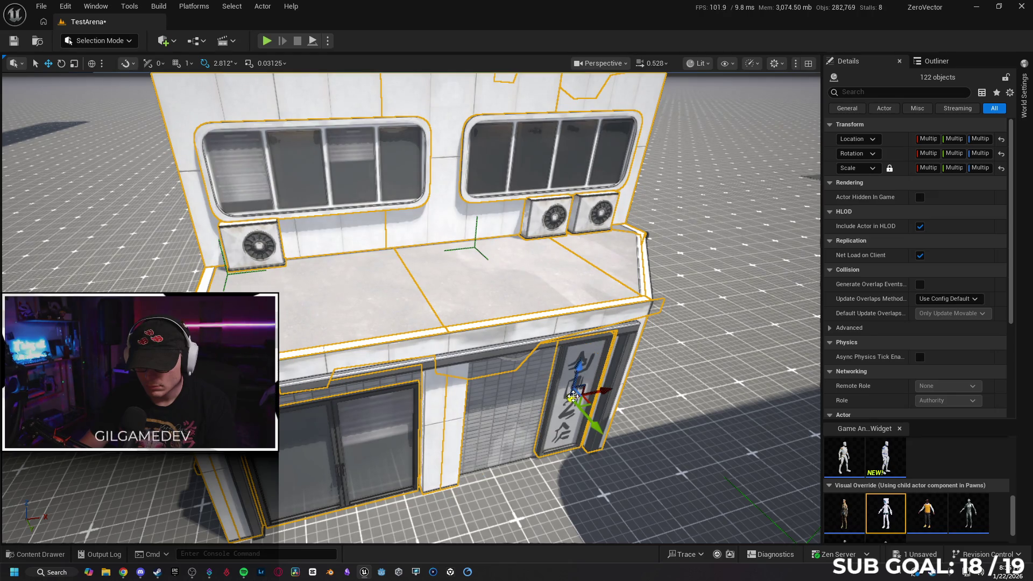
left_click(657, 381, "ctrl")
key("h")
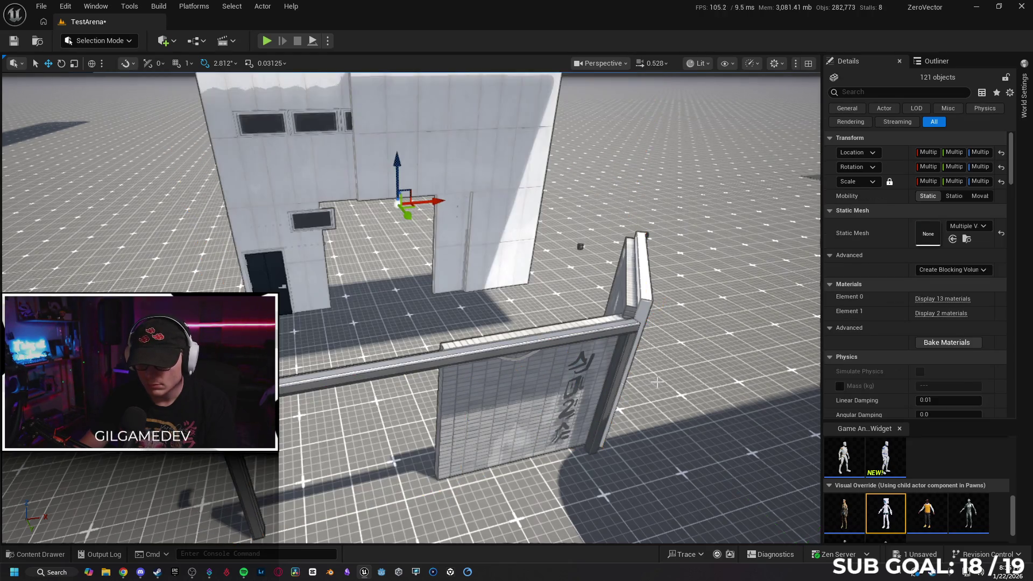
key("ctrl+h")
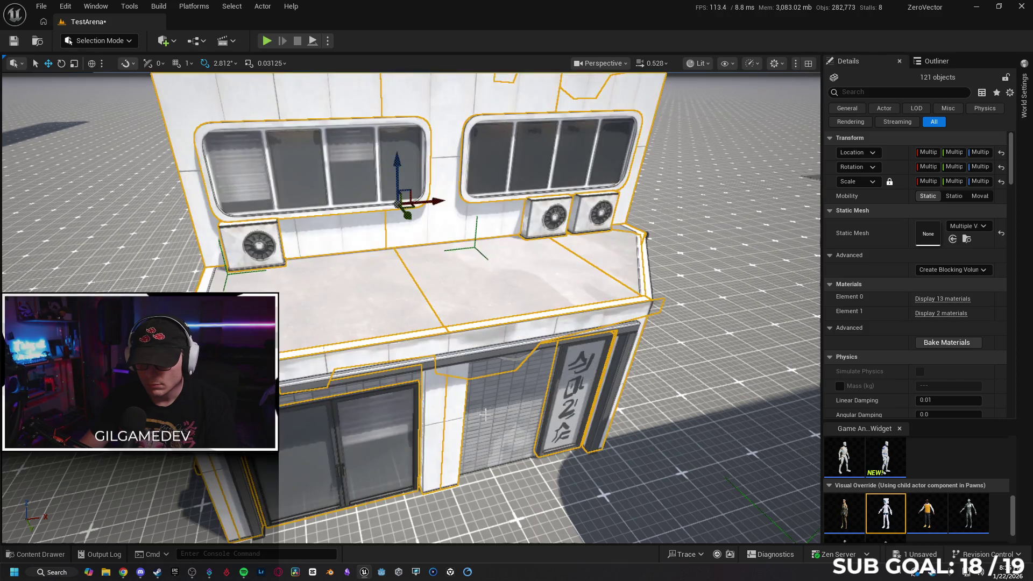
- Add the door frame pieces, awning ledge strip and dark strips under the ledge
left_click(364, 383, "ctrl")
left_click(317, 386, "ctrl")
left_click(509, 351, "ctrl")
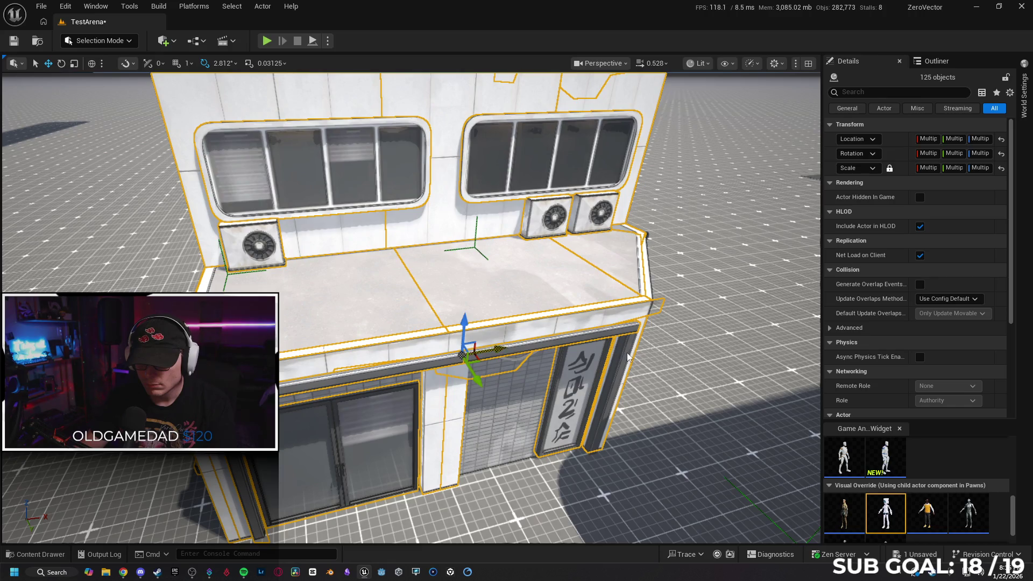
left_click(626, 353, "ctrl")
key("ctrl+z")
scroll(659, 426, "up", 3)
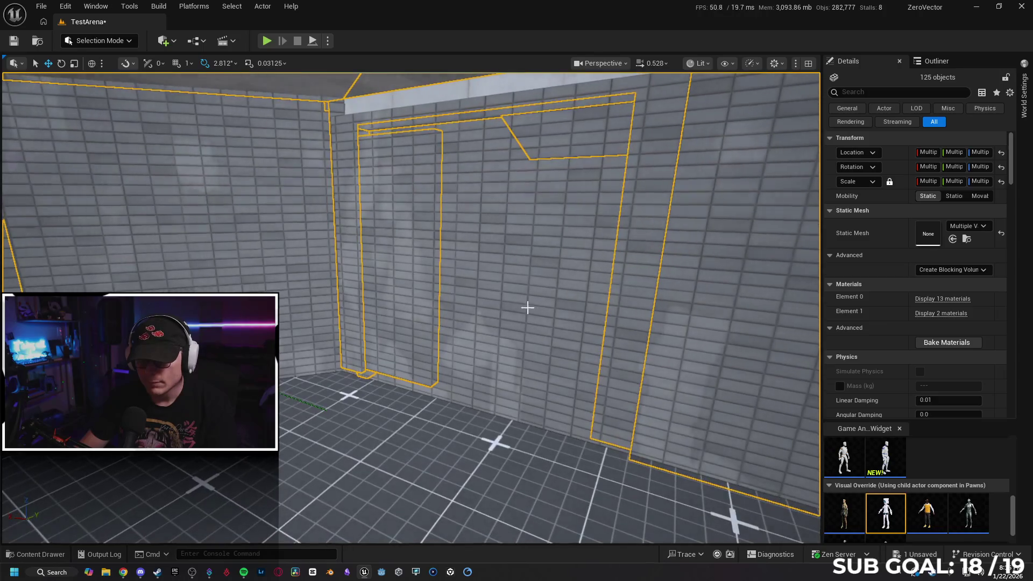
key("ctrl+y")
left_click(699, 352)
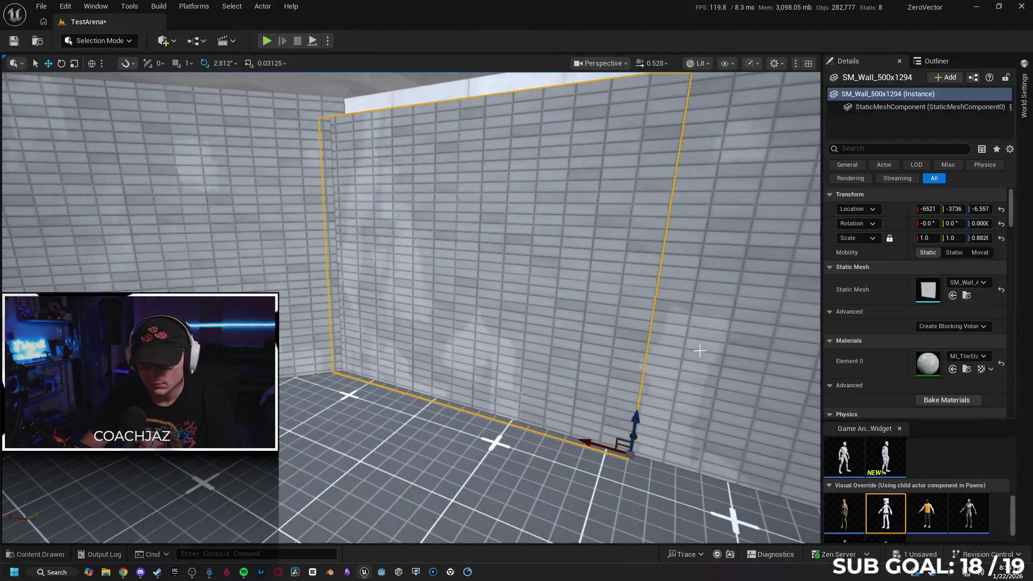
key("ctrl+z")
key("ctrl+z")
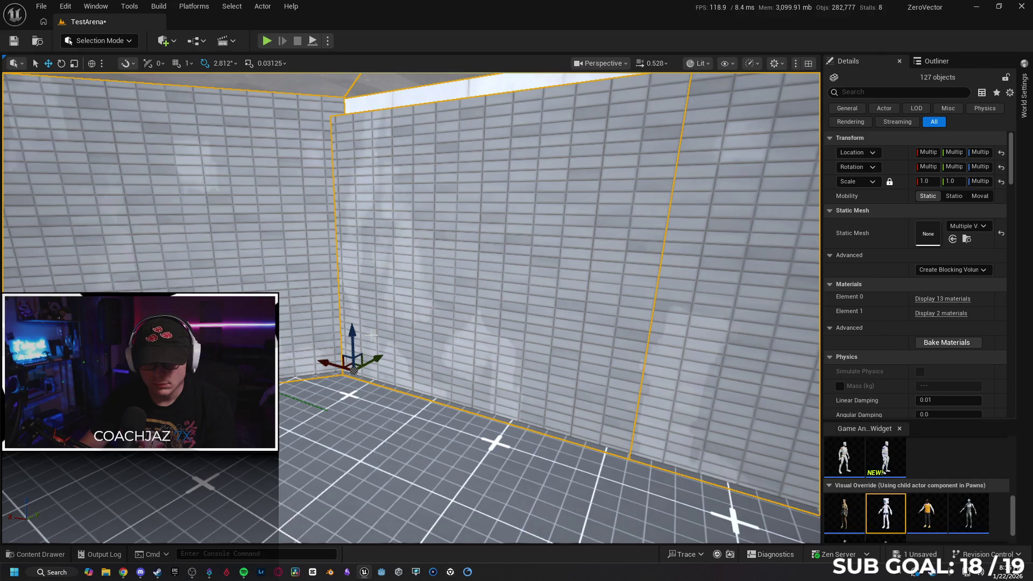
left_click_drag(371, 334, 409, 361)
left_click_drag(446, 276, 446, 276)
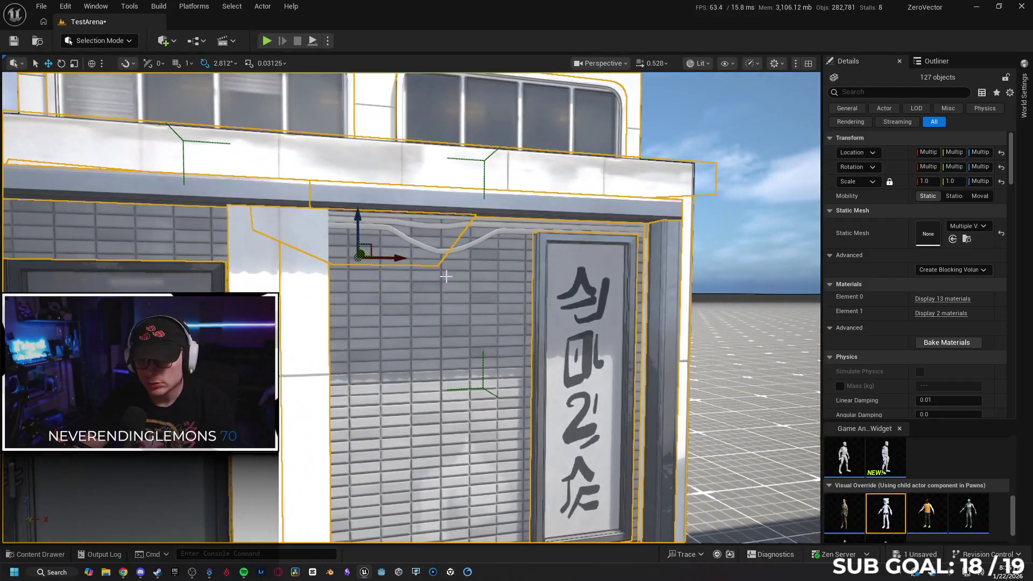
key("Escape")
left_click(469, 247)
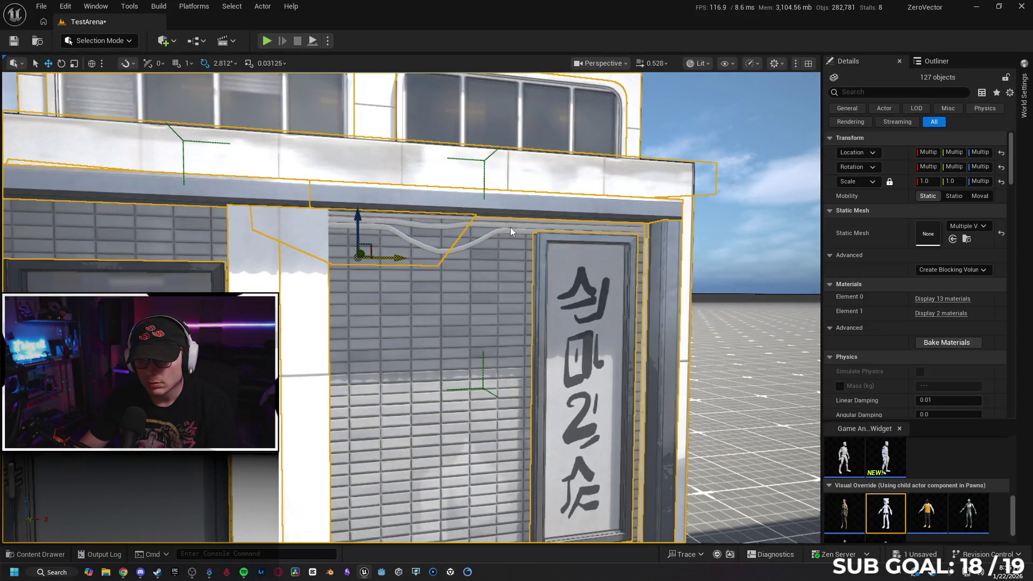
left_click(416, 244, "ctrl")
key("h")
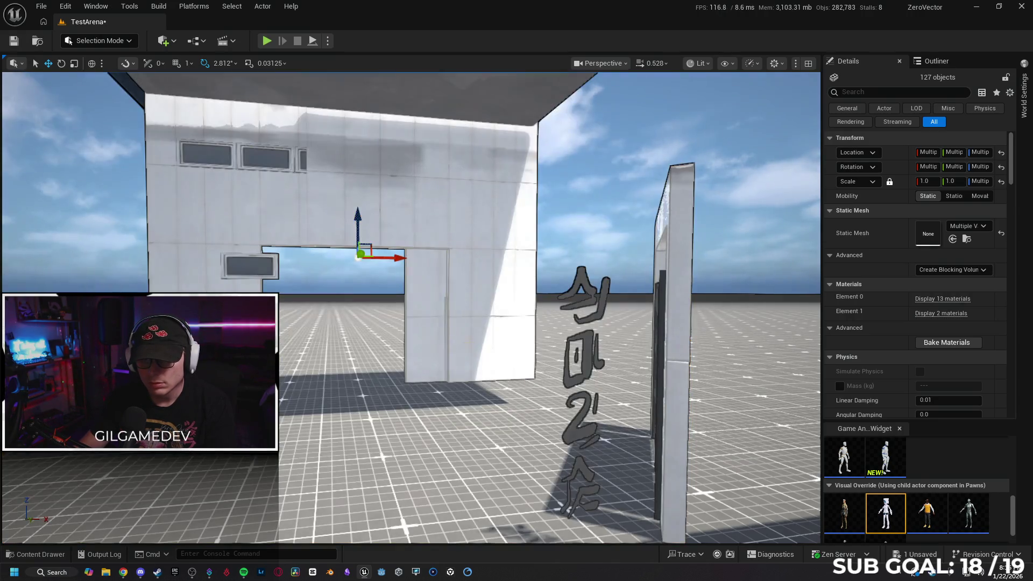
key("ctrl+h")
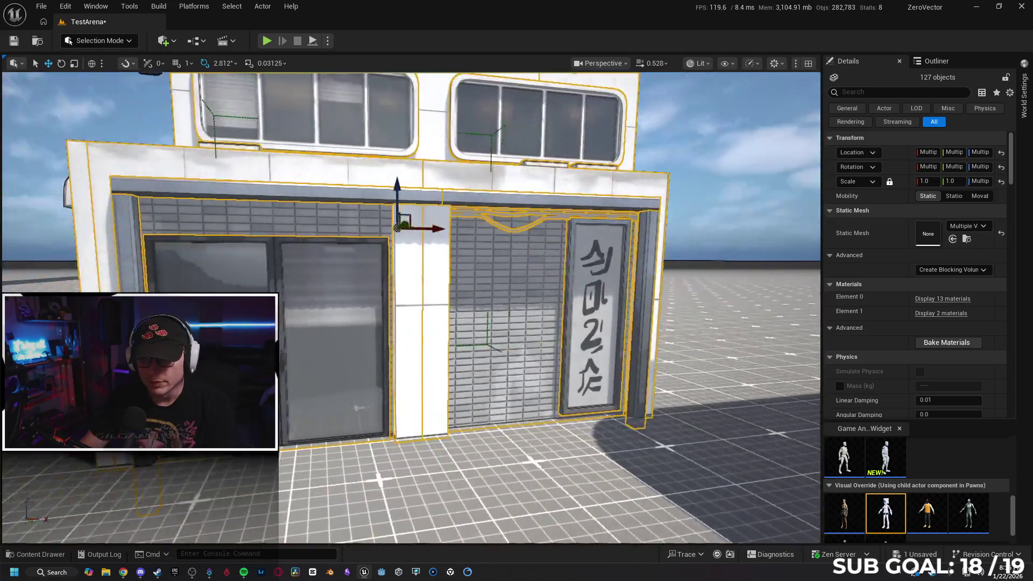
key("h")
key("ctrl+h")
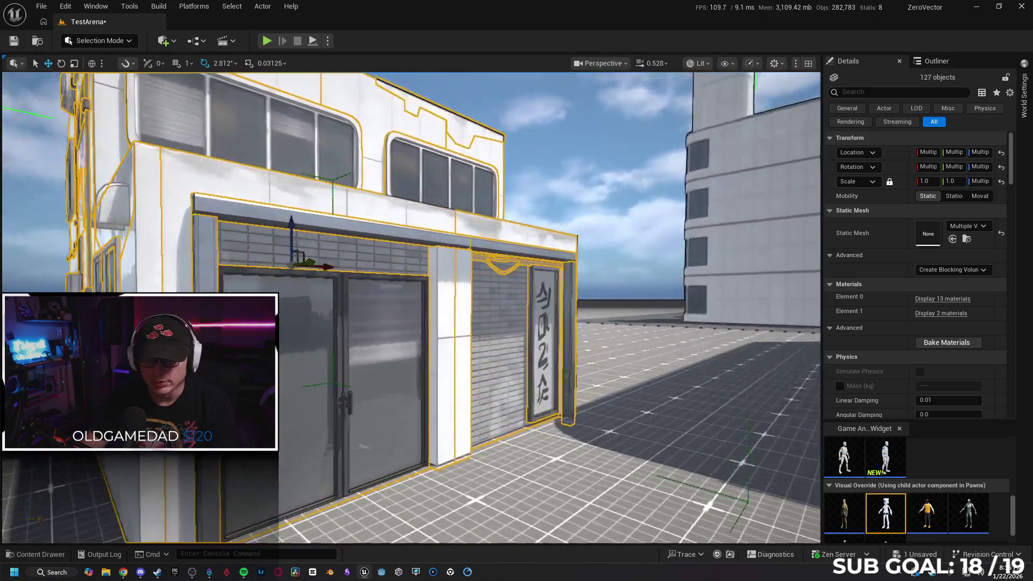
left_click_drag(447, 352, 446, 353)
key("h")
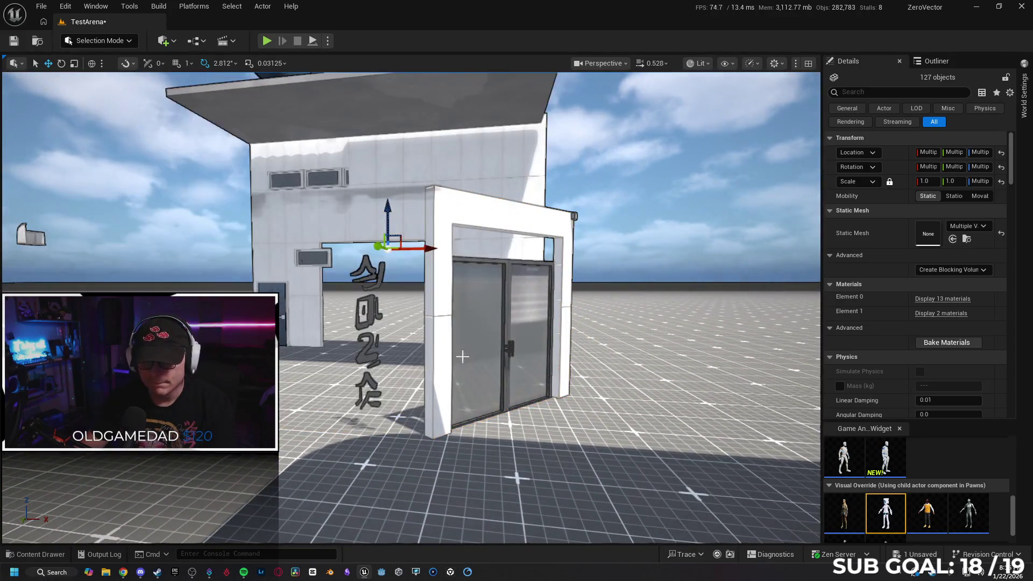
left_click_drag(546, 388, 546, 388)
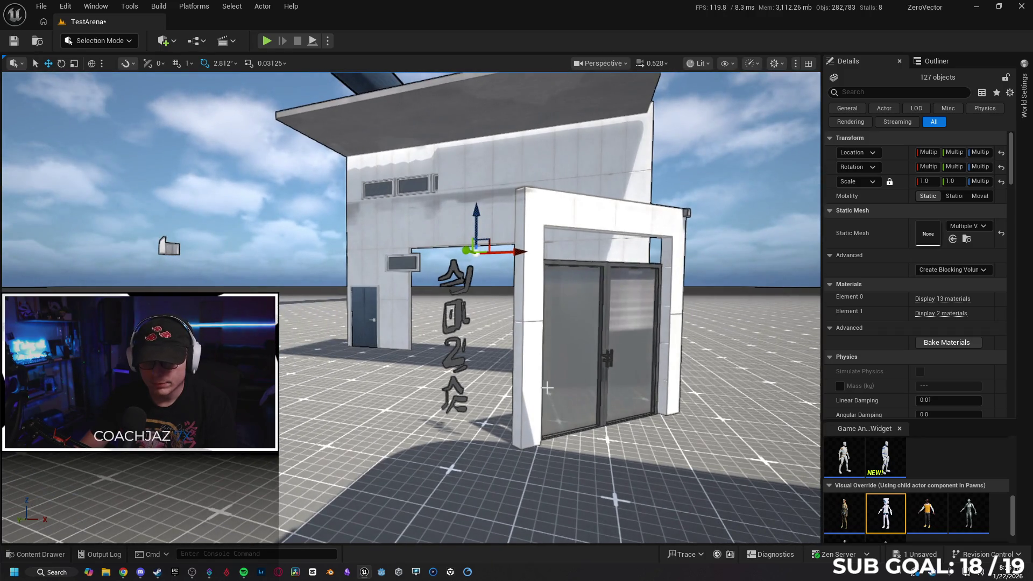
key("ctrl+h")
left_click_drag(546, 388, 437, 312)
left_click(409, 217)
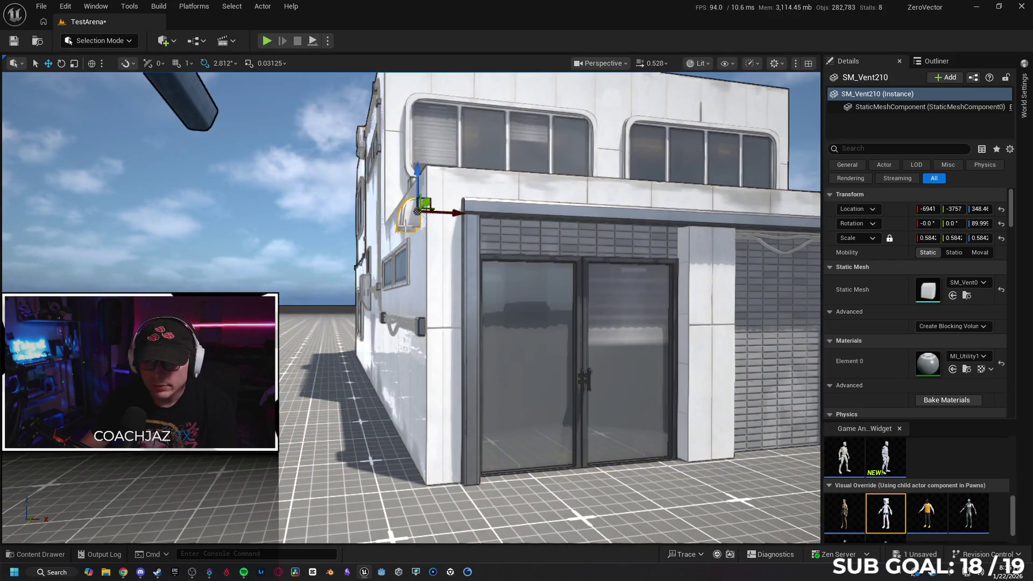
- Reselect the building and add the piece above the door, checking with hide and unhide
key("Escape")
left_click_drag(546, 388, 547, 388)
left_click_drag(263, 266, 278, 269)
left_click(274, 267)
left_click_drag(435, 214, 434, 214)
left_click(435, 214, "ctrl")
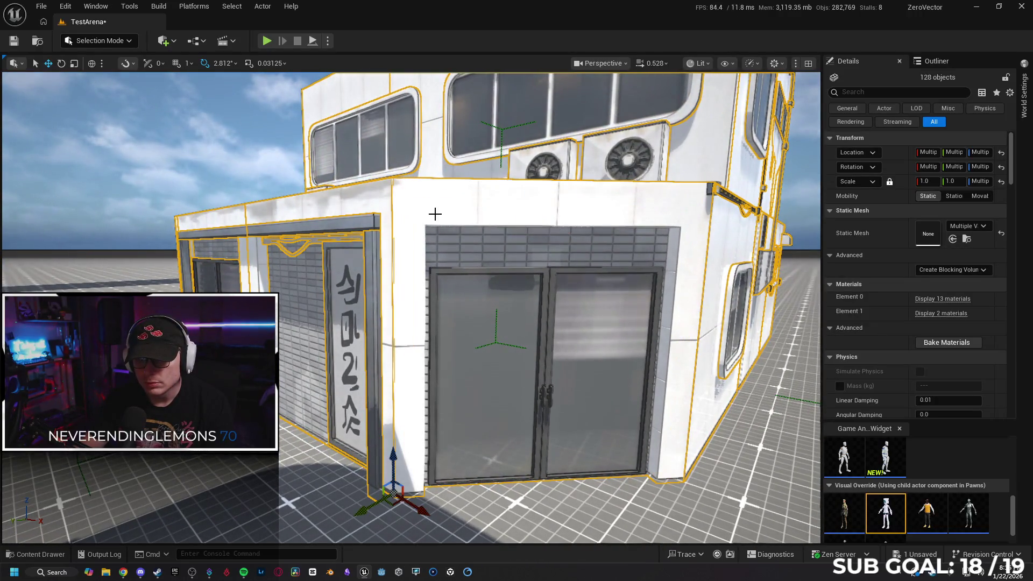
left_click(651, 347, "ctrl")
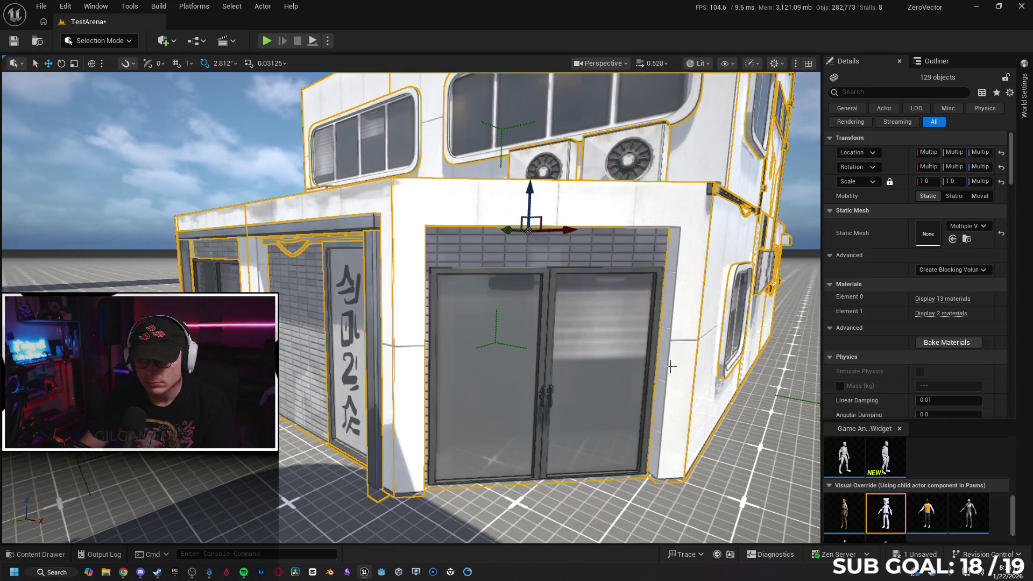
key("h")
key("ctrl+h")
- Delete the three vertical sign characters on the door panel
left_click_drag(596, 357, 453, 265)
left_click(453, 265)
key("Delete")
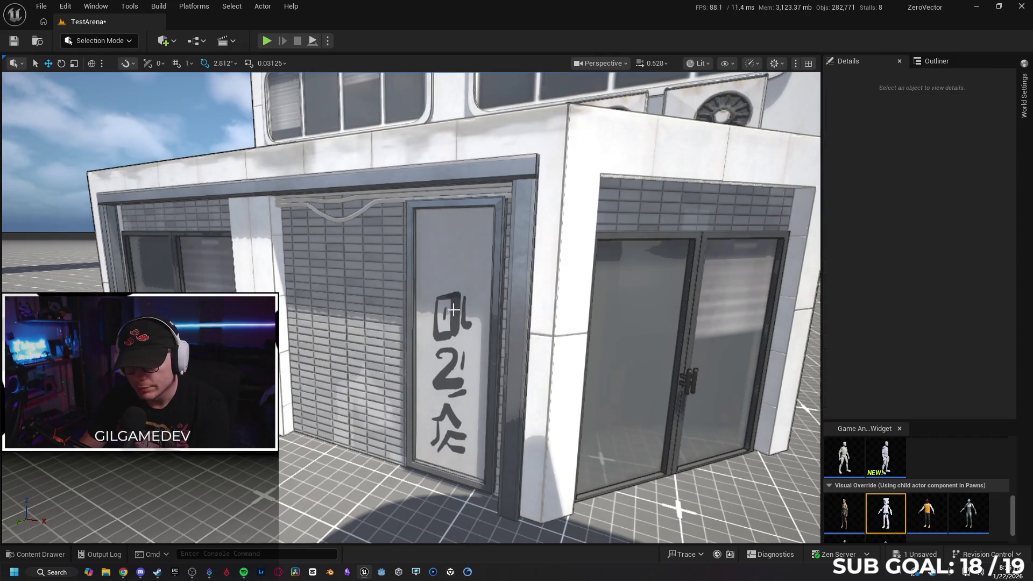
left_click(453, 313)
key("Delete")
left_click(450, 377)
key("Delete")
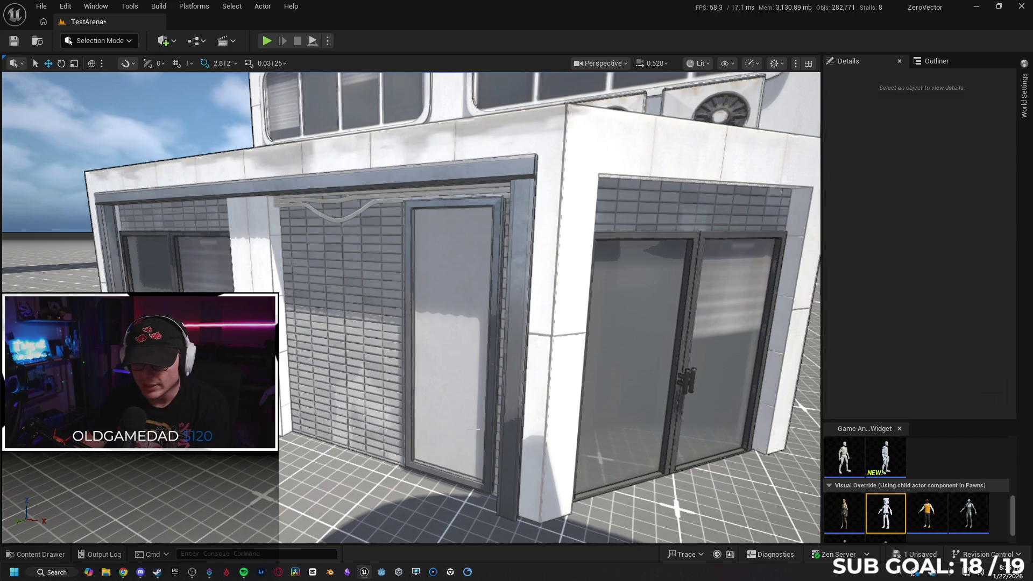
- Hide the 131 collected building parts, leaving only the bare wall with its doorway
mouse_move(450, 376)
left_mouse_down()
mouse_move(435, 339)
mouse_move(435, 350)
left_mouse_up()
left_click(513, 373)
key("shift+h")
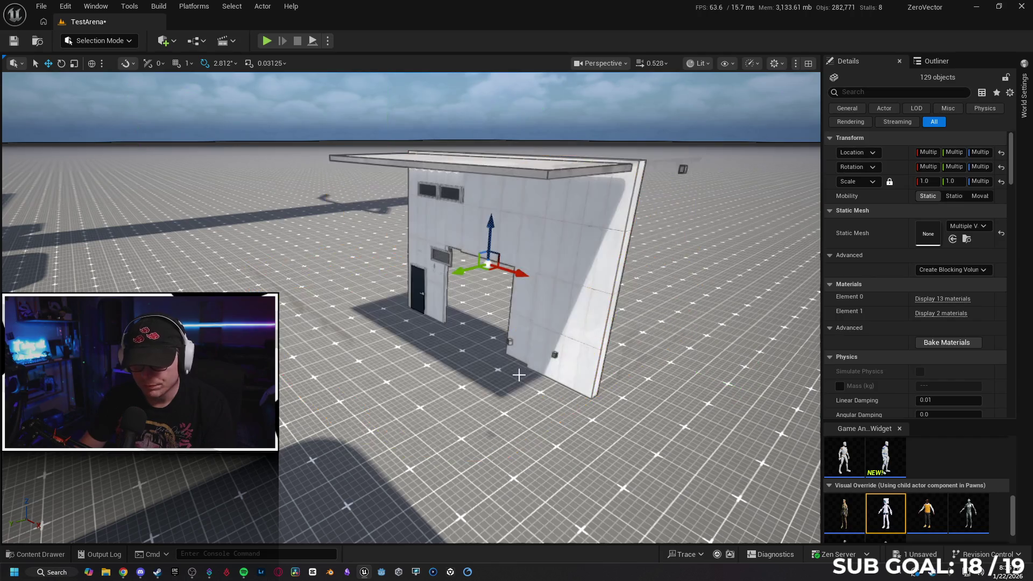
mouse_move(558, 392)
left_mouse_down()
mouse_move(558, 383)
mouse_move(558, 392)
left_mouse_up()
key("ctrl+h")
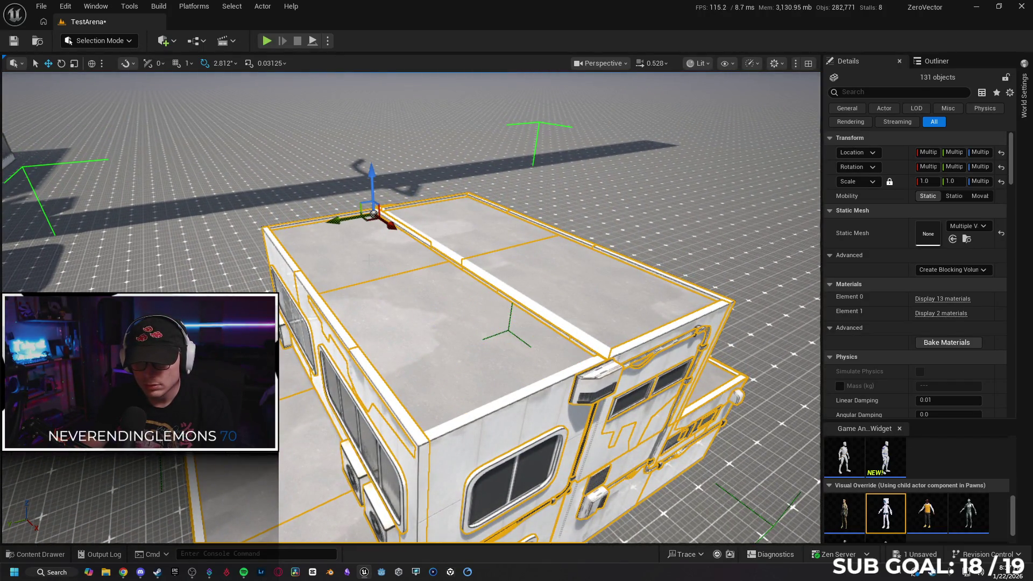
key("h")
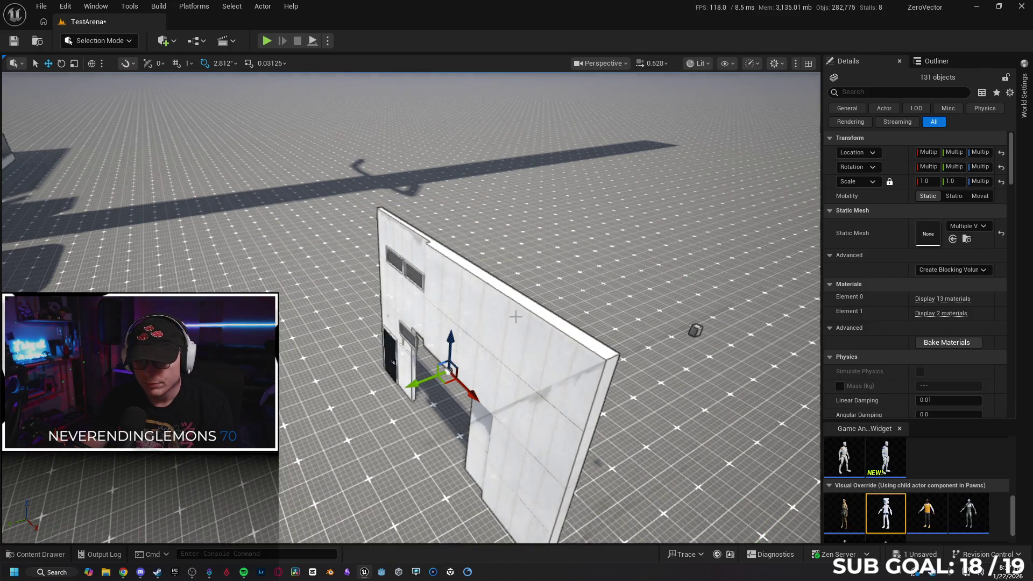
mouse_move(515, 317)
left_mouse_down()
mouse_move(528, 322)
mouse_move(482, 296)
mouse_move(489, 281)
mouse_move(549, 355)
left_mouse_up()
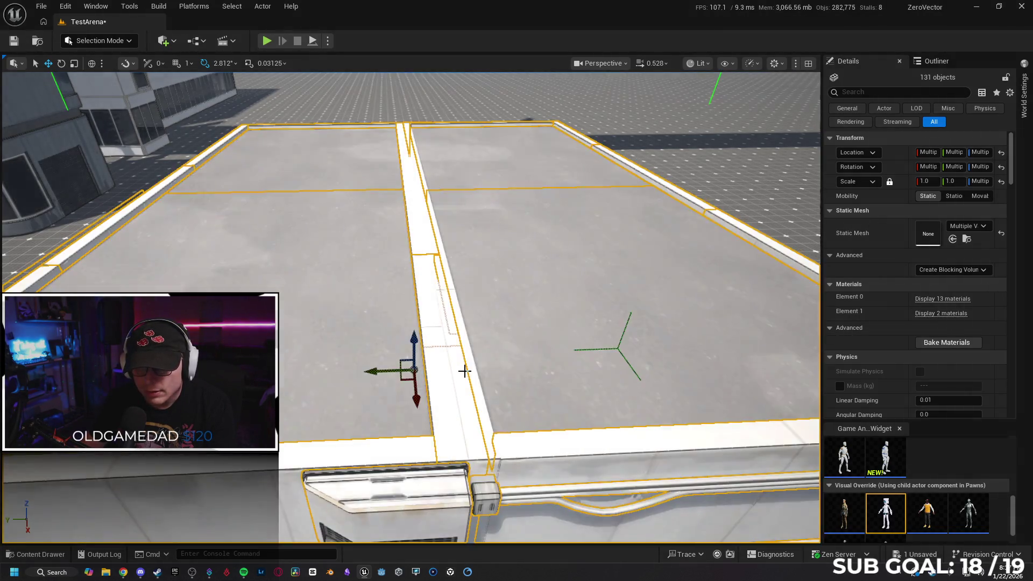
left_click_drag(464, 371, 465, 312)
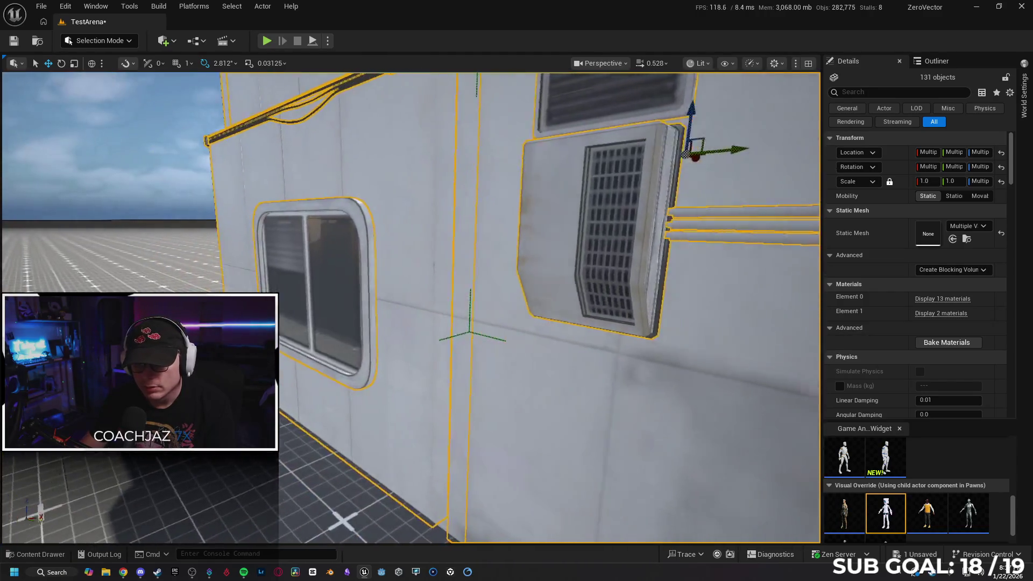
mouse_move(465, 312)
left_mouse_down()
mouse_move(402, 365)
mouse_move(336, 366)
left_mouse_up()
left_click(374, 379)
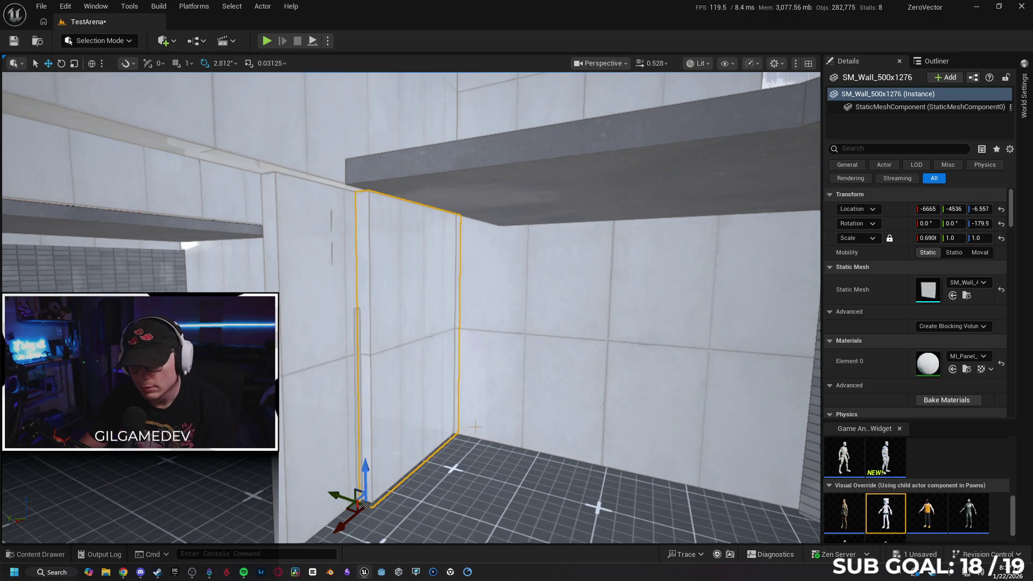
- Delete SM_Wall_500x1276, SM_Window299 and SM_Door_Single2 from inside the building
key("Delete")
left_click(411, 286)
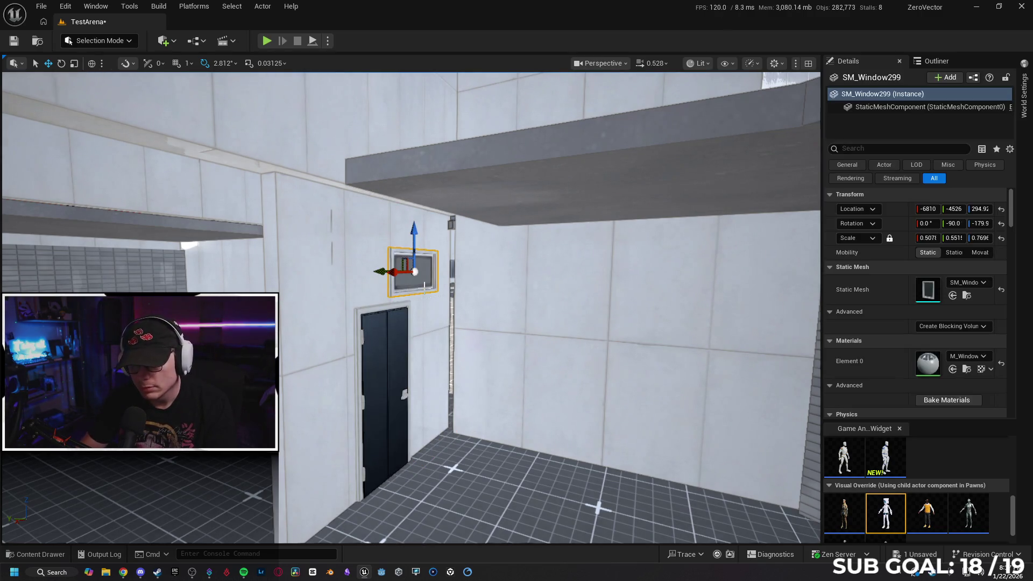
key("Delete")
left_click(428, 359)
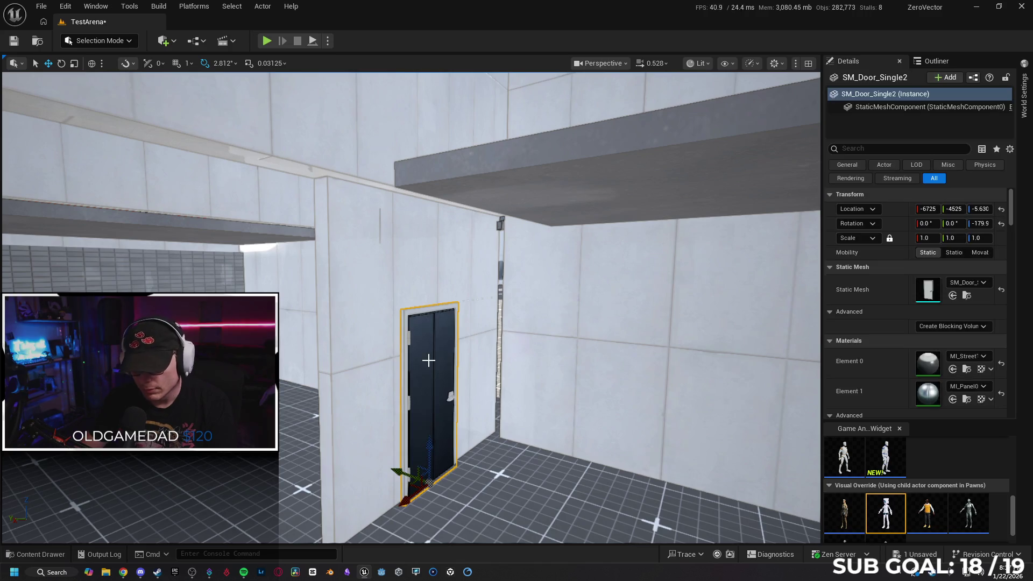
key("Delete")
- Inspect the exterior wall strip, tall wall panel and cable joint, then clear the selection
left_click_drag(523, 349, 523, 349)
left_click(523, 349)
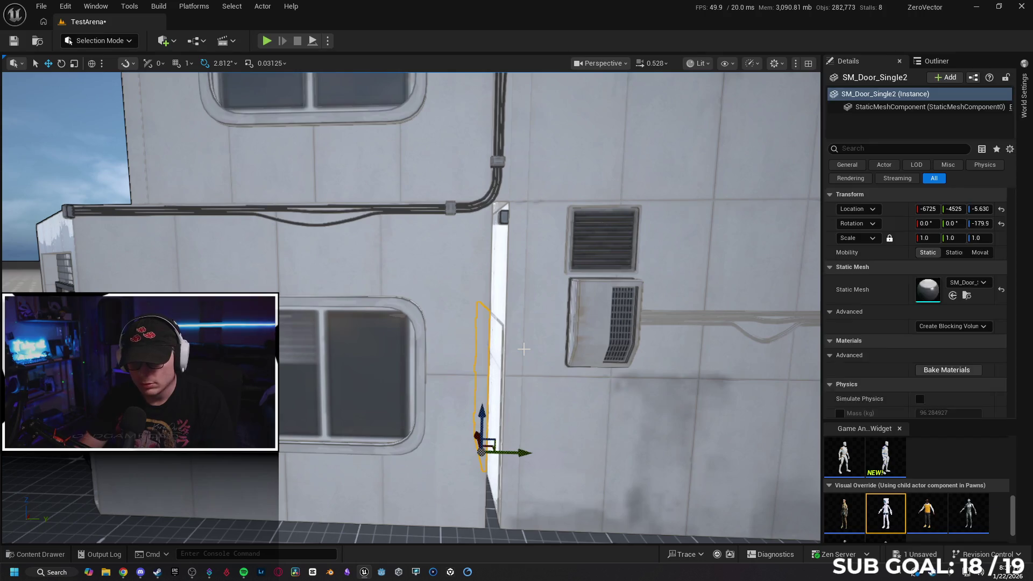
key("ctrl+z")
left_click(523, 349)
key("ctrl+z")
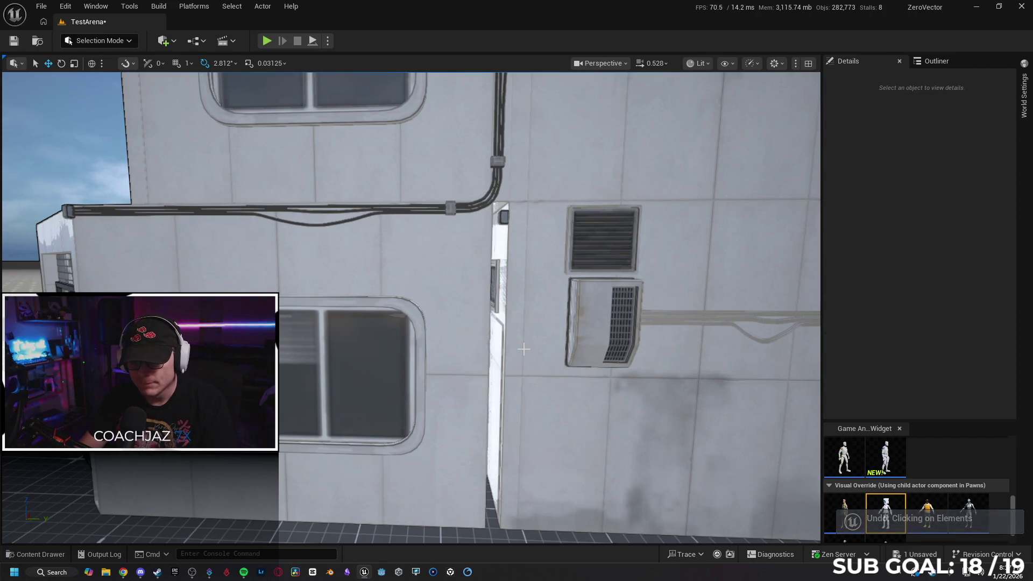
left_click(522, 348)
left_click_drag(521, 347, 521, 348)
left_click(501, 200)
key("Escape")
left_click_drag(496, 200, 496, 200)
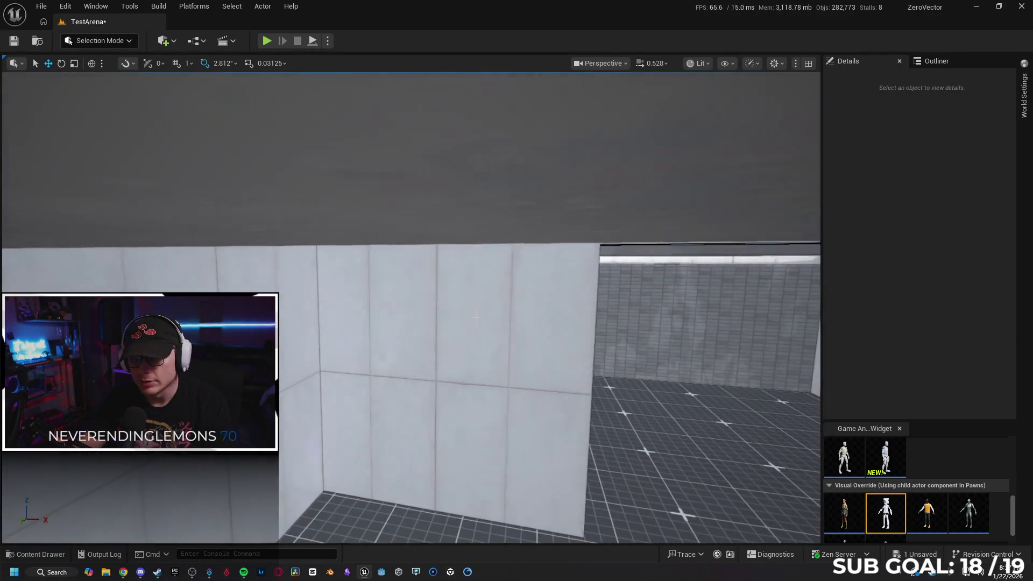
- Frame a single wall panel, then restore the 131-part building selection
key("ctrl+a")
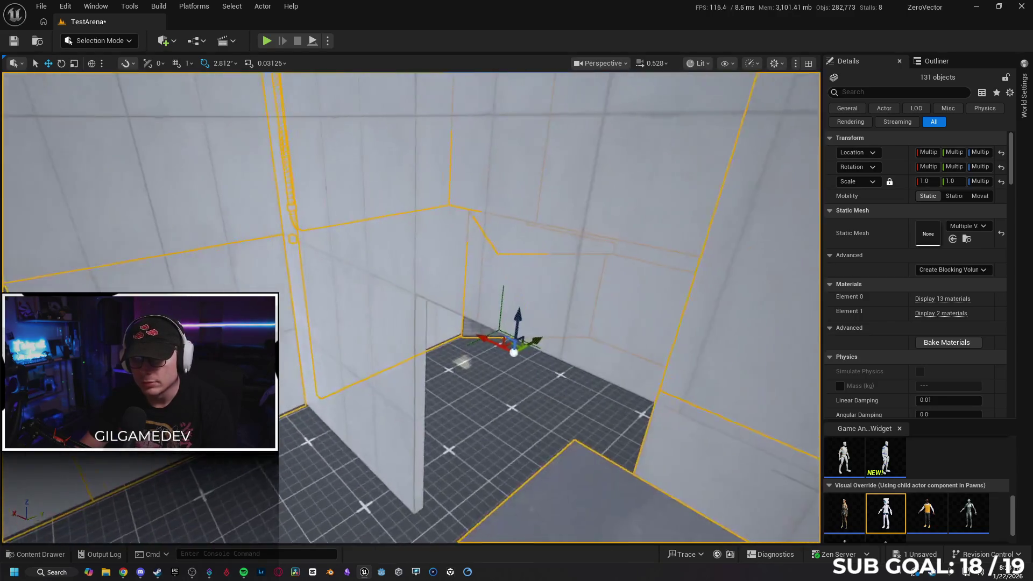
left_click(412, 415)
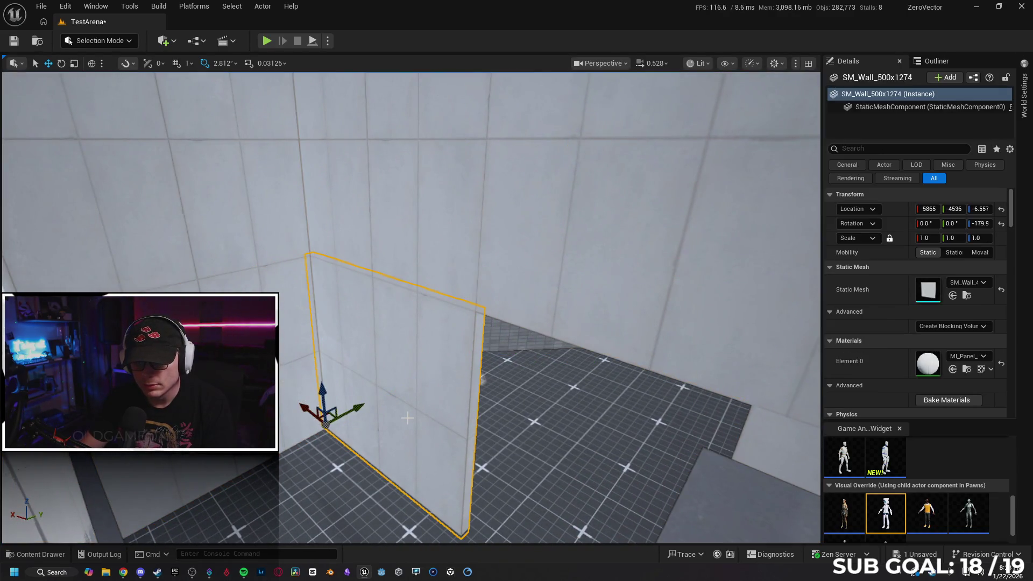
key("f")
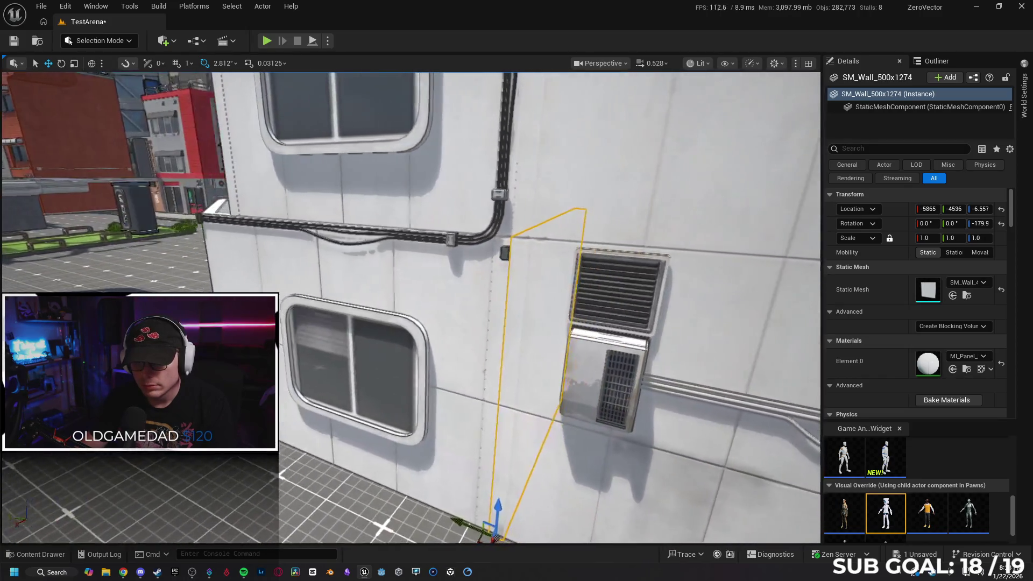
key("ctrl+z")
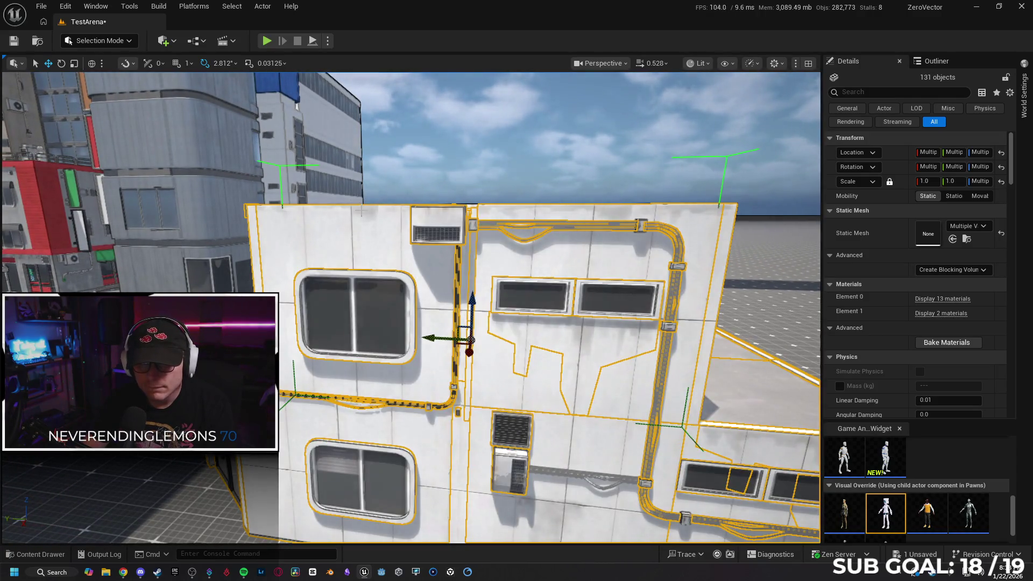
- Select the whole wall group instead of the dirt decal and top-edge decal strip
left_click(345, 228)
left_click(518, 197)
left_click(590, 204)
left_click(596, 314)
left_click(585, 322)
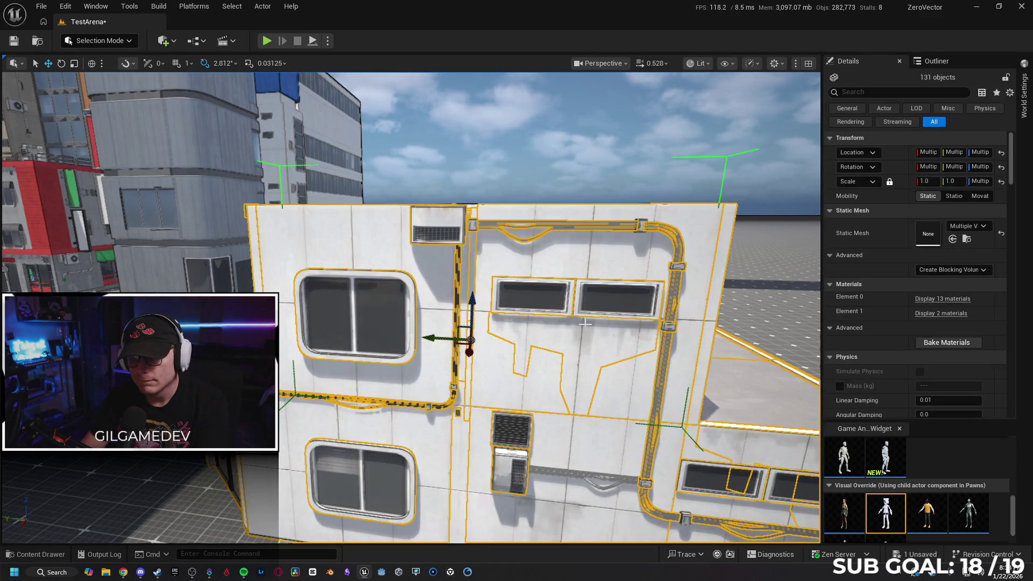
- Fly the camera around the building's corner and through the wall into the interior rooms
key("s")
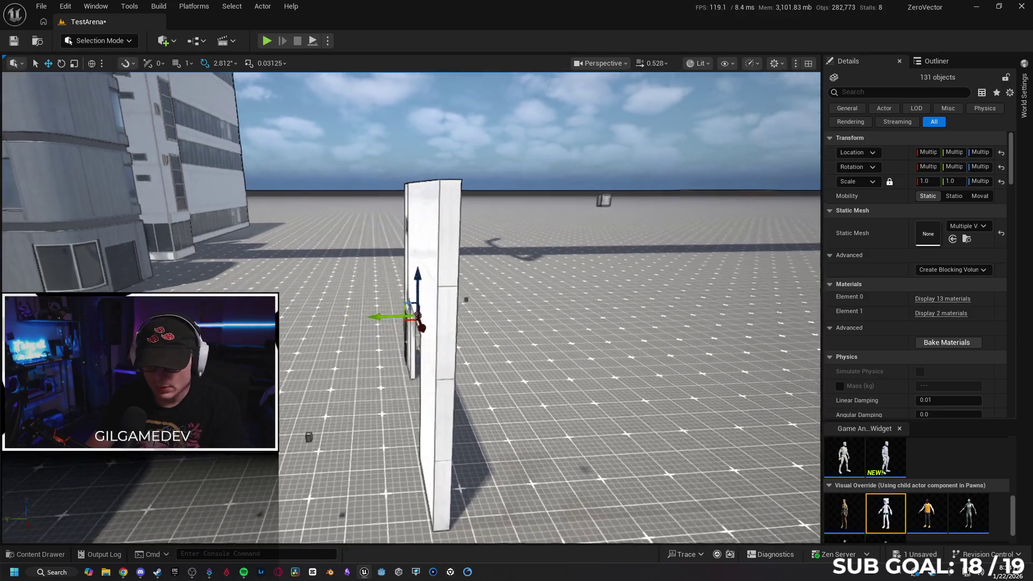
key("w")
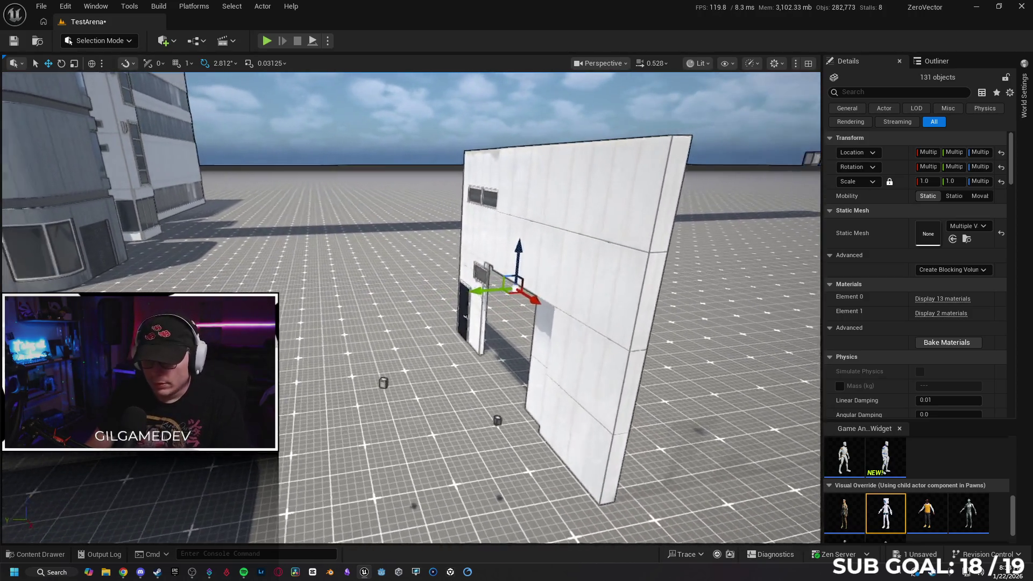
key("w")
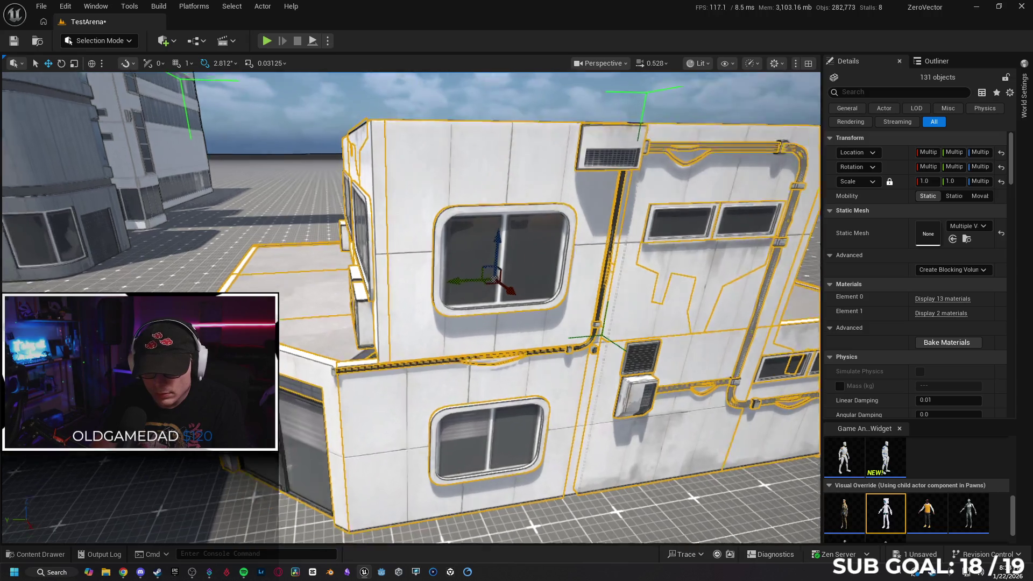
key("a")
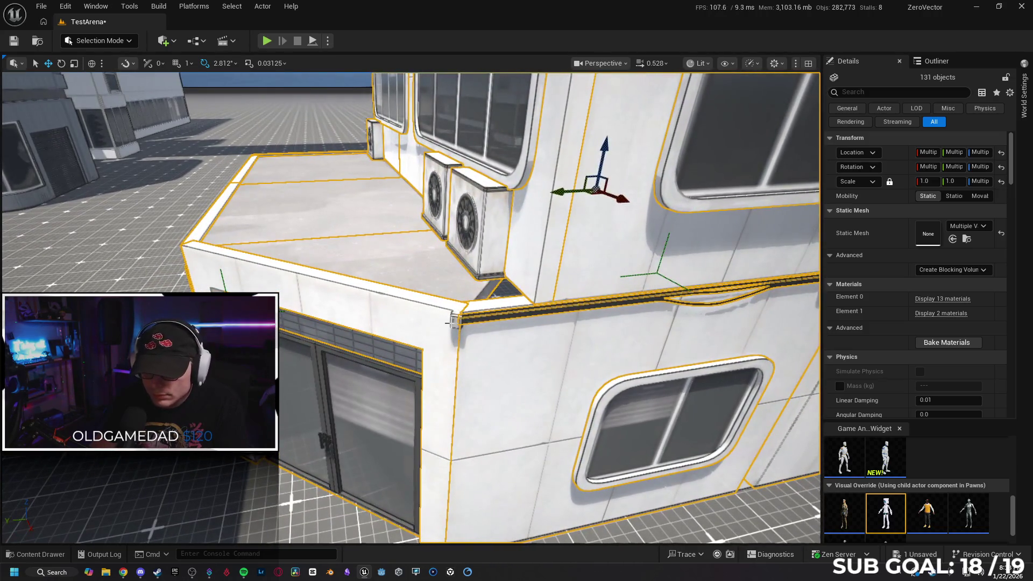
key("w")
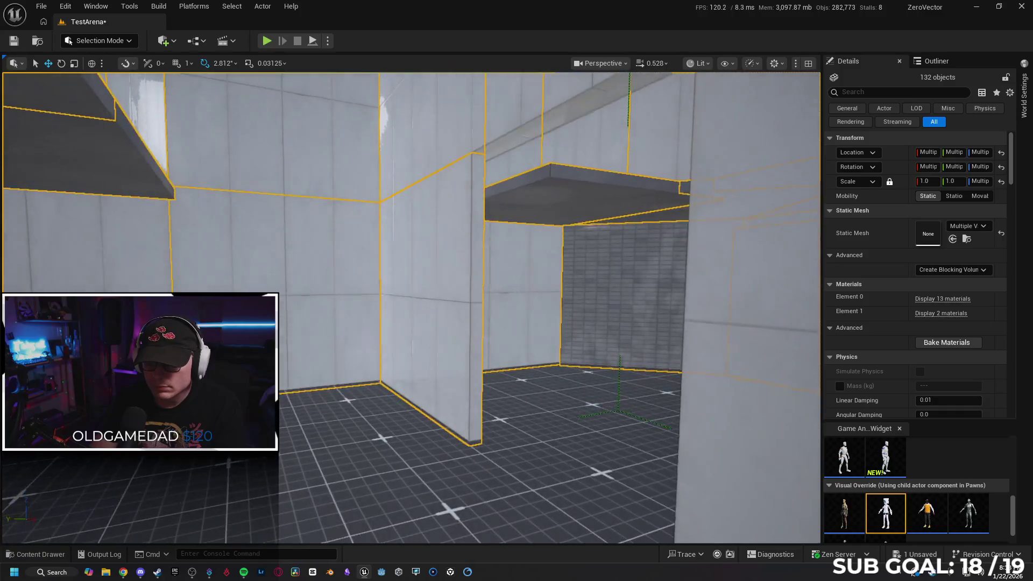
key("w")
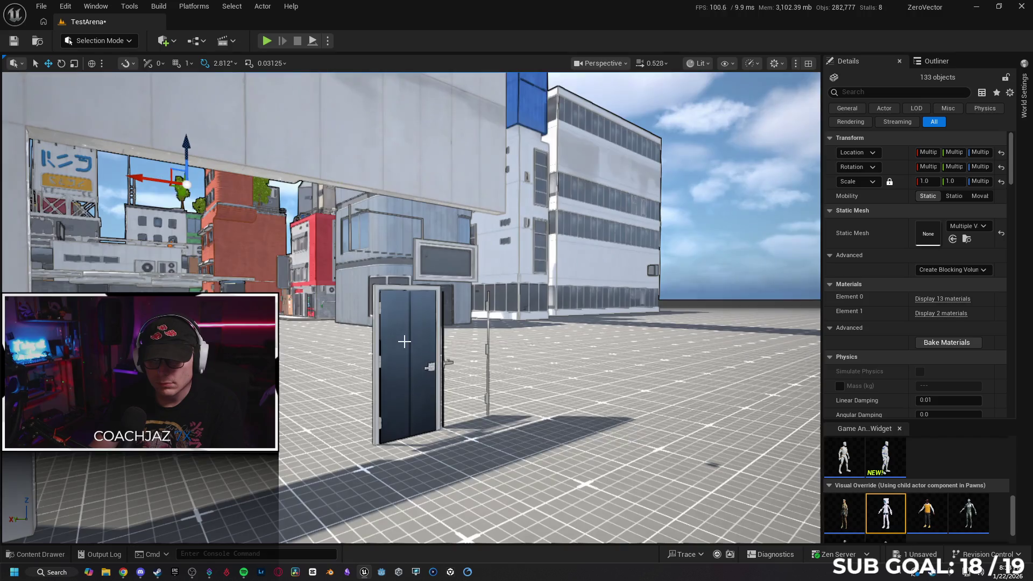
key("w")
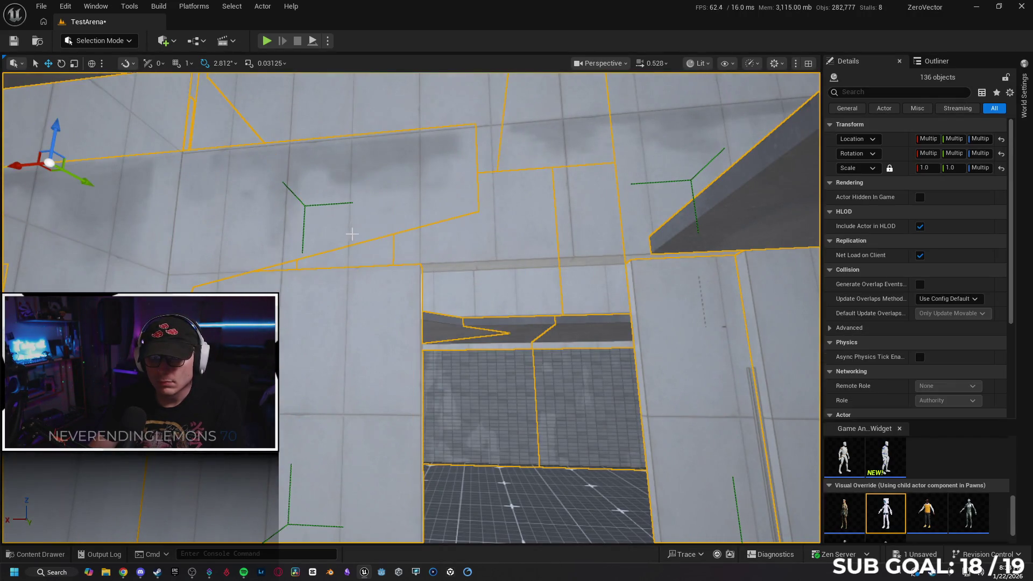
- Delete the two dirt decals on the interior floor
key("w")
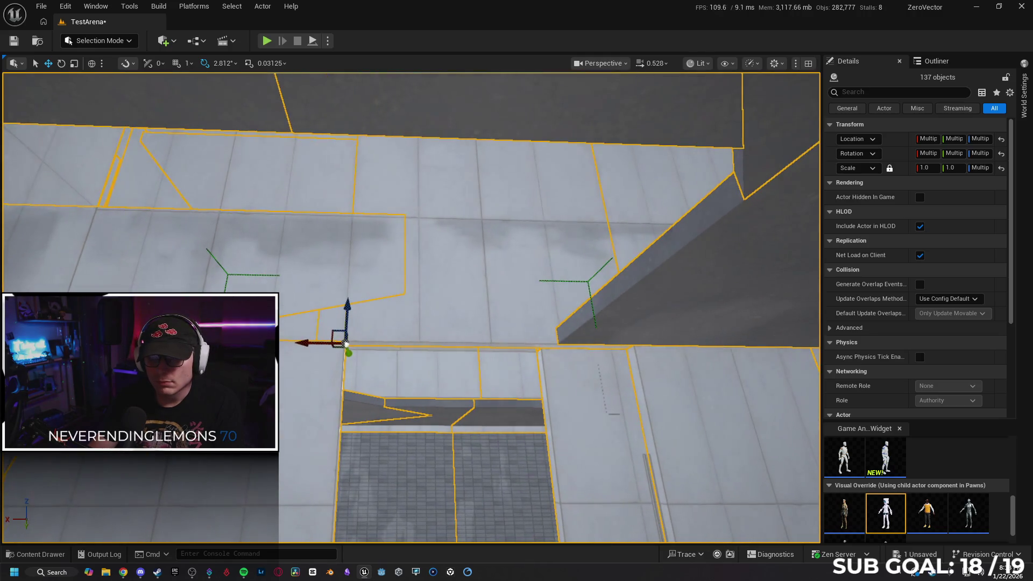
left_click(493, 327, "ctrl")
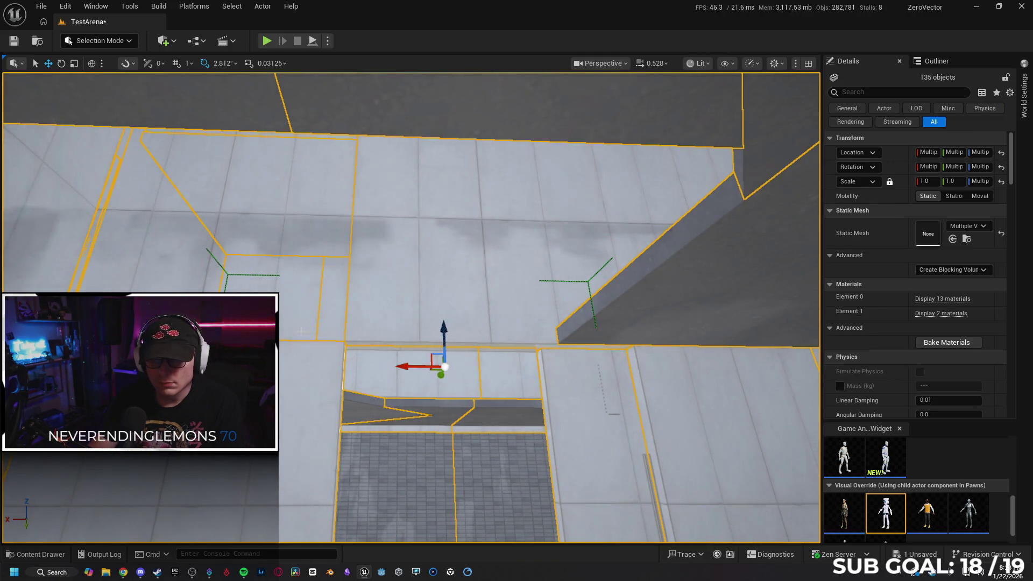
left_click(204, 274)
key("Delete")
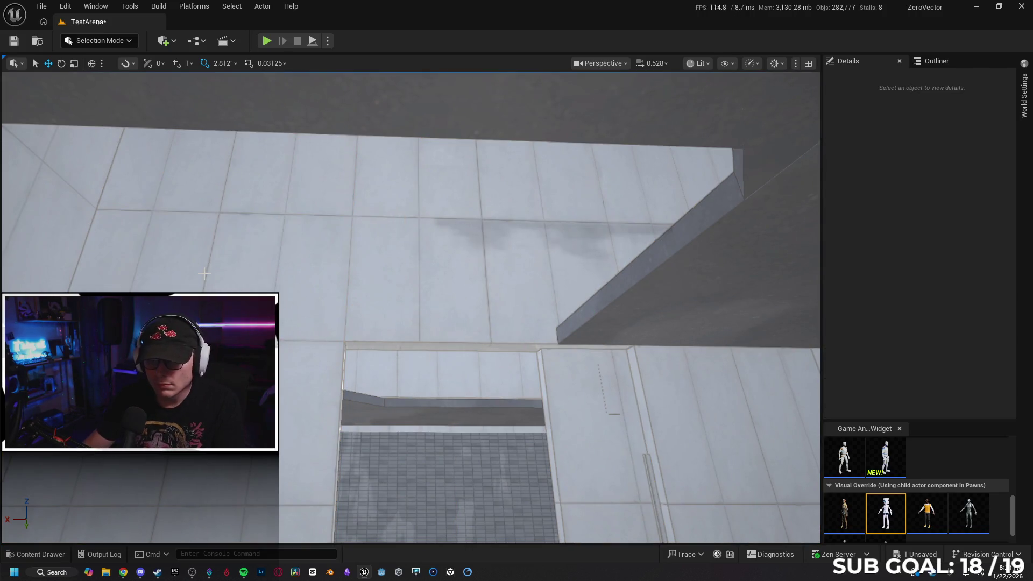
left_click(458, 238)
key("Delete")
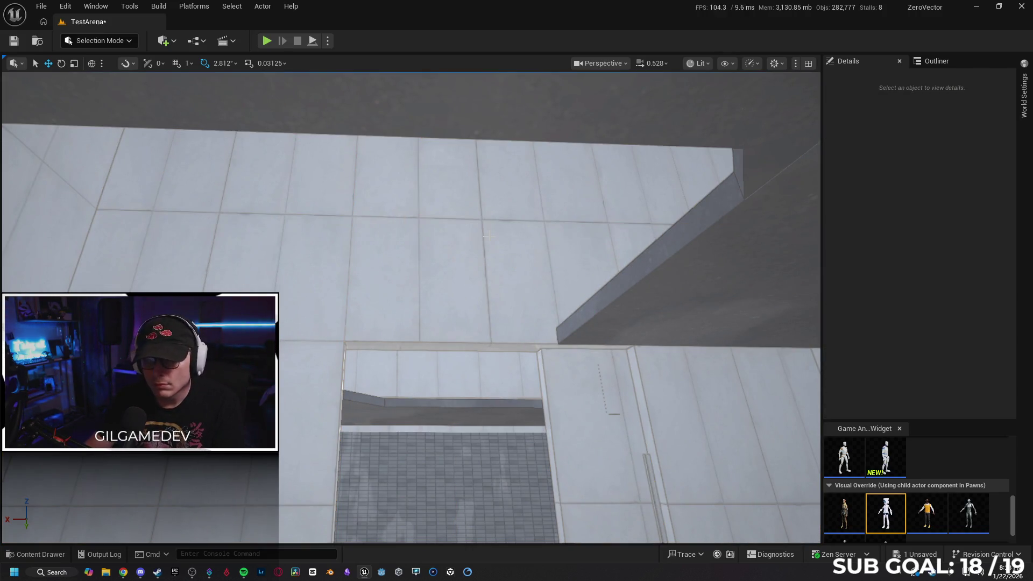
- Restore the building selection, frame it, then add the remaining wall pieces and drop the strays
key("ctrl+z")
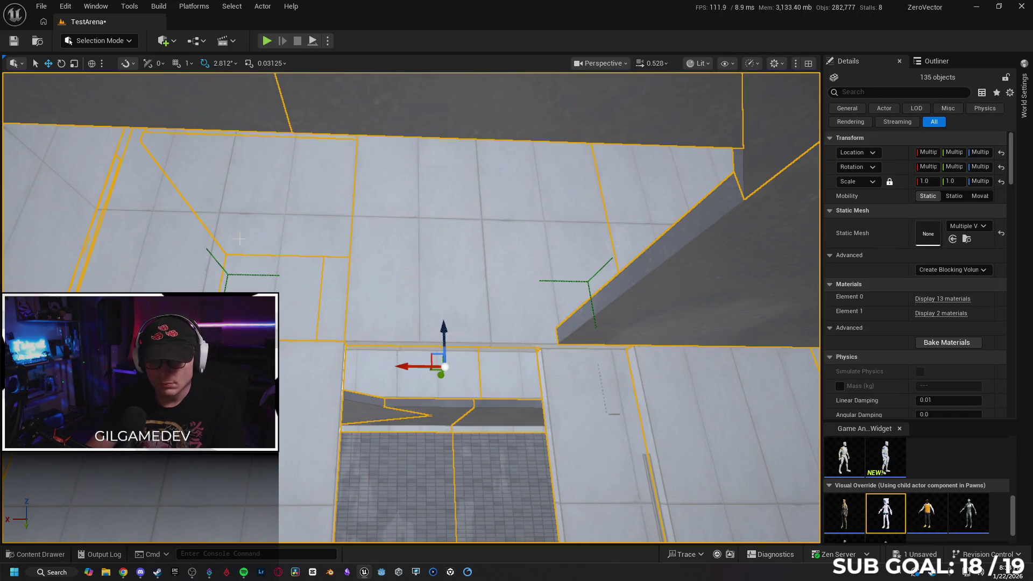
key("f")
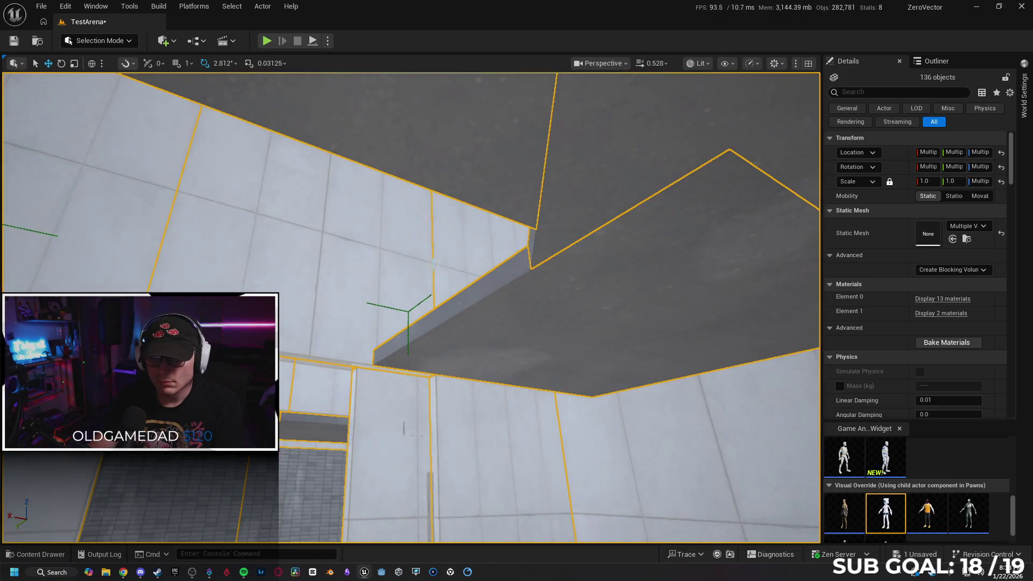
left_click(462, 260, "ctrl")
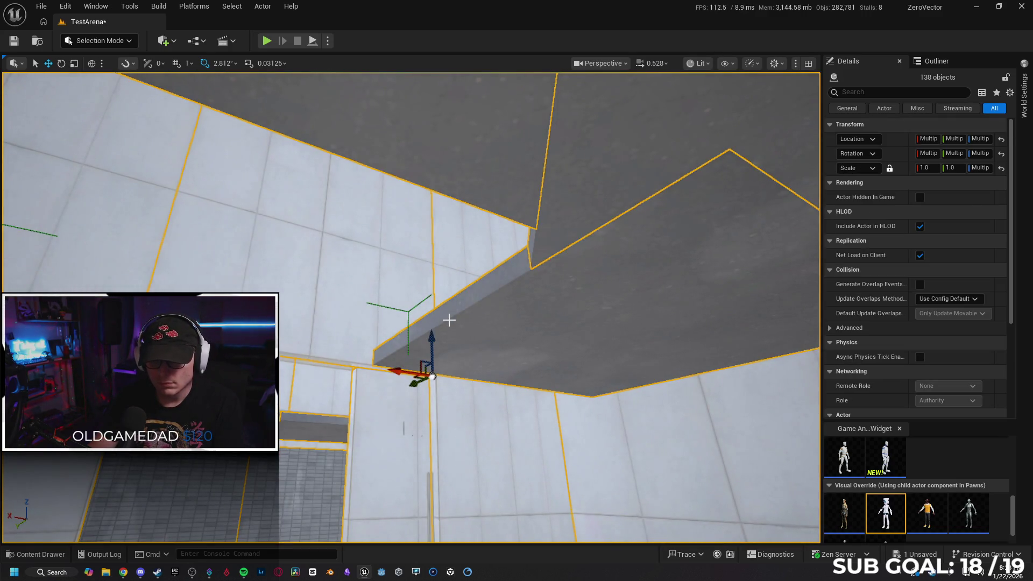
left_click(433, 376, "ctrl")
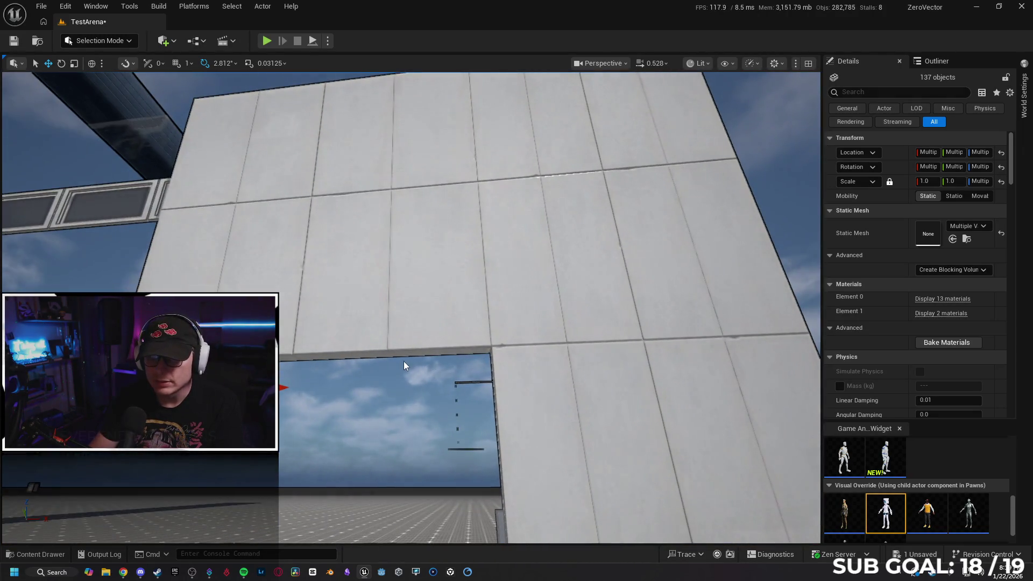
left_click(403, 366, "ctrl")
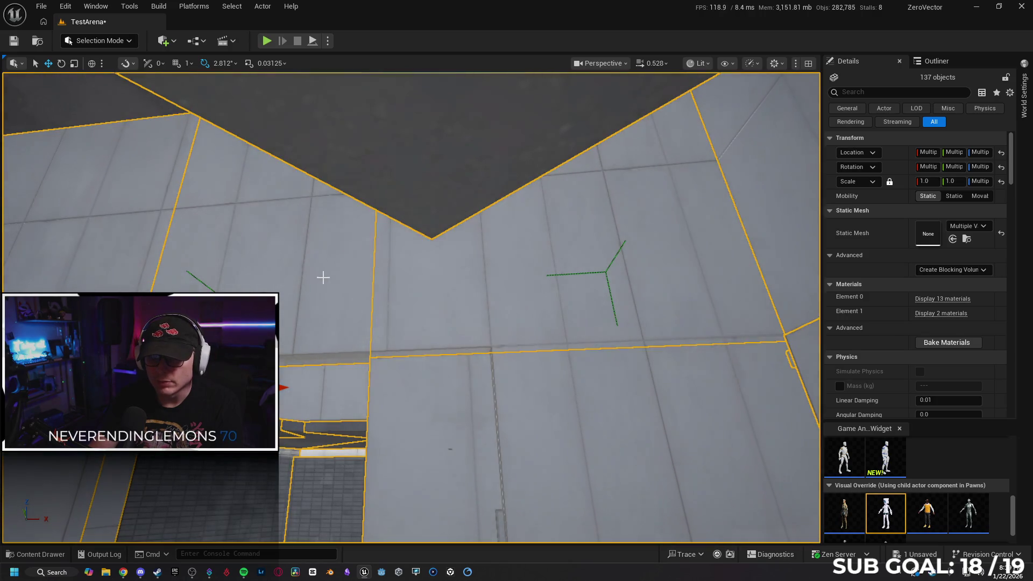
left_click(540, 418, "ctrl")
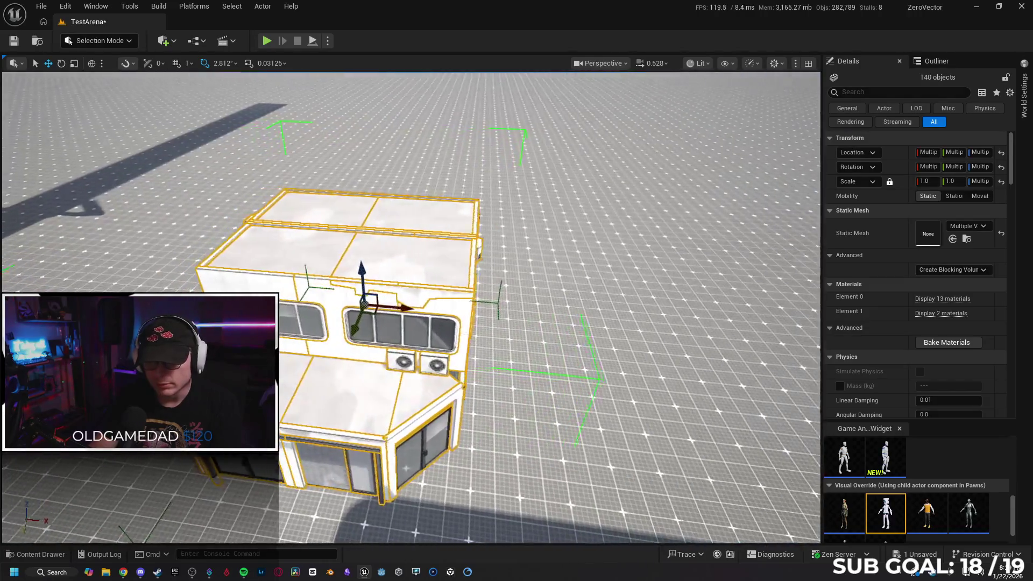
- Drag the building shell sideways away from its doors and window frames, then frame it
mouse_move(364, 303)
left_mouse_down()
mouse_move(371, 293)
mouse_move(603, 296)
mouse_move(668, 312)
mouse_move(148, 283)
left_mouse_up()
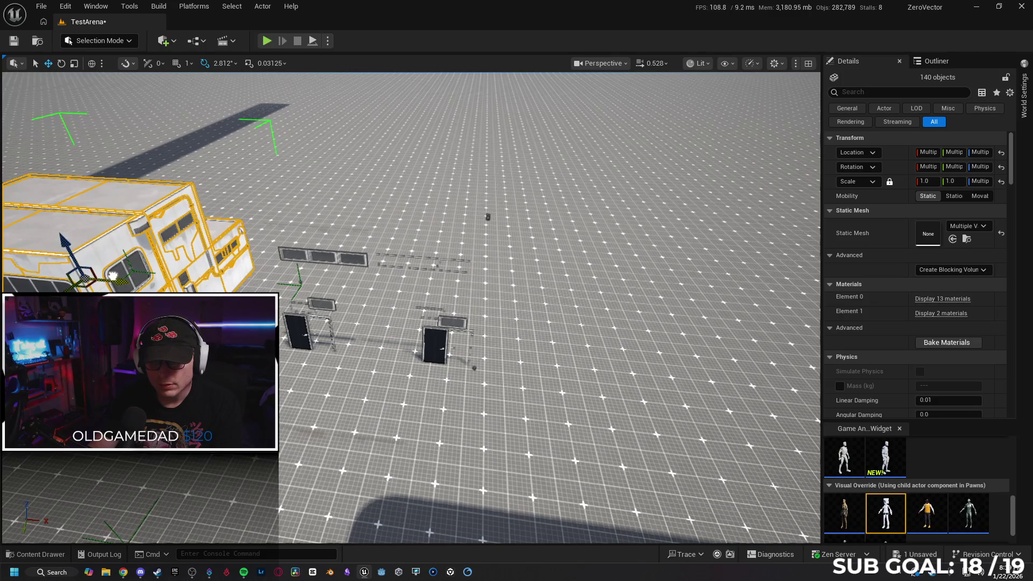
key("f")
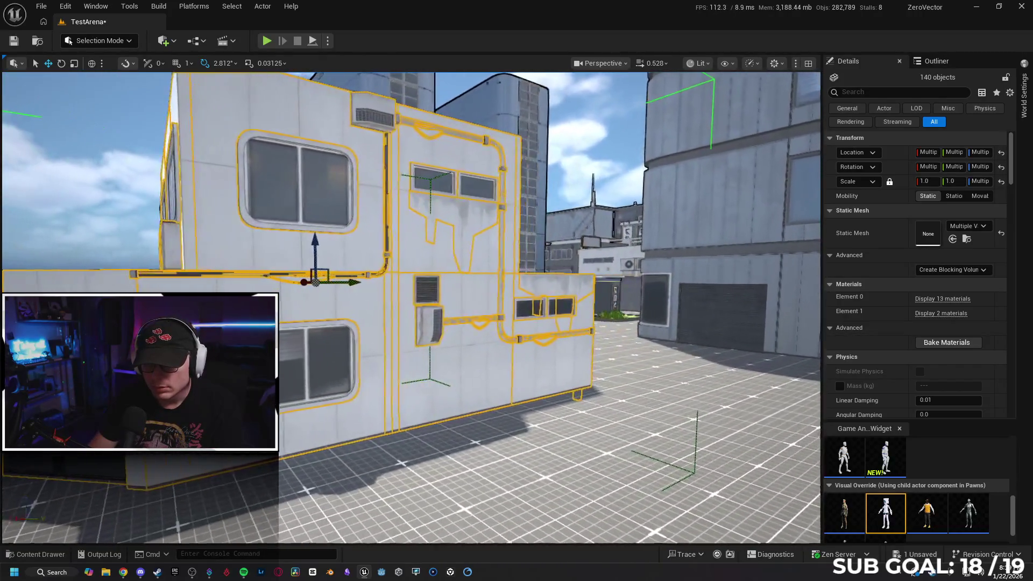
- Fly down to the building base and delete the dark door panel at left
key("w")
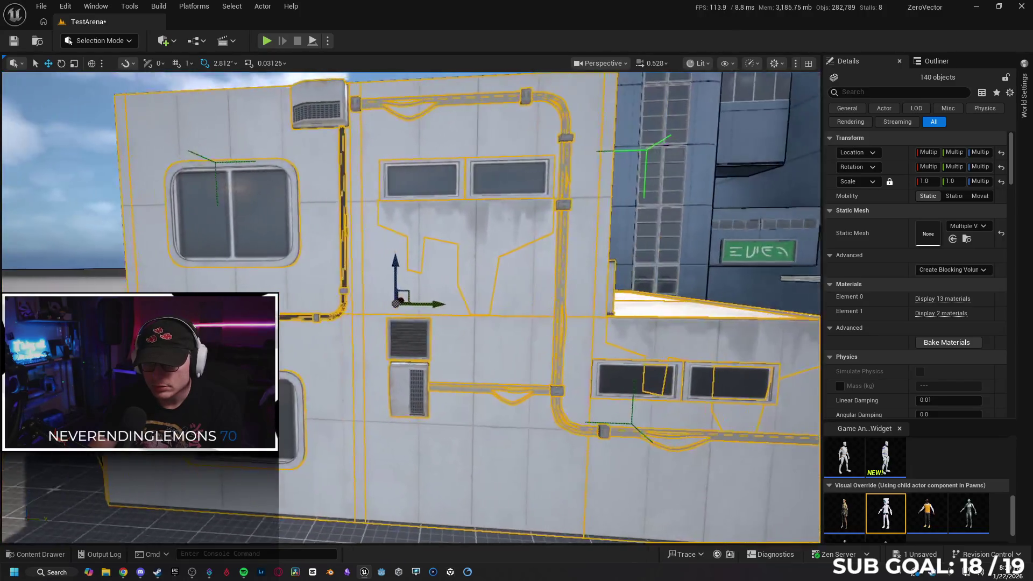
key("s")
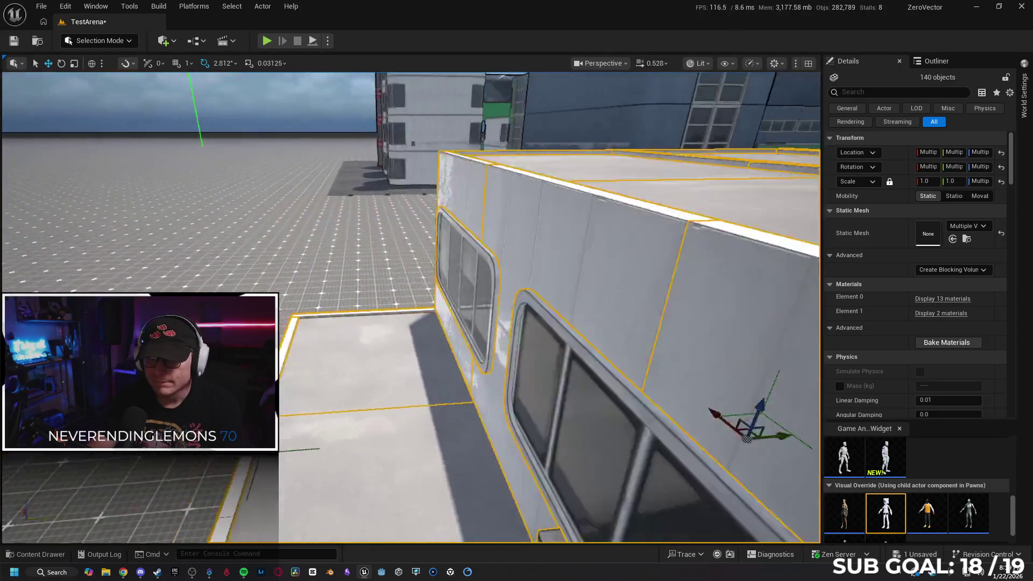
key("s")
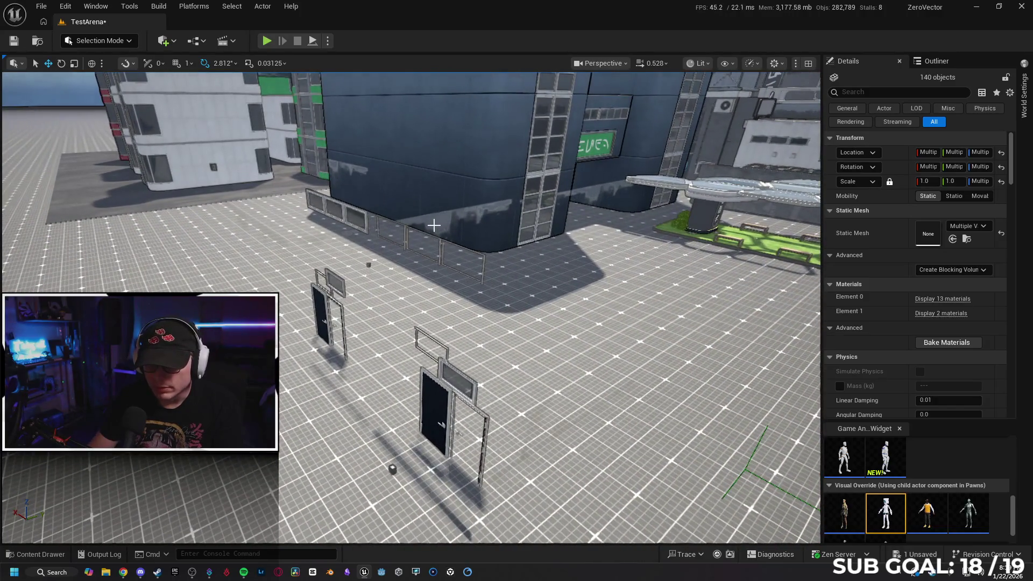
left_click(433, 224)
key("Escape")
left_click(558, 204)
key("Escape")
key("s")
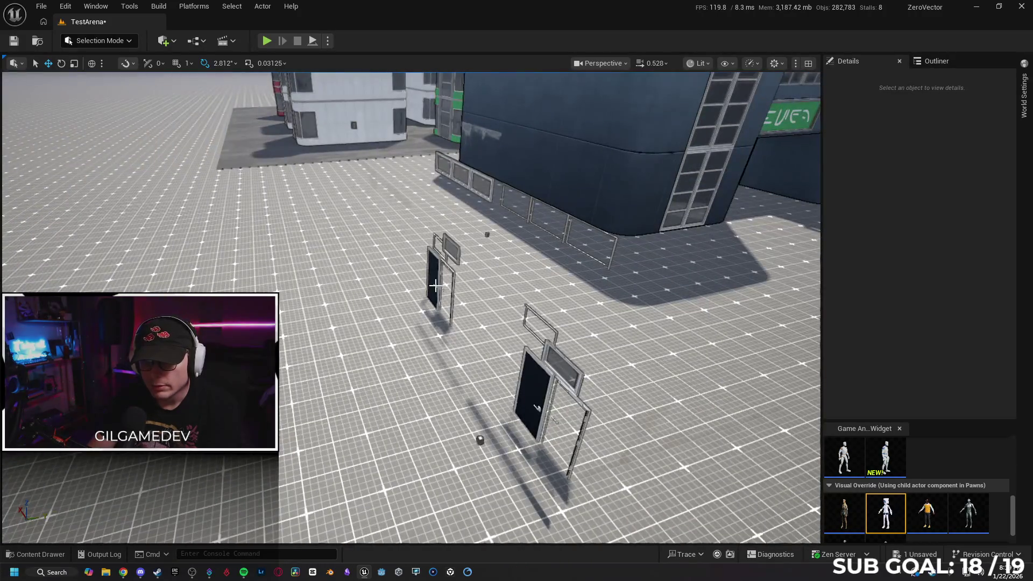
left_click(438, 277)
key("Delete")
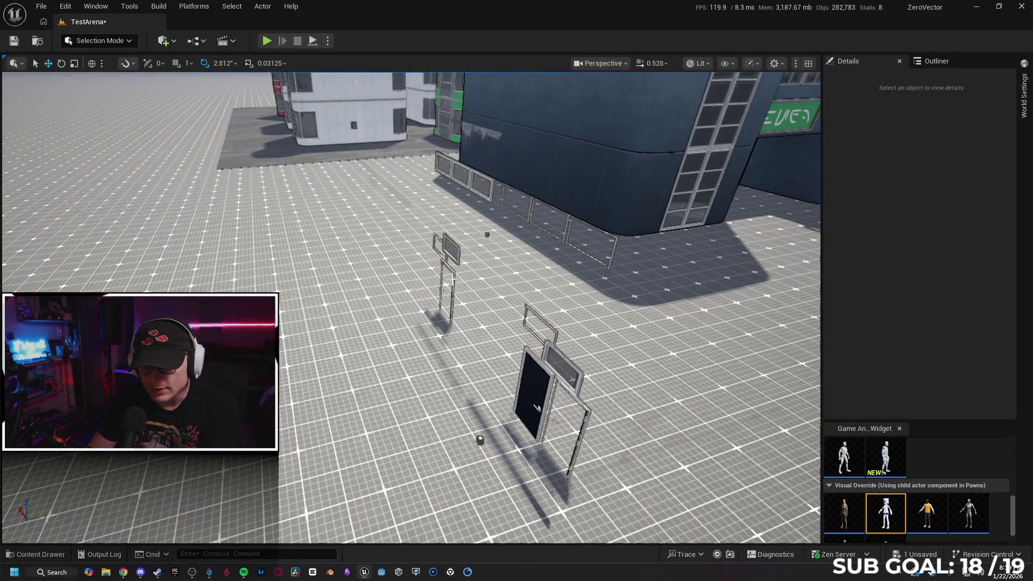
- Delete two window pieces beside the wall
left_click(453, 276)
left_click(461, 172)
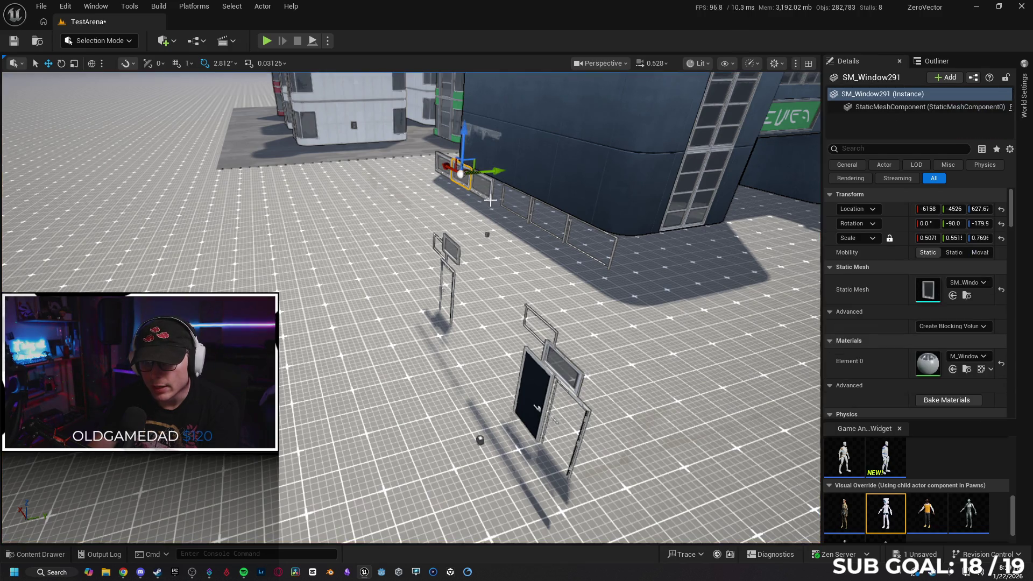
key("Escape")
left_click(440, 171)
key("Delete")
left_click(482, 189)
key("Delete")
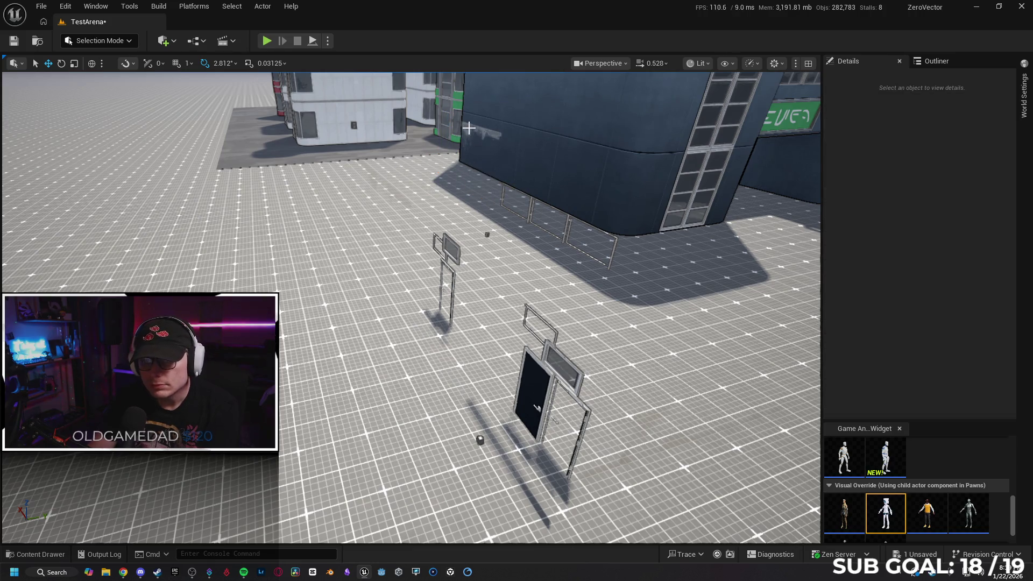
- Check the ground decal, the wall-side object and pieces near the doors, leaving them in place
left_click(468, 129)
key("Escape")
left_click(376, 182)
key("Escape")
left_click(556, 348)
key("Escape")
left_click(567, 370)
key("Escape")
left_click(478, 440)
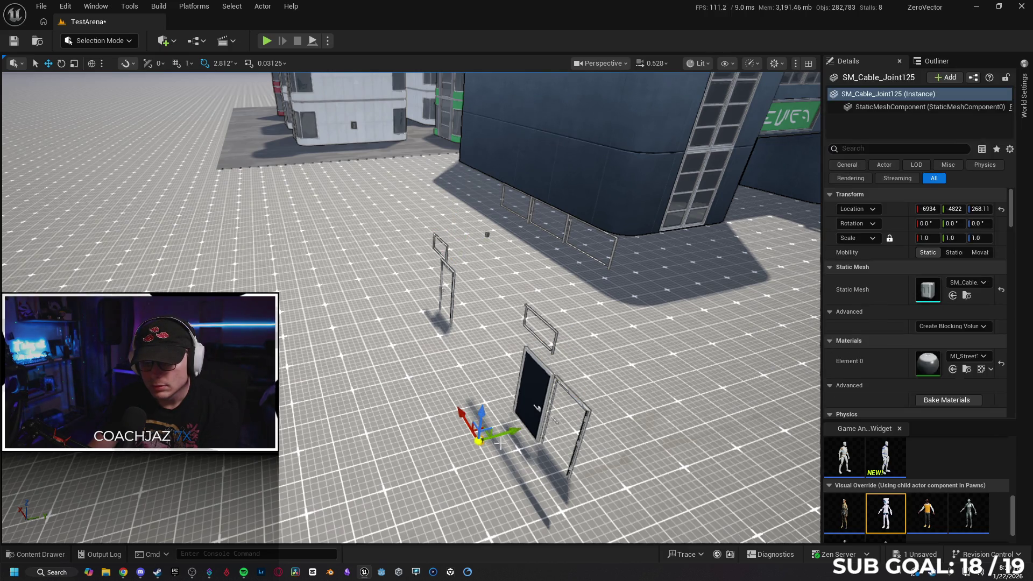
key("Escape")
- Fly toward the doors and delete the door
key("w")
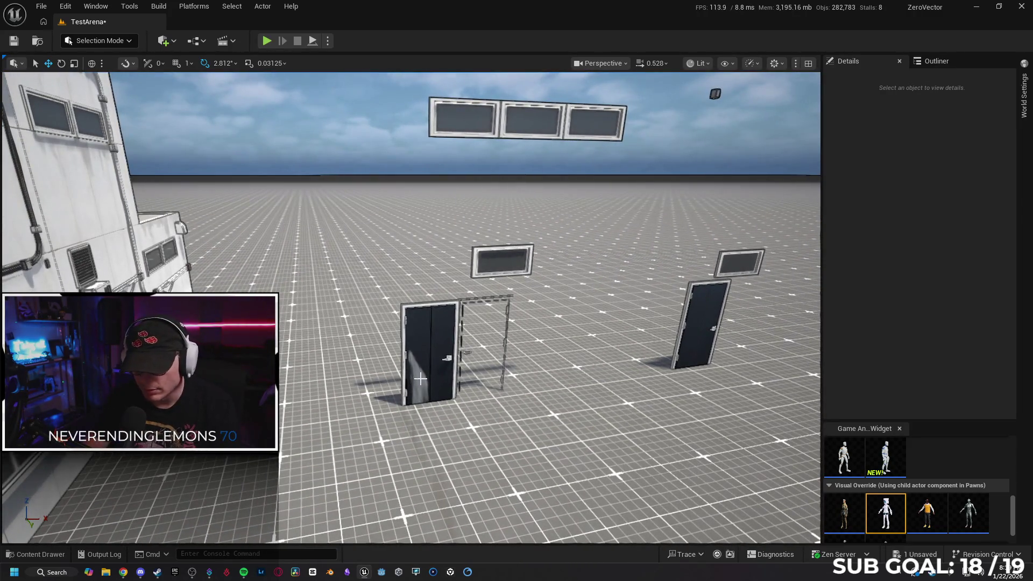
left_click(420, 379)
key("Escape")
left_click(417, 335)
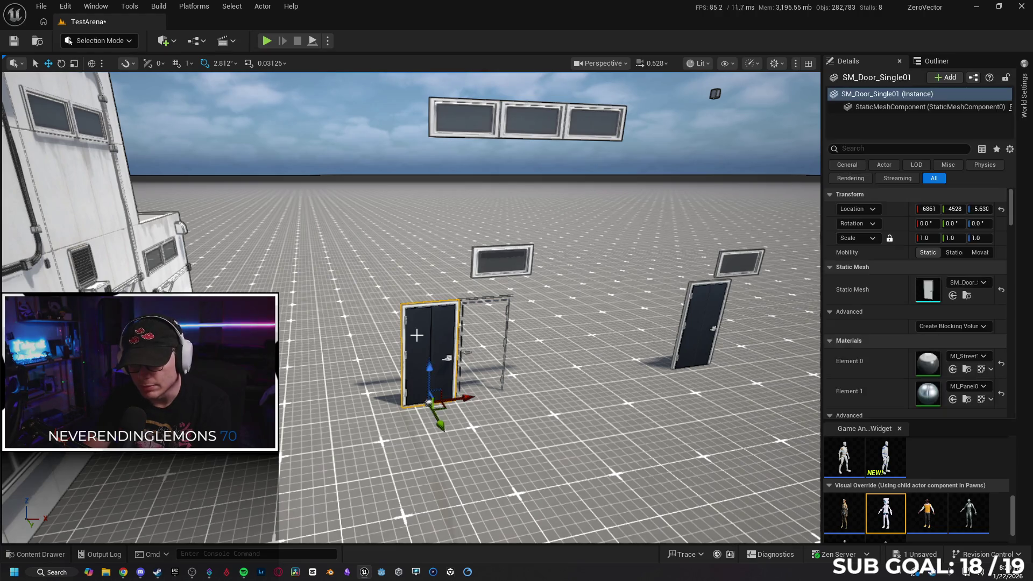
key("Delete")
- Inspect the window strip pieces above the doors without removing them
left_click(462, 309)
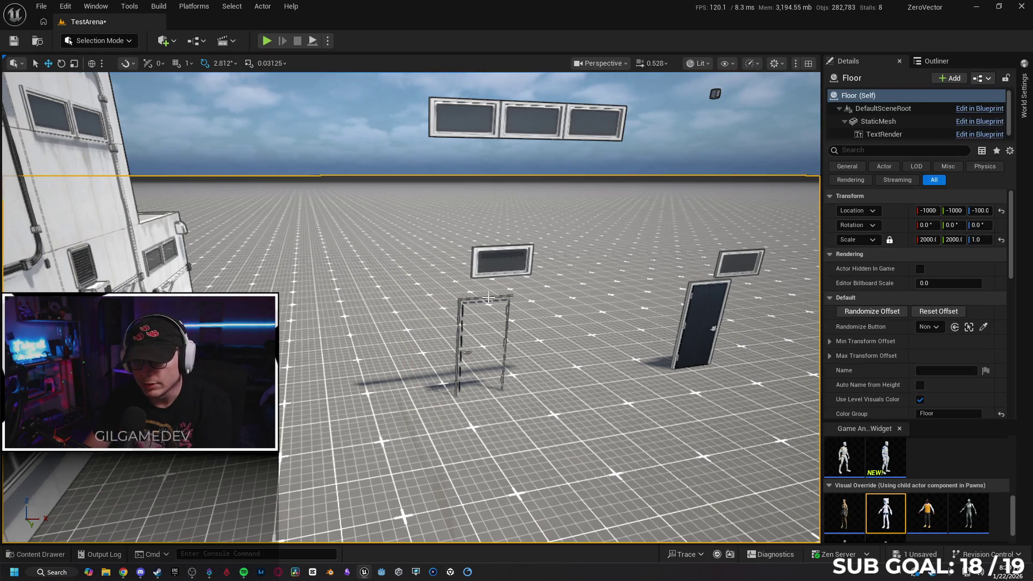
left_click(483, 258)
key("Escape")
left_click(468, 212)
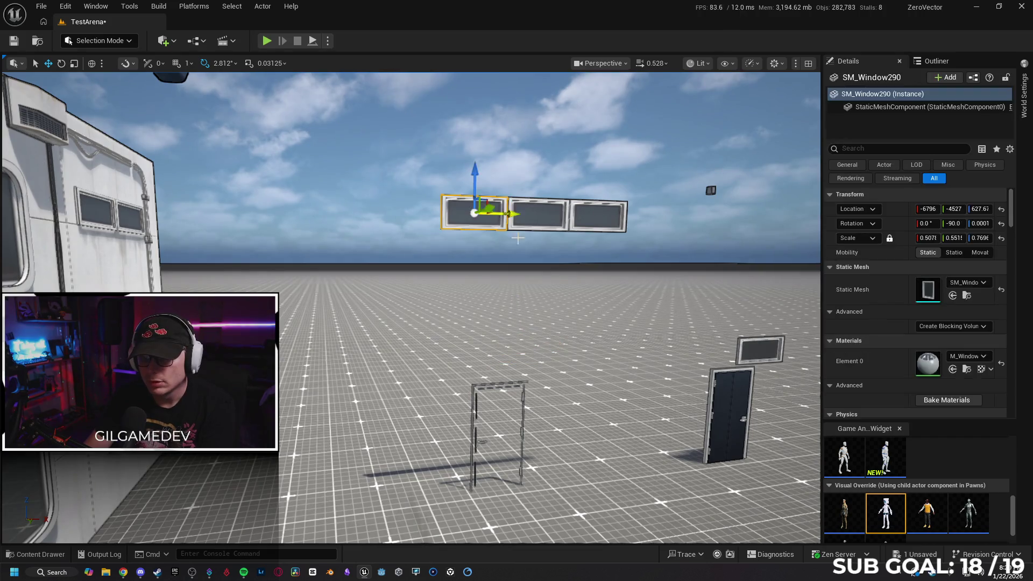
key("Escape")
left_click(672, 224)
key("Escape")
left_click(537, 202)
key("Escape")
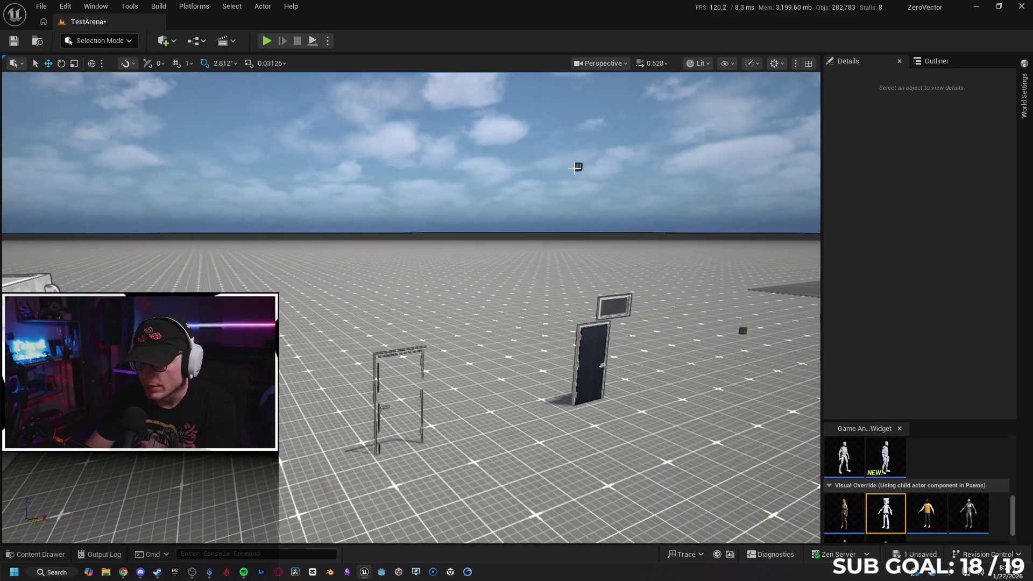
- Delete the floating cube, the window panel above the door, the dark door and the small cube
left_click(578, 167)
key("Delete")
left_click(613, 305)
key("Delete")
left_click(585, 359)
key("Delete")
left_click(743, 330)
key("Delete")
- Turn the view to the remaining door and delete it
left_click_drag(592, 376, 624, 339)
left_click_drag(390, 344, 389, 341)
left_click(390, 341)
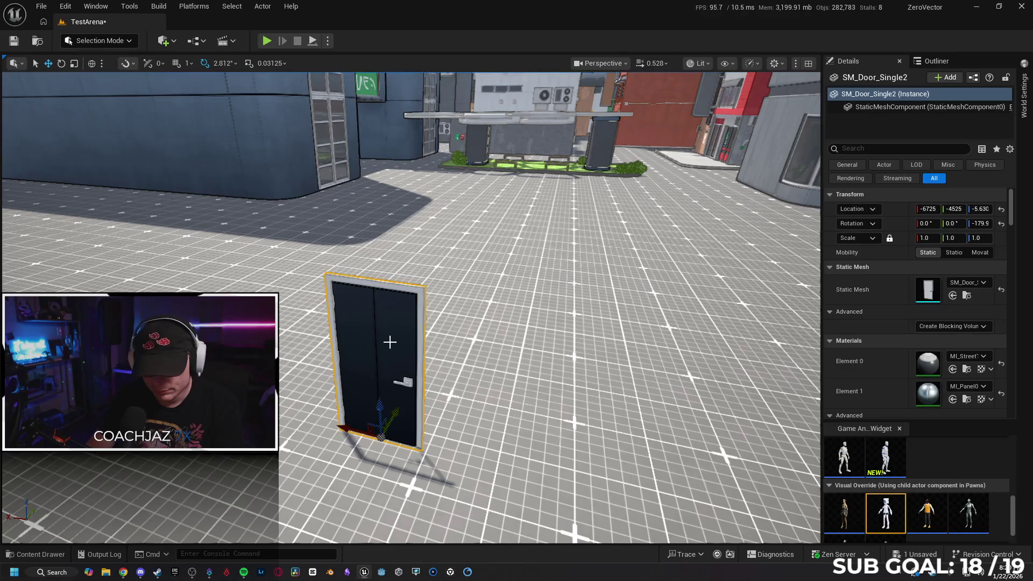
key("Delete")
- Find SM_Decal_Dirt382, frame it and delete it, confirming the prompt
mouse_move(450, 358)
left_mouse_down()
mouse_move(455, 323)
mouse_move(431, 328)
mouse_move(420, 295)
mouse_move(428, 331)
mouse_move(494, 326)
left_mouse_up()
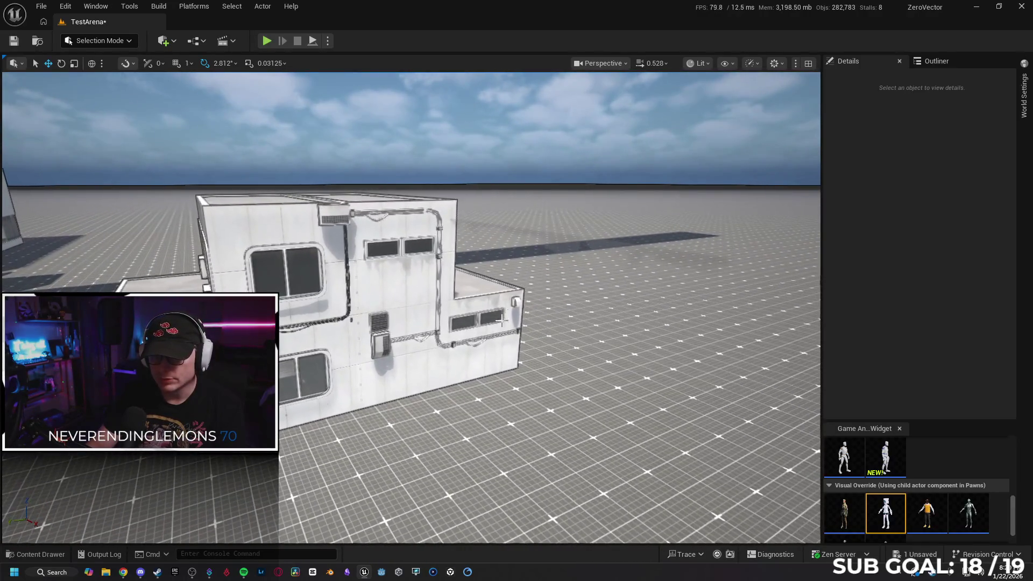
left_click(553, 247)
key("Escape")
mouse_move(557, 248)
left_mouse_down()
mouse_move(543, 252)
mouse_move(607, 252)
mouse_move(559, 249)
mouse_move(584, 248)
left_mouse_up()
left_click(487, 341)
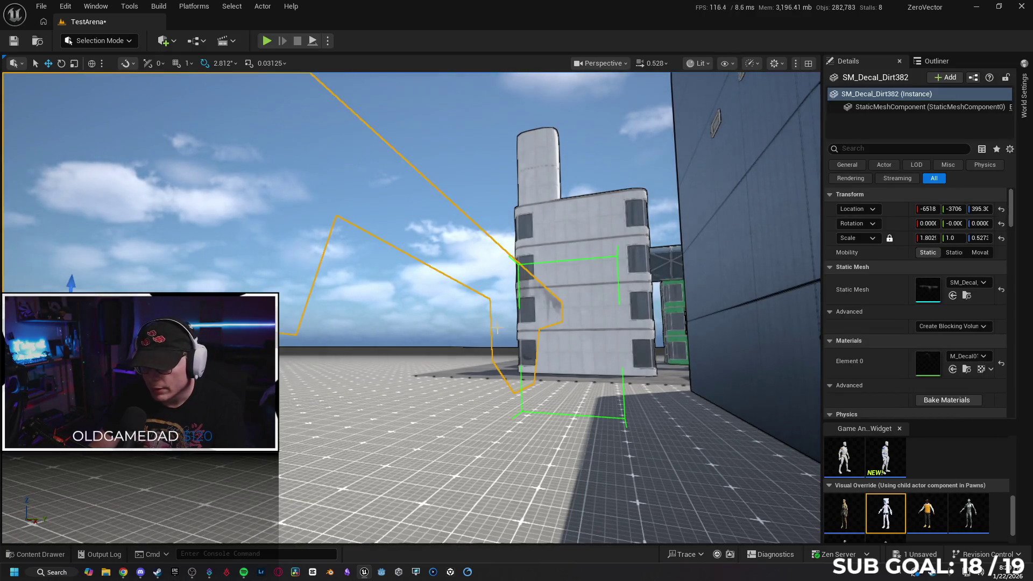
key("f")
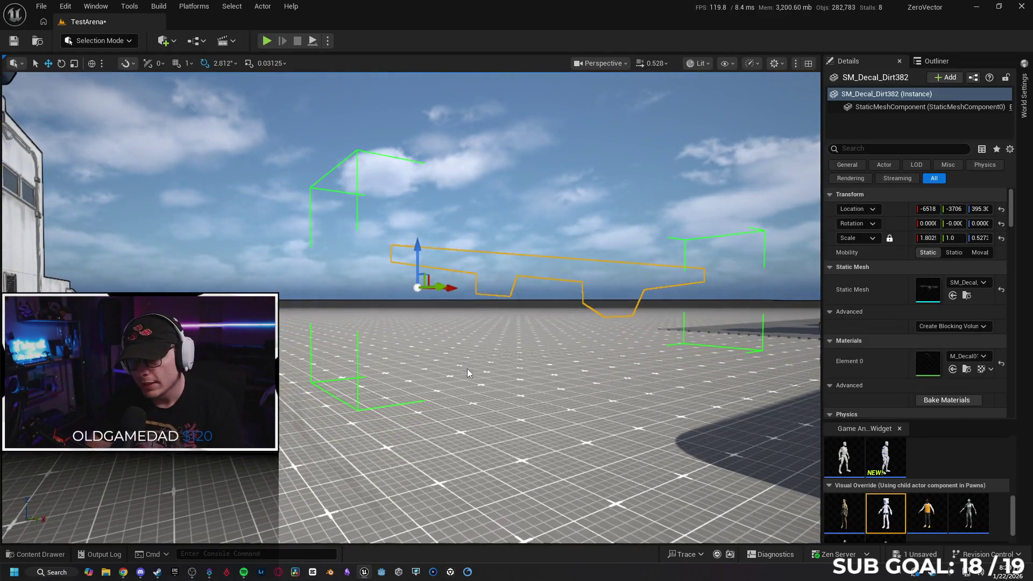
key("Delete")
key("Return")
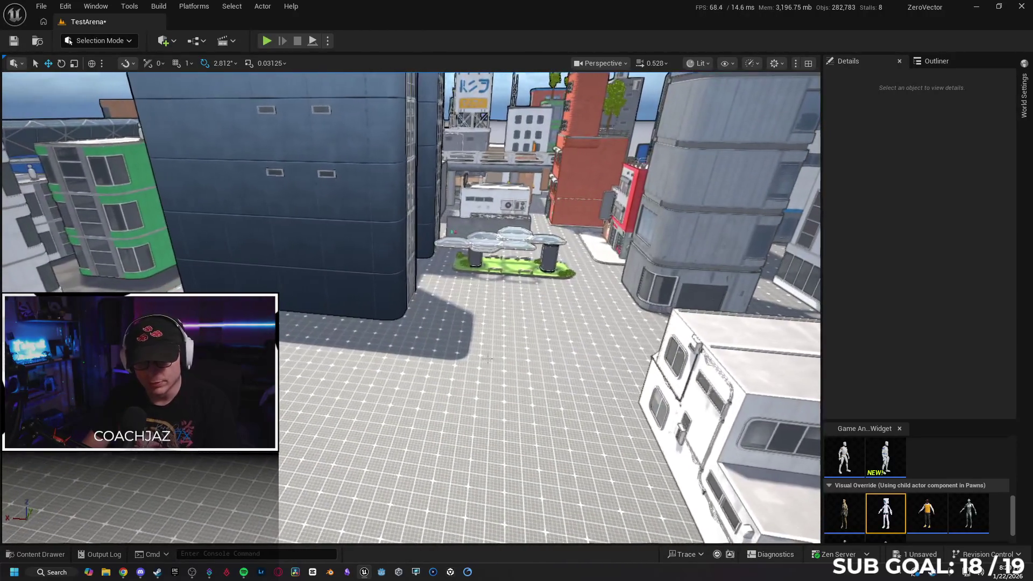
- Undo the decal deletion, then redo it from the Edit menu and select the white building
key("ctrl+z")
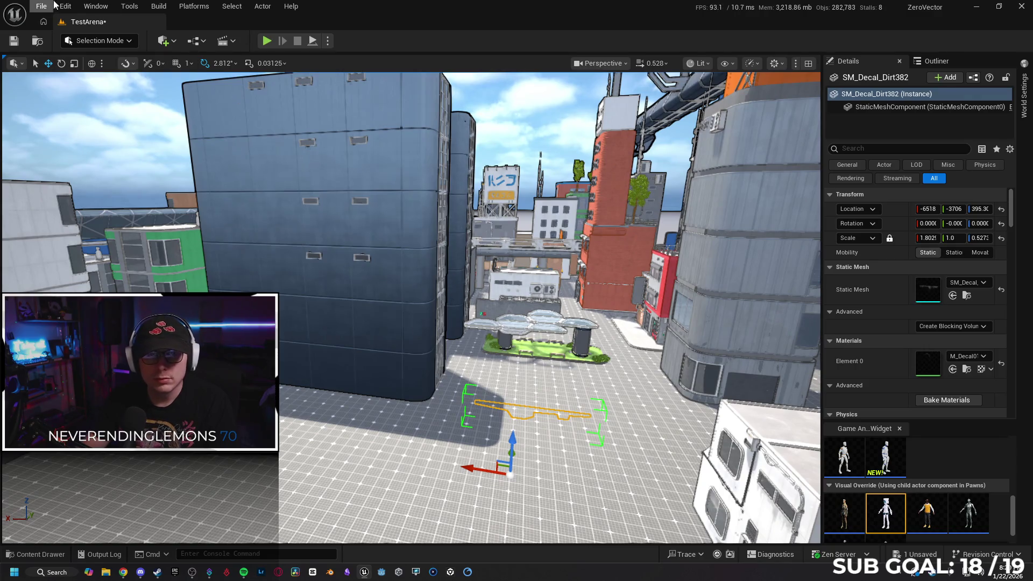
left_click(65, 6)
left_click(113, 59)
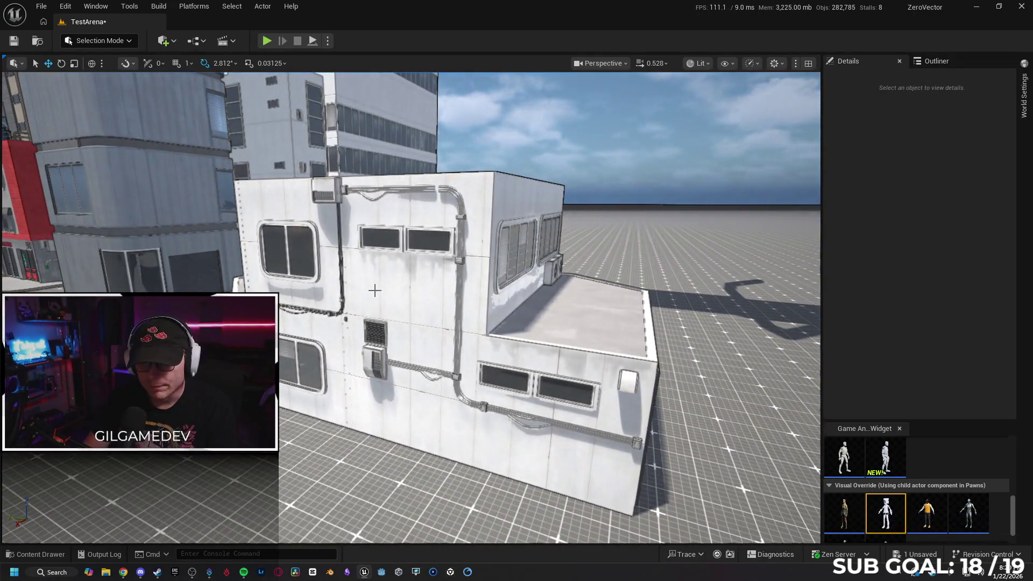
left_click(372, 293)
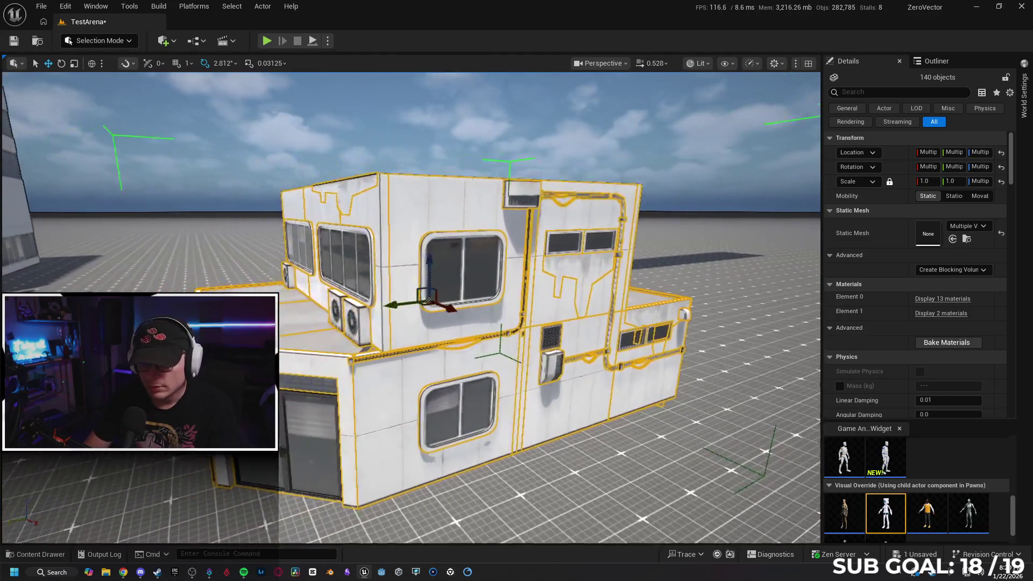
- Expand the building's material slots and apply a grey replacement material to the panels
left_click(927, 300)
scroll(872, 328, "down", 2)
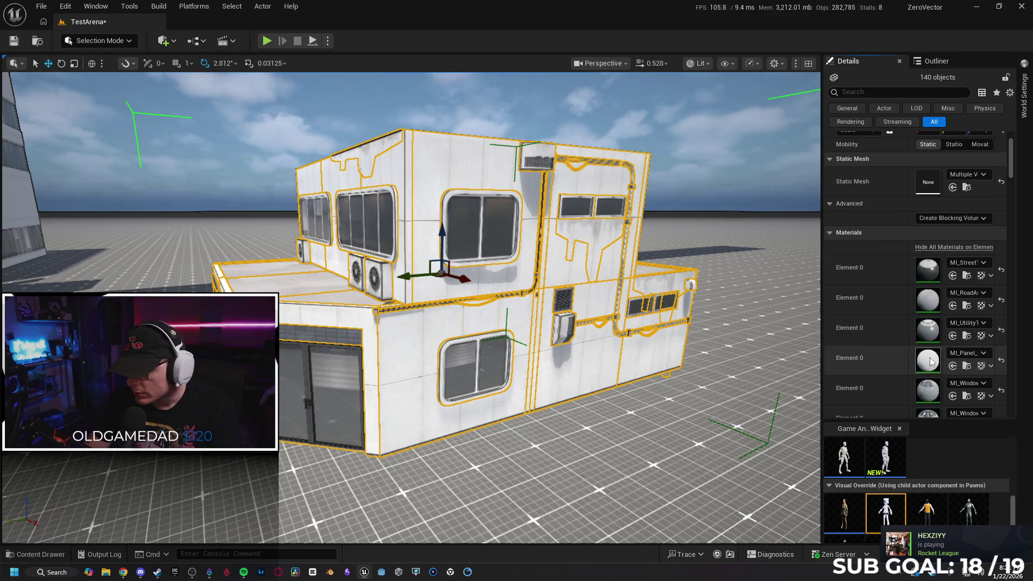
scroll(913, 362, "down", 1)
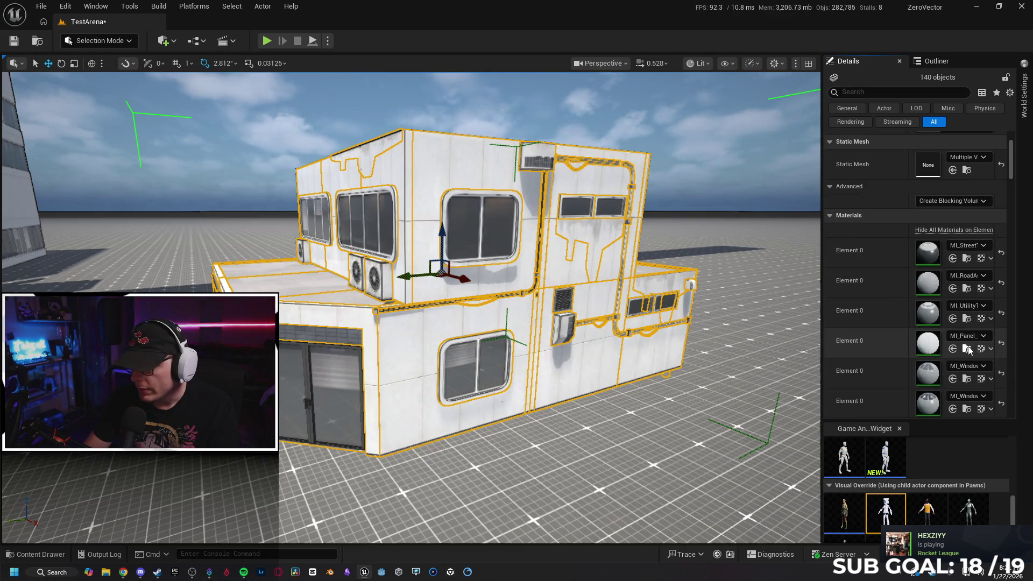
left_click(967, 349)
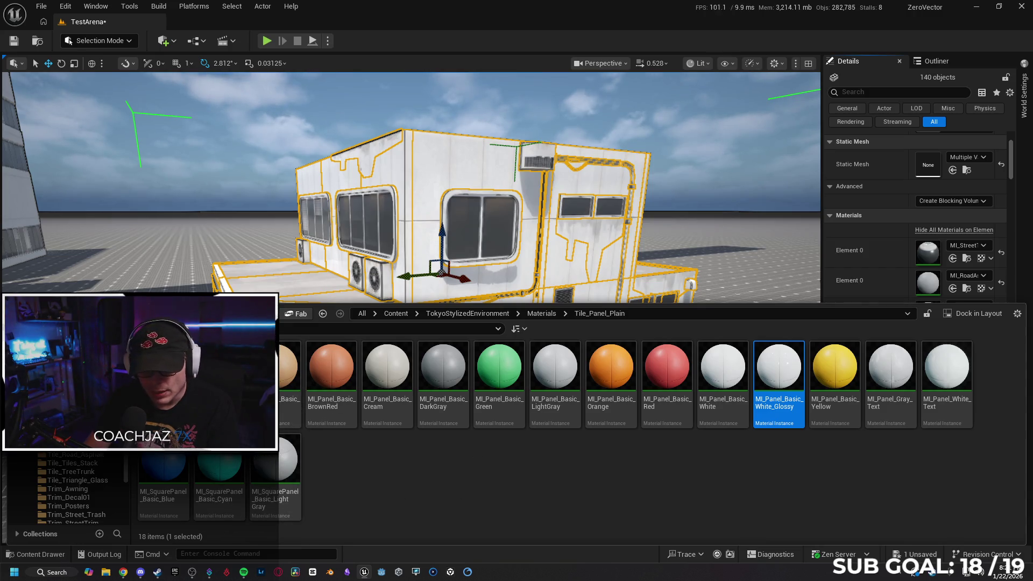
left_click_drag(387, 371, 444, 376)
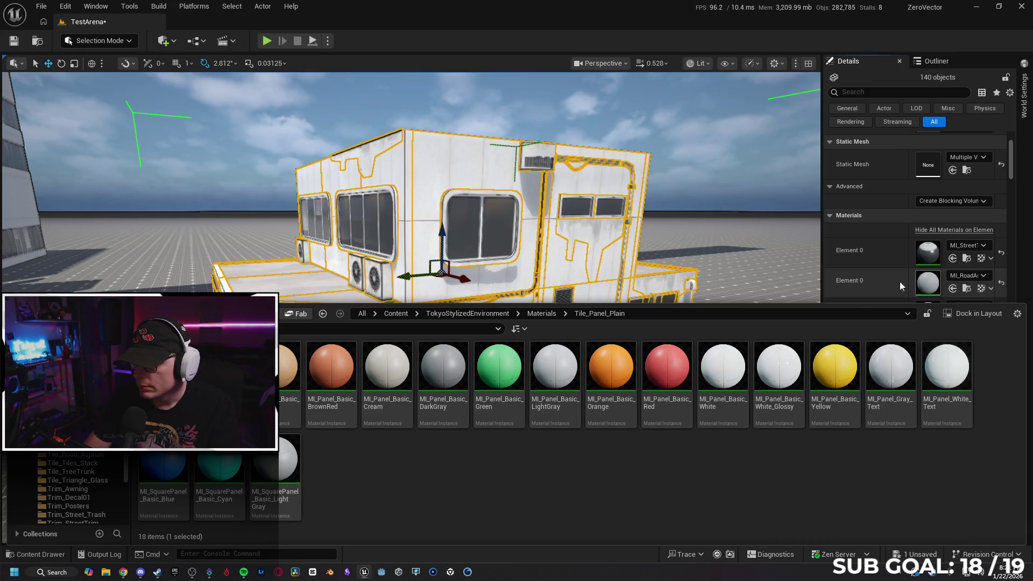
scroll(860, 272, "down", 3)
left_click(952, 280)
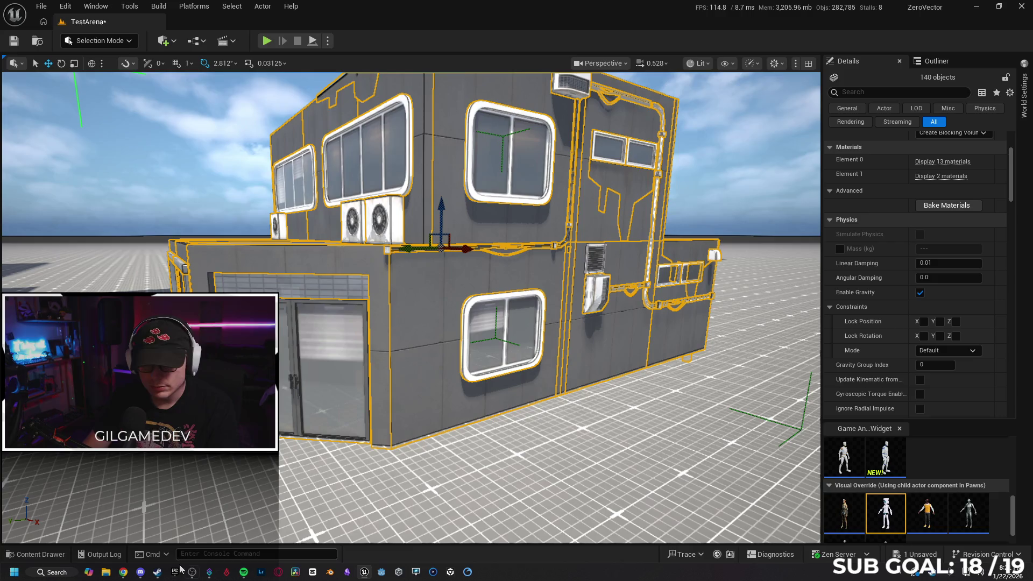
- Assign MI_SquarePanel_Basic_Cyan from the Content Drawer to the panel Element 0 slot
left_click(37, 554)
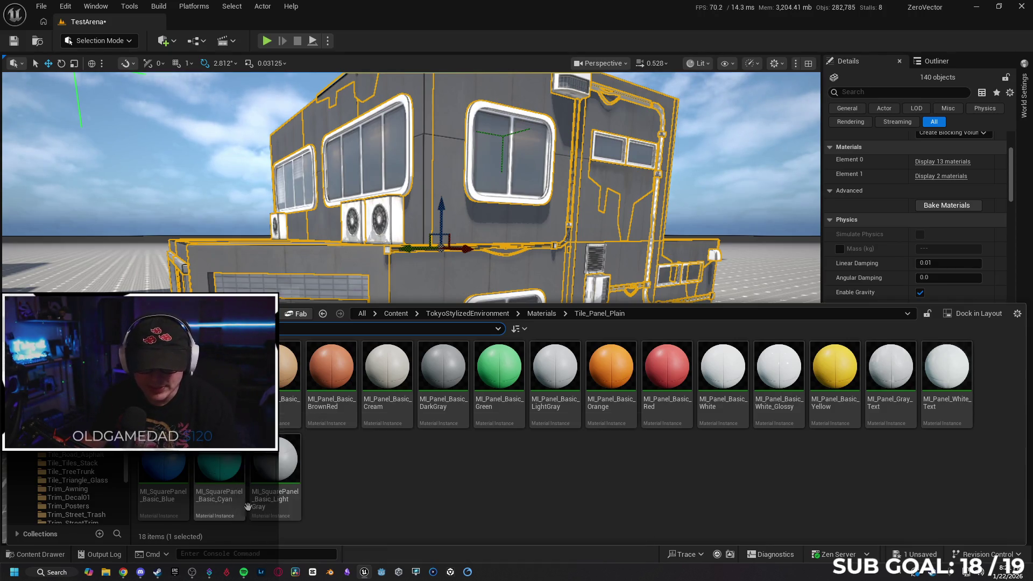
left_click(211, 470)
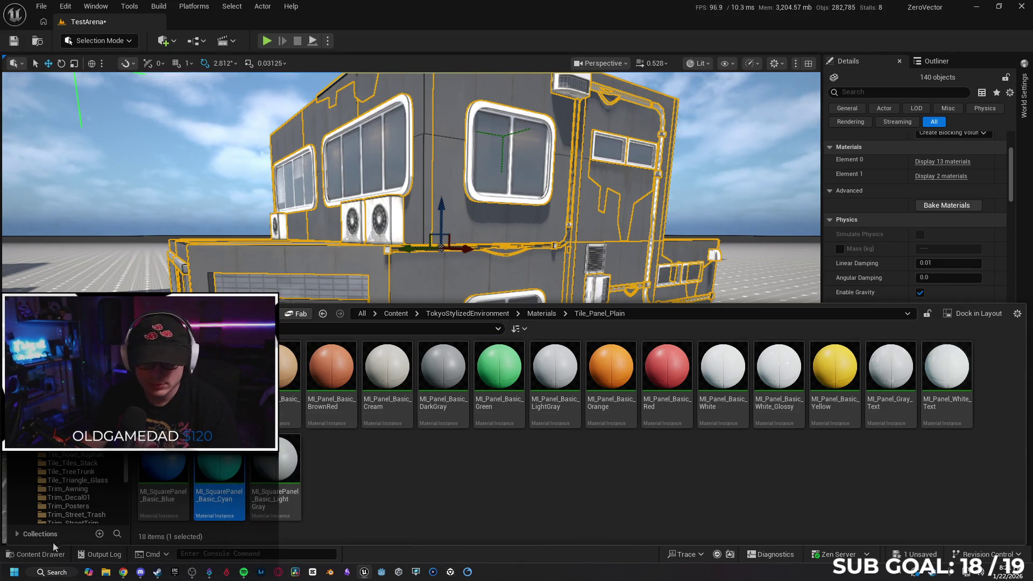
left_click(57, 549)
left_click(942, 162)
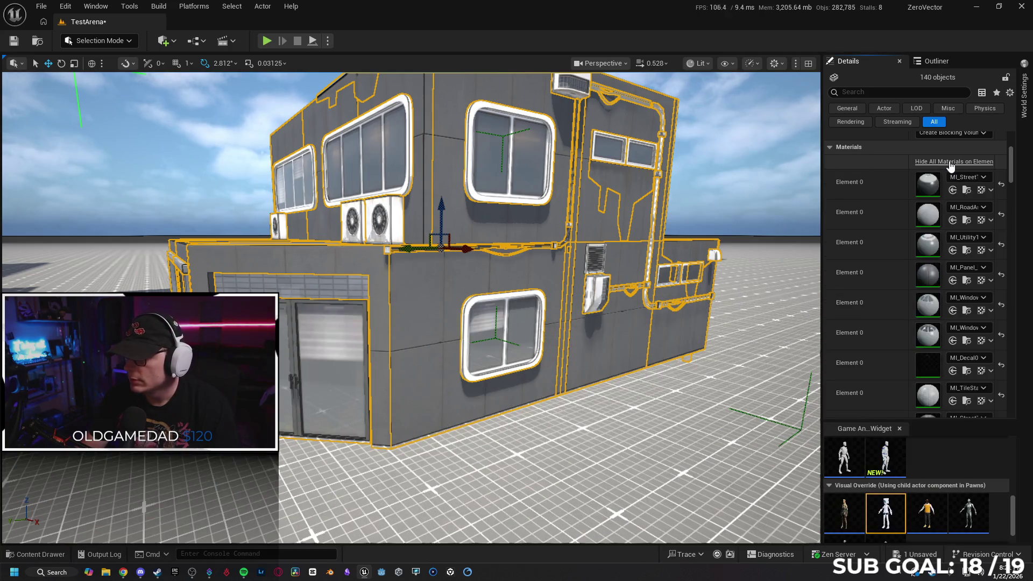
left_click(951, 281)
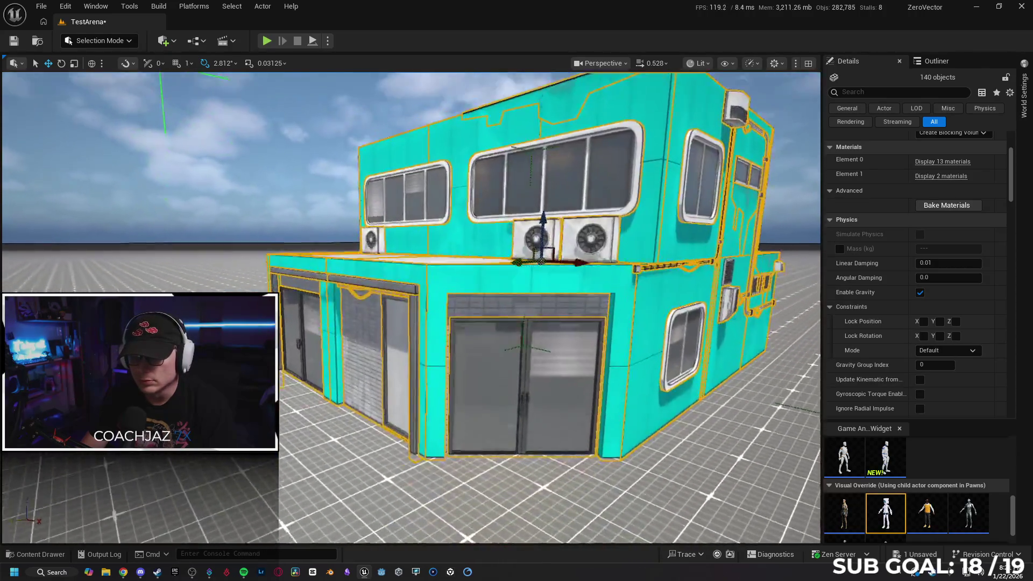
key("alt+p")
- Wall-run, climb and jump across the cyan building's walls and roof, then stop the session
key("space")
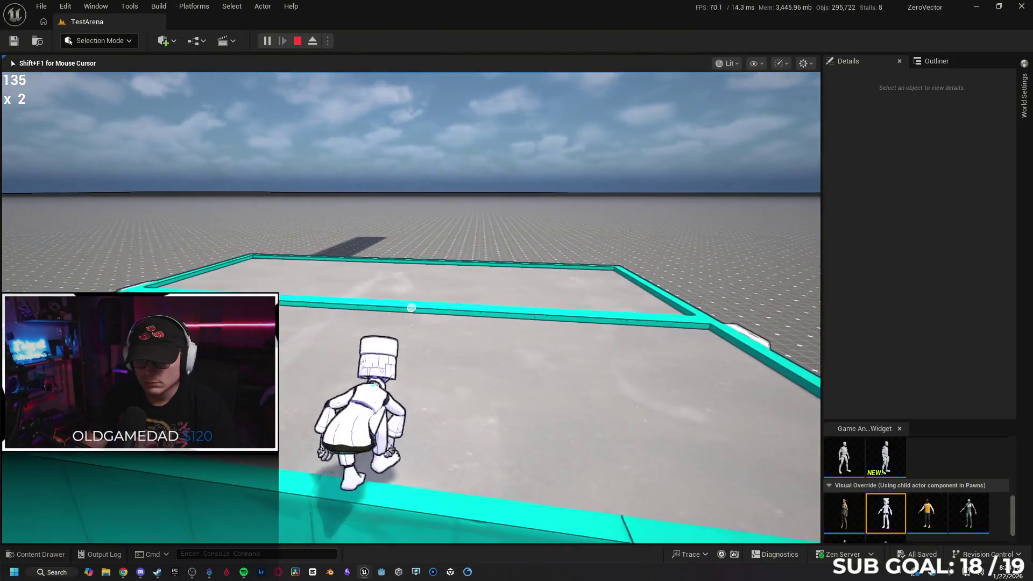
key("space")
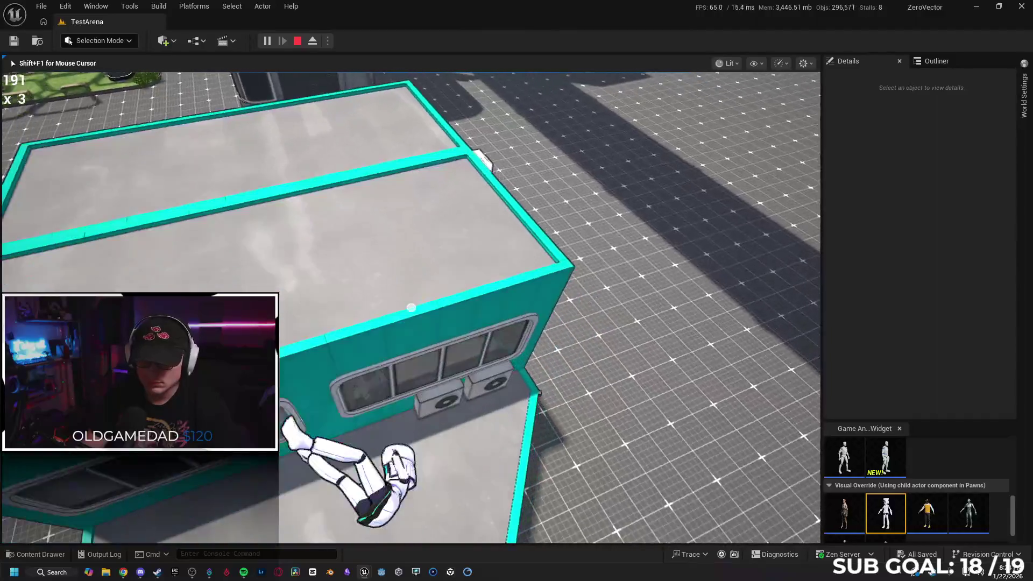
key("space")
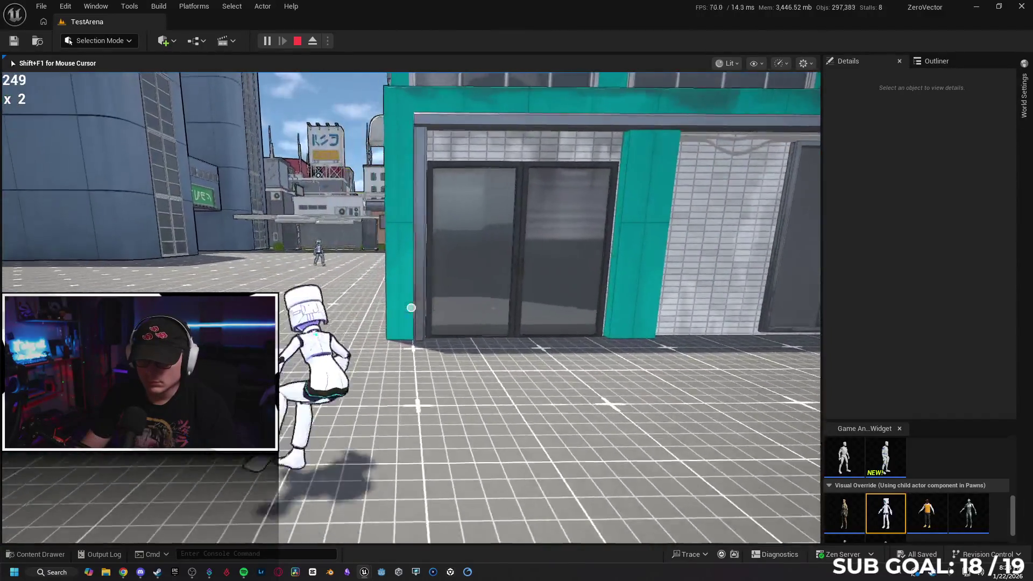
key("space")
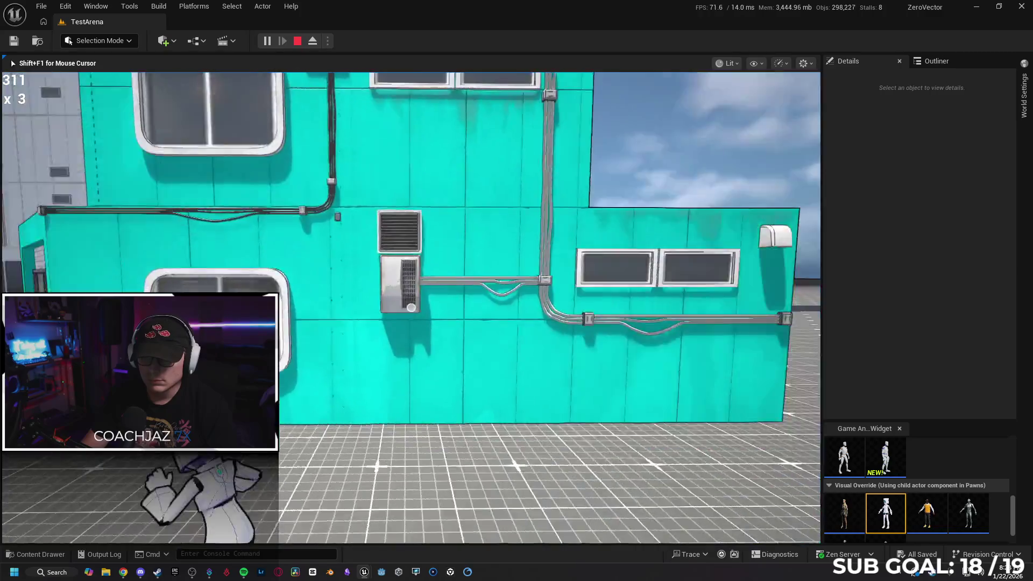
key("space")
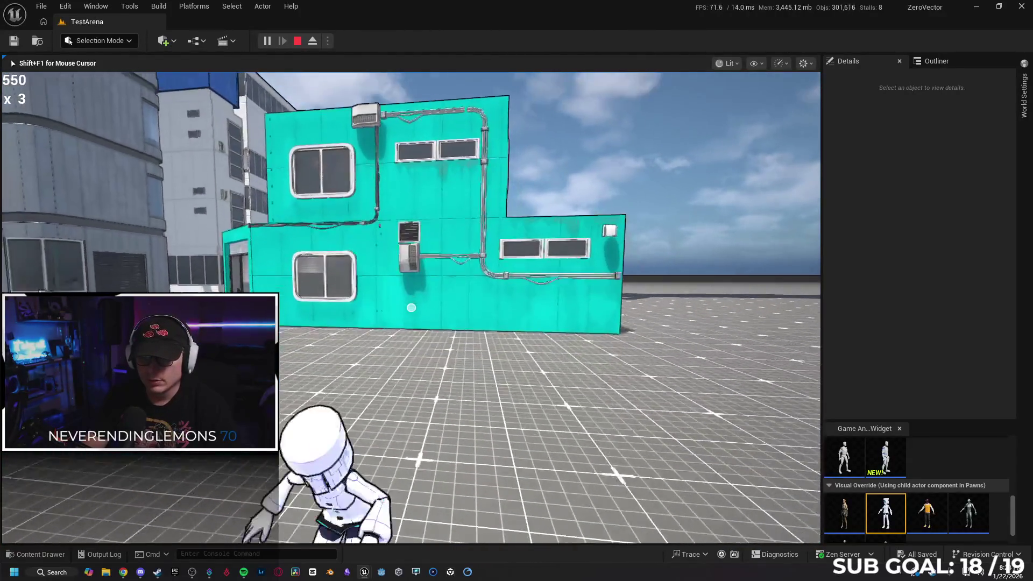
key("space")
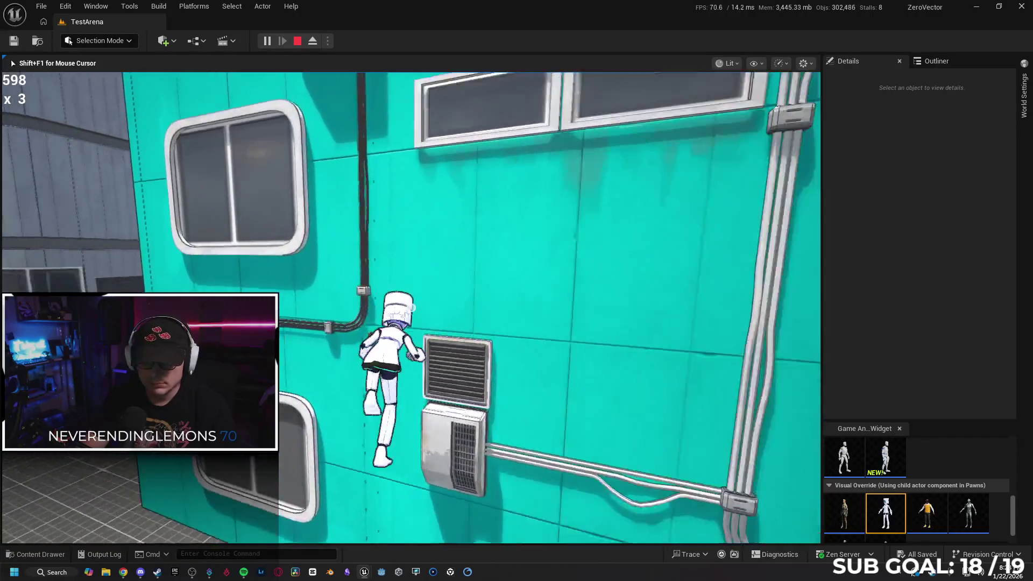
key("space")
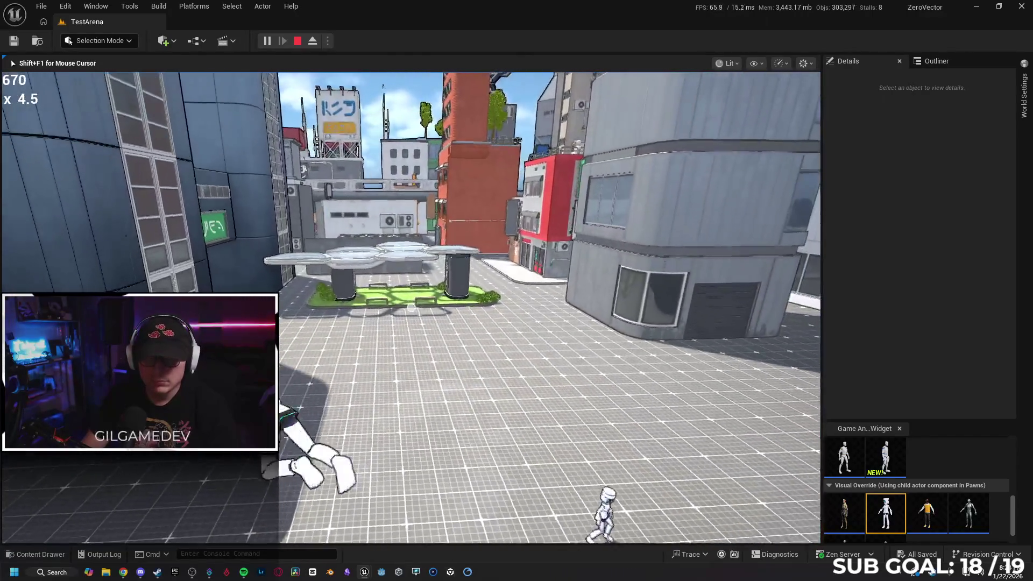
key("space")
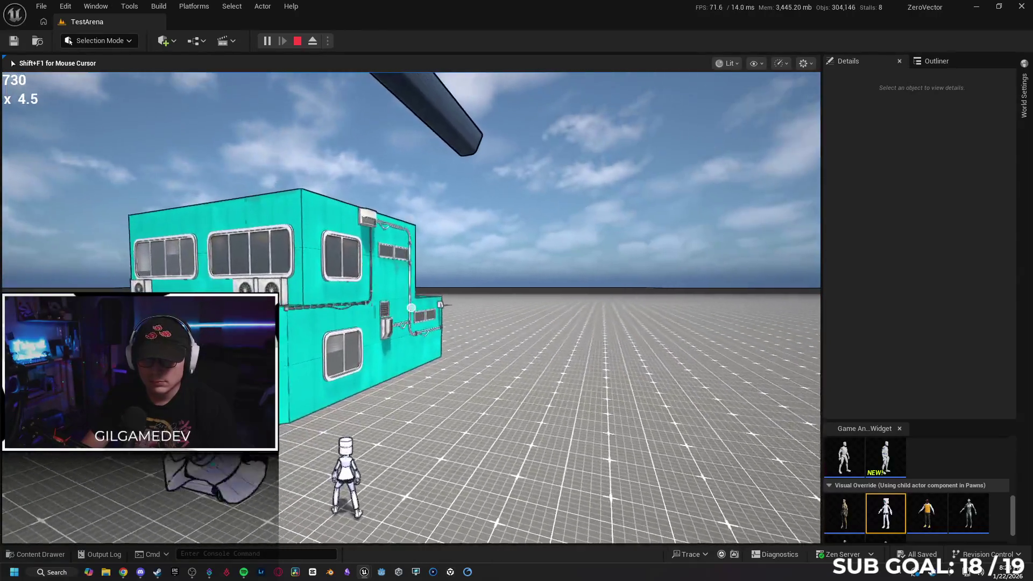
key("space")
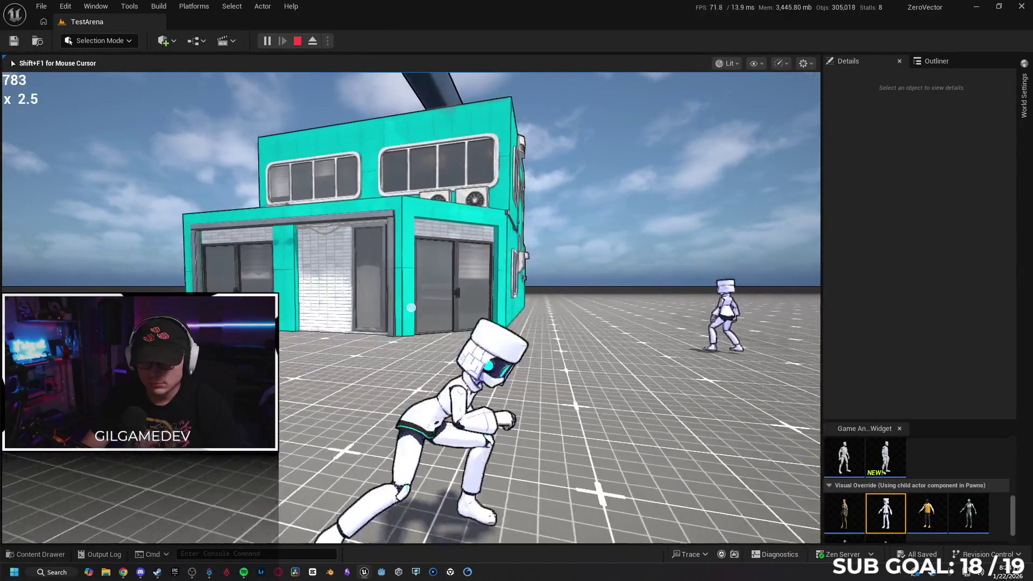
key("space")
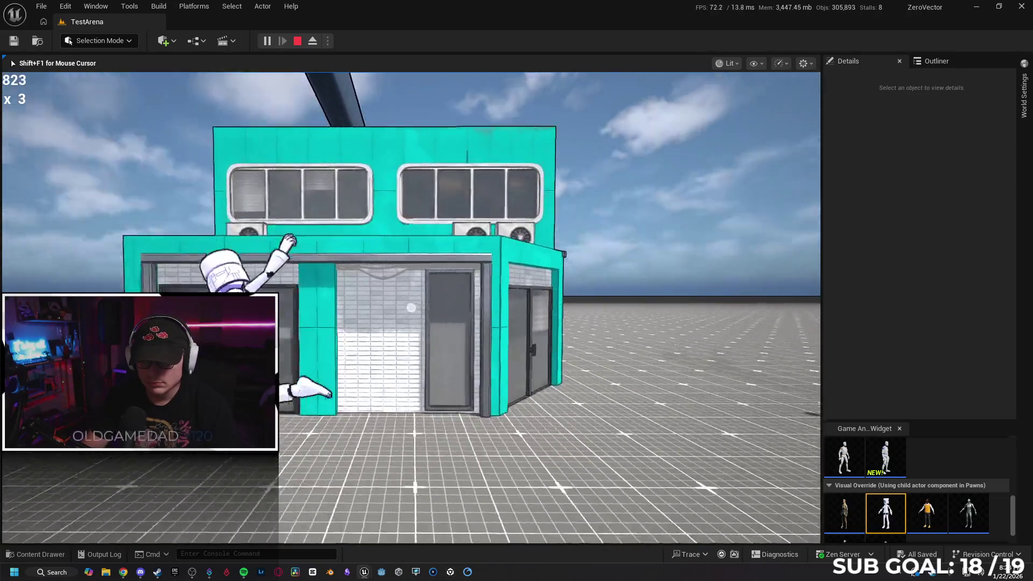
key("space")
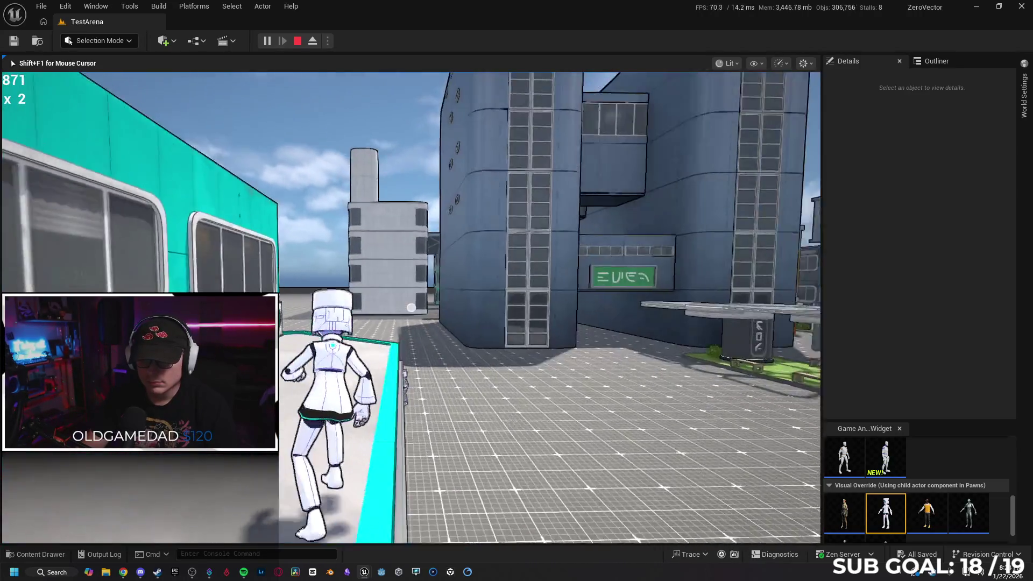
key("space")
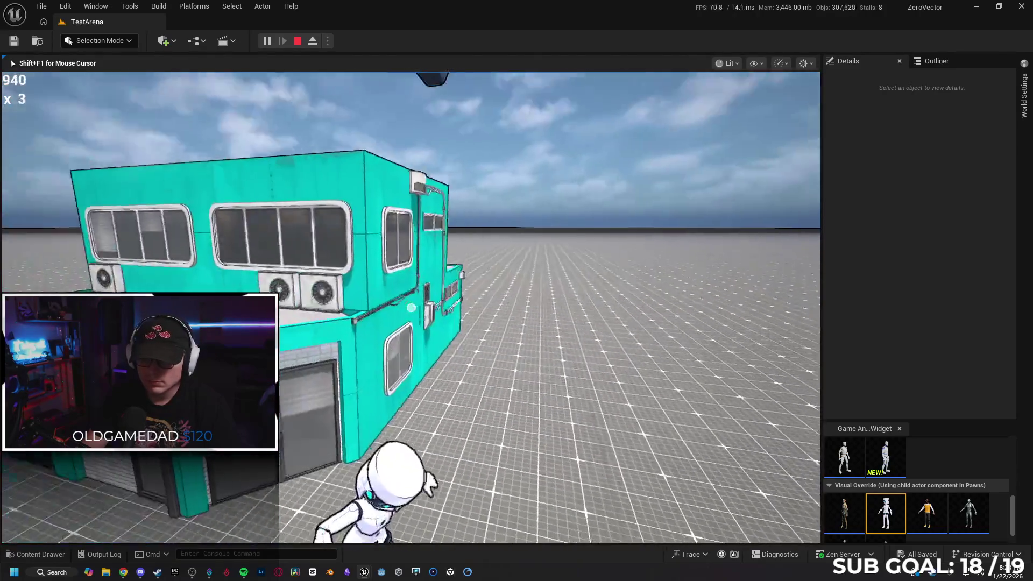
key("Escape")
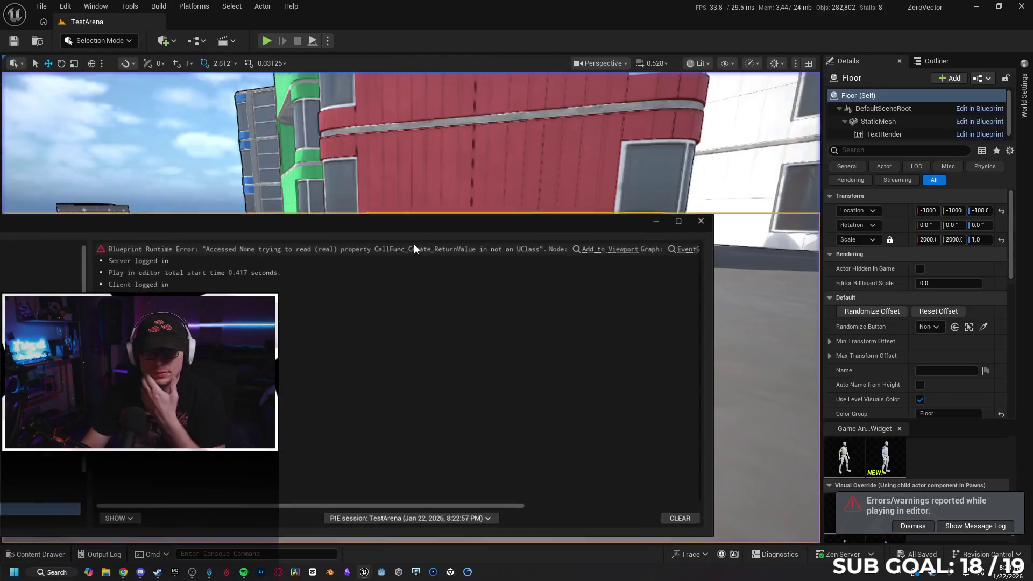
- Close the Message Log, then select and frame the cyan building
left_click(703, 220)
mouse_move(709, 225)
left_mouse_down()
mouse_move(549, 226)
mouse_move(419, 242)
left_mouse_up()
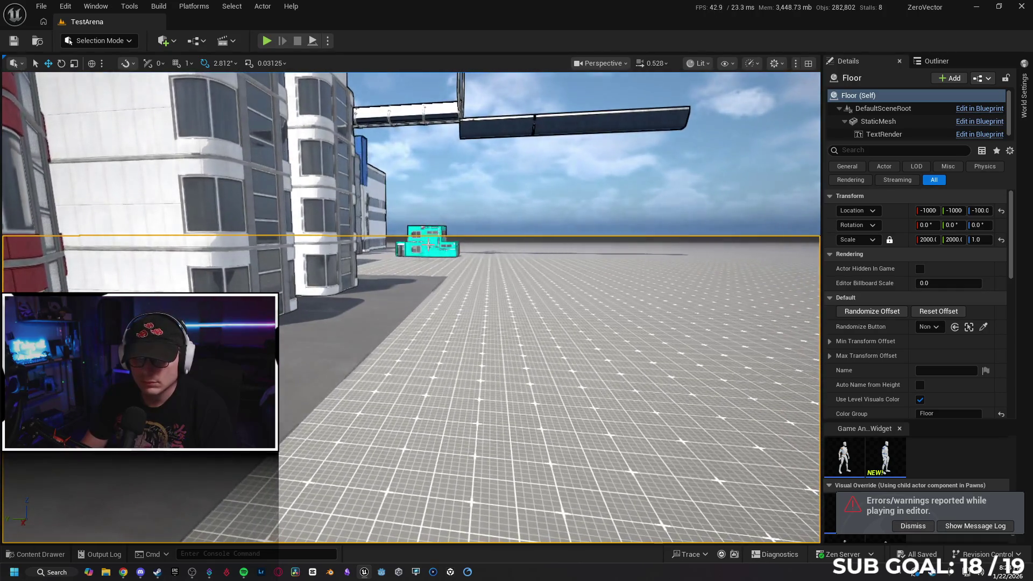
left_click(426, 240)
key("f")
right_click(437, 322)
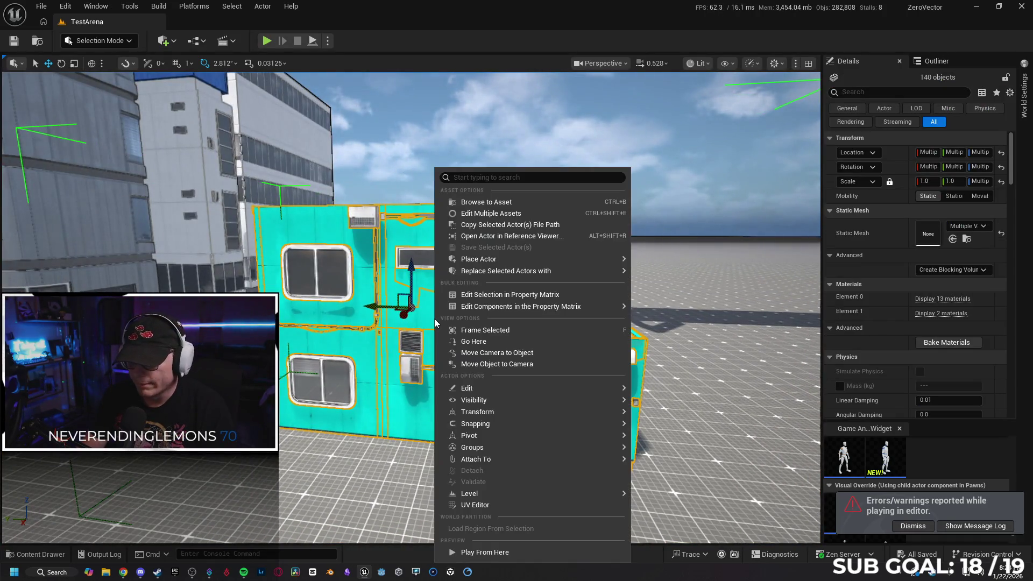
- From a wide street view, select the BPP_Building11 packed building near the plaza
mouse_move(437, 322)
left_mouse_down()
mouse_move(376, 377)
mouse_move(388, 366)
mouse_move(377, 350)
left_mouse_up()
left_click(290, 229)
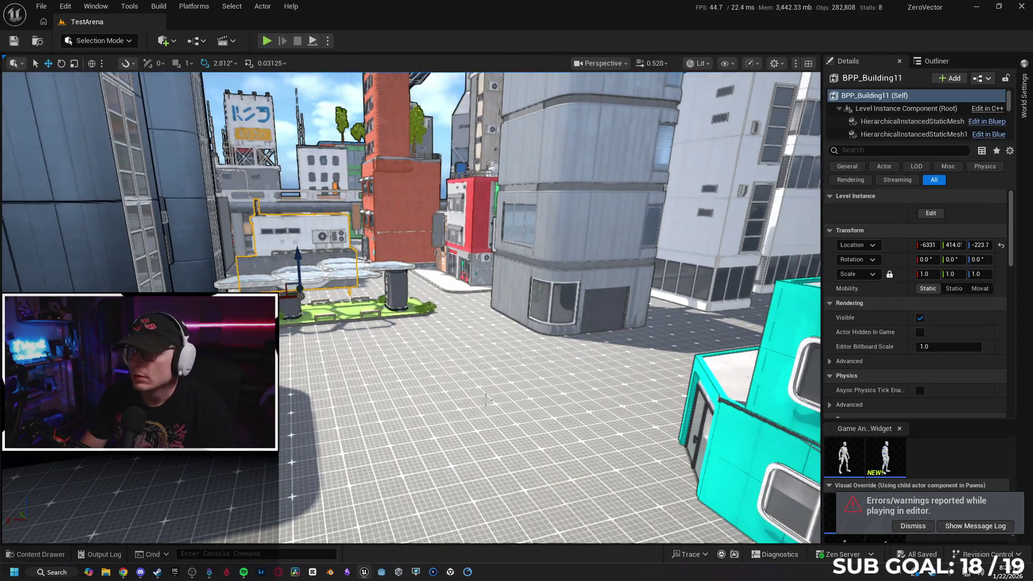
left_click_drag(498, 407, 420, 379)
key("ctrl+a")
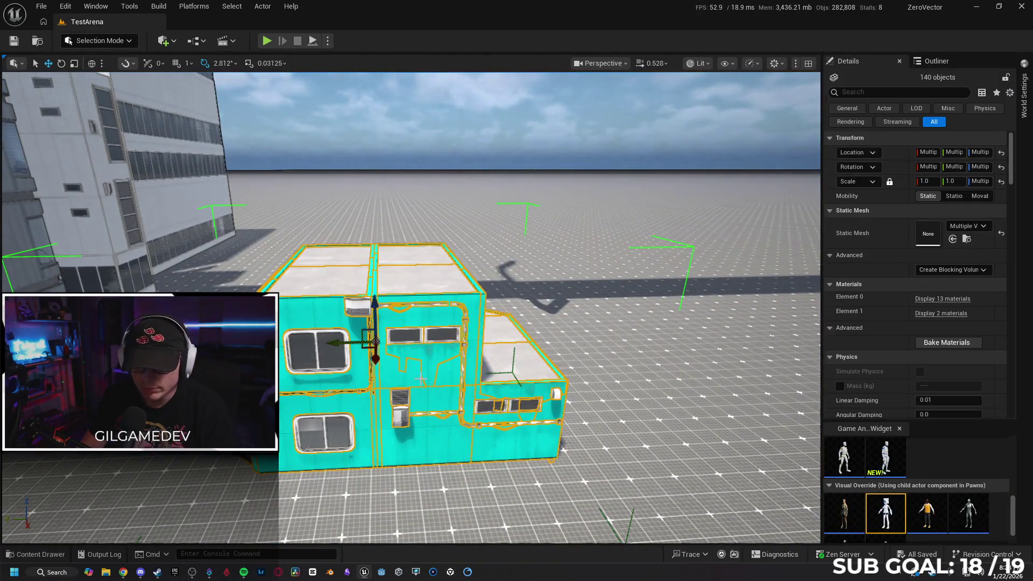
- Pack the cyan building into level AltBuild11, delete the originals, and save BPP_AltBuild11
right_click(410, 333)
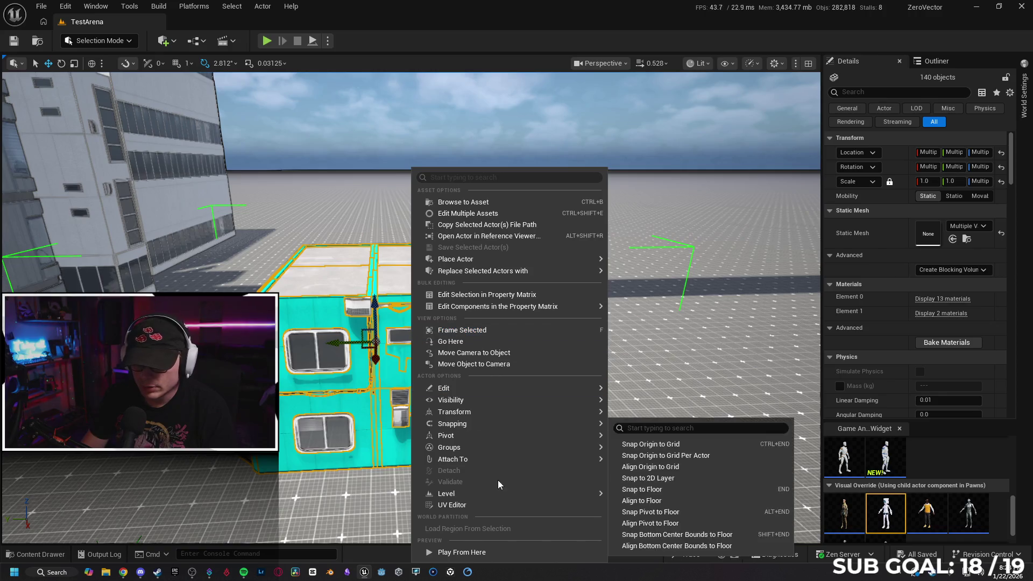
mouse_move(499, 492)
left_click(661, 523)
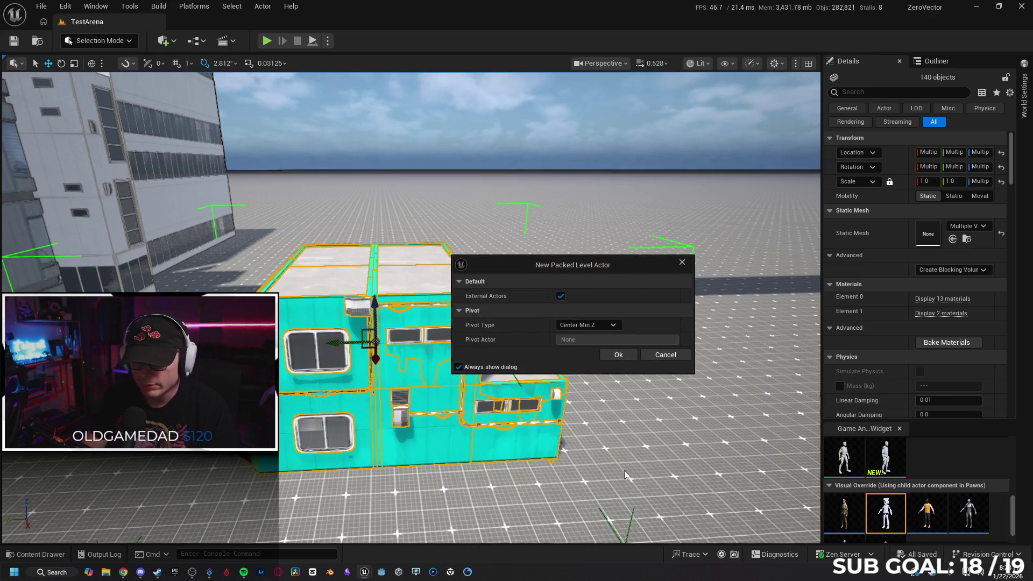
left_click(618, 353)
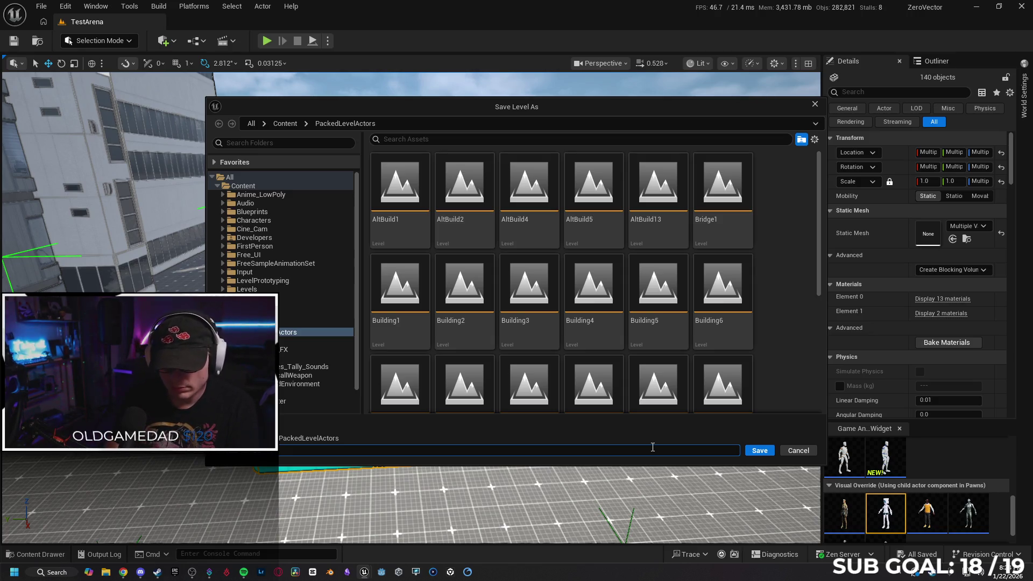
key("Return")
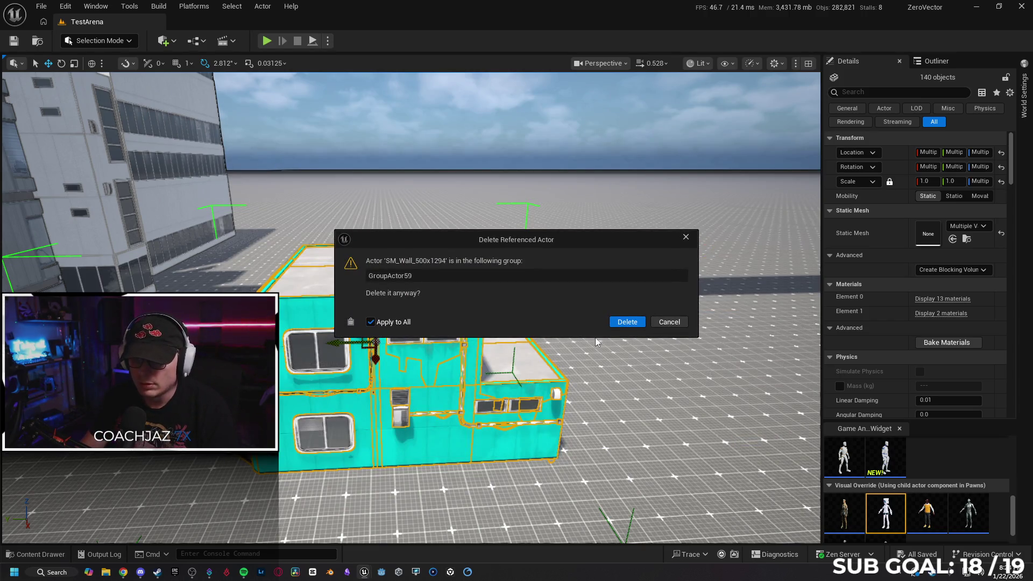
left_click(613, 322)
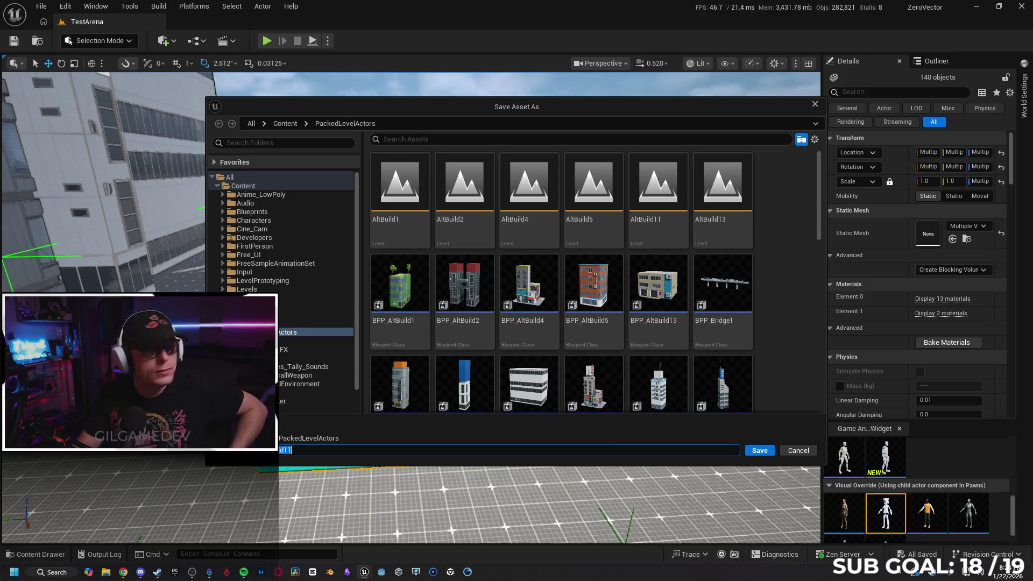
left_click(759, 450)
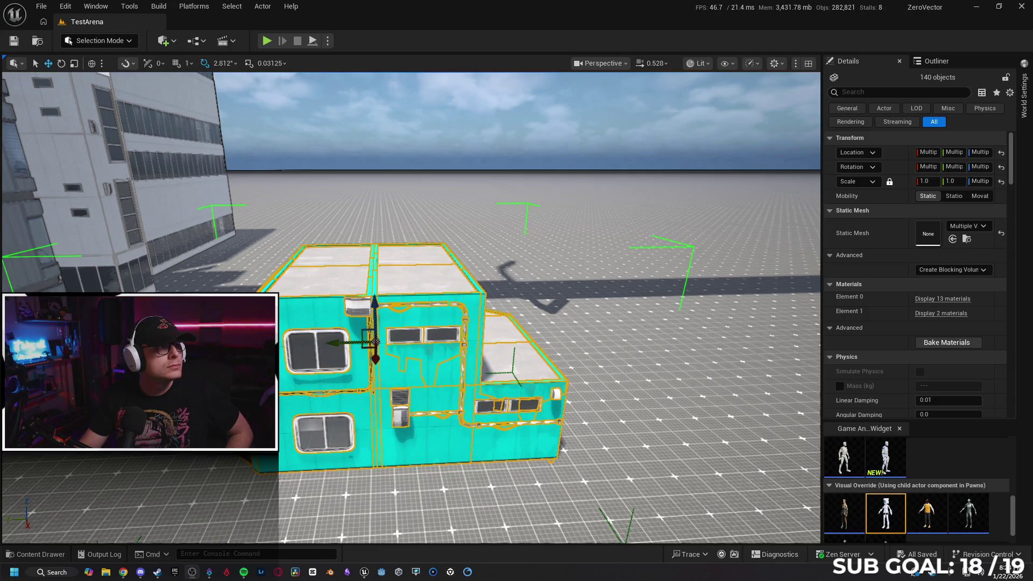
key("ctrl+space")
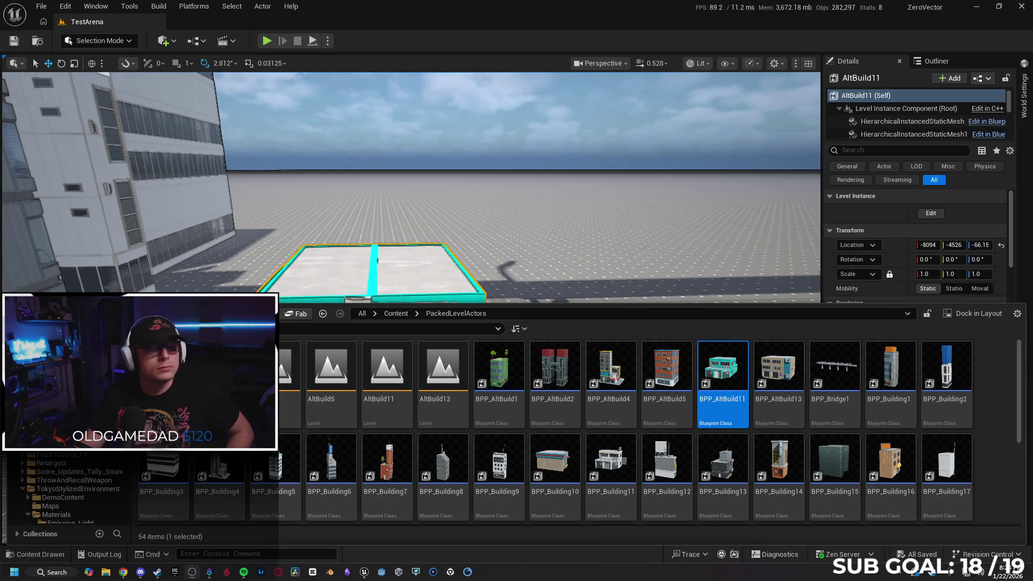
- Select the orange-brick BPP_Building9 and drag it along Y to about Location Y 9840
left_click(342, 269)
key("f")
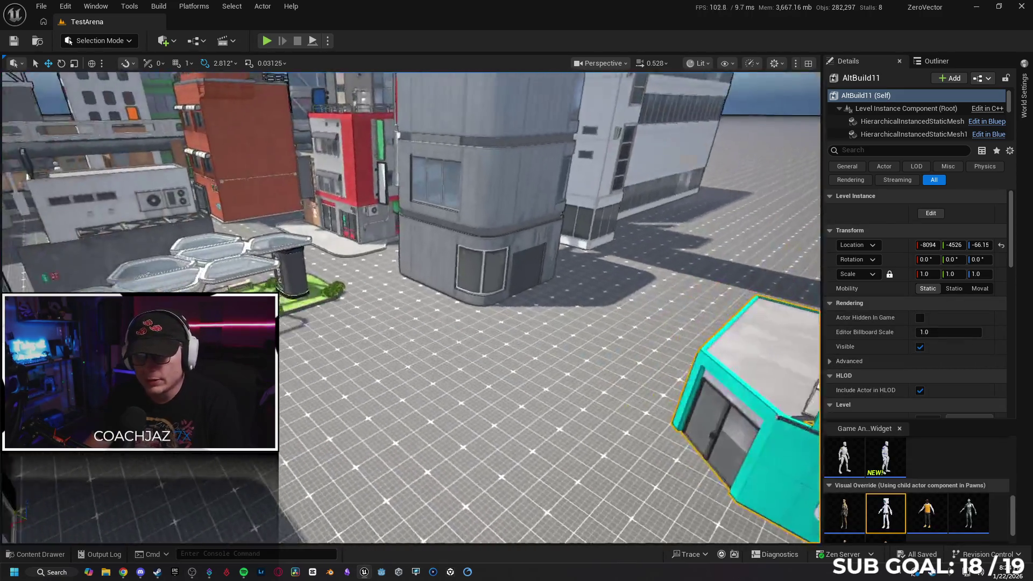
key("f")
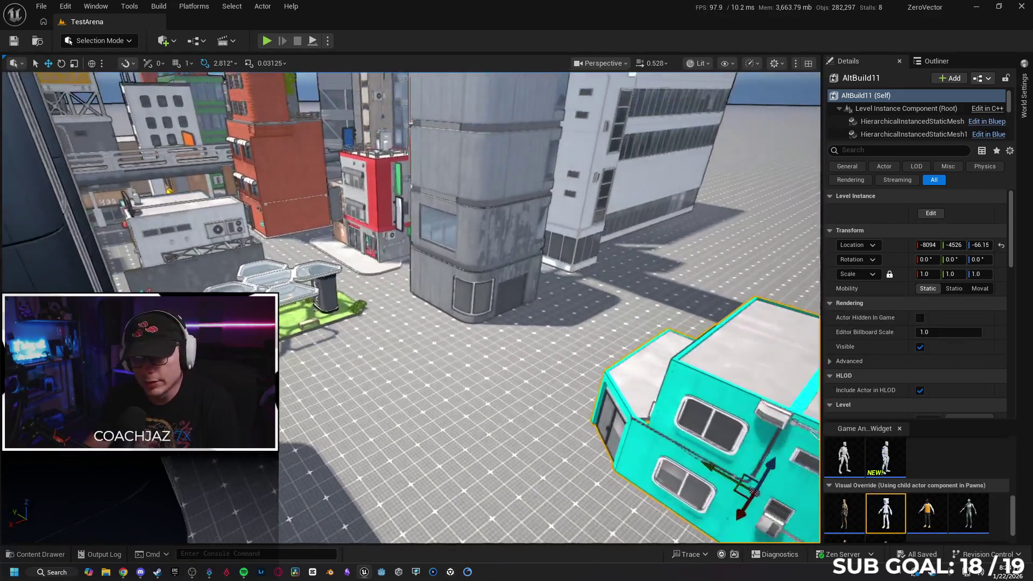
key("f")
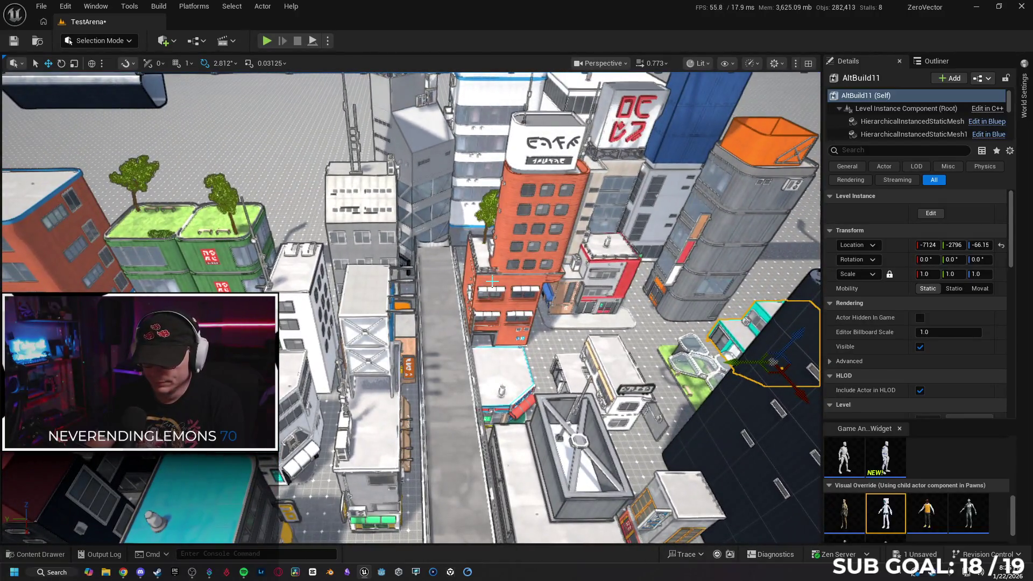
left_click(491, 281)
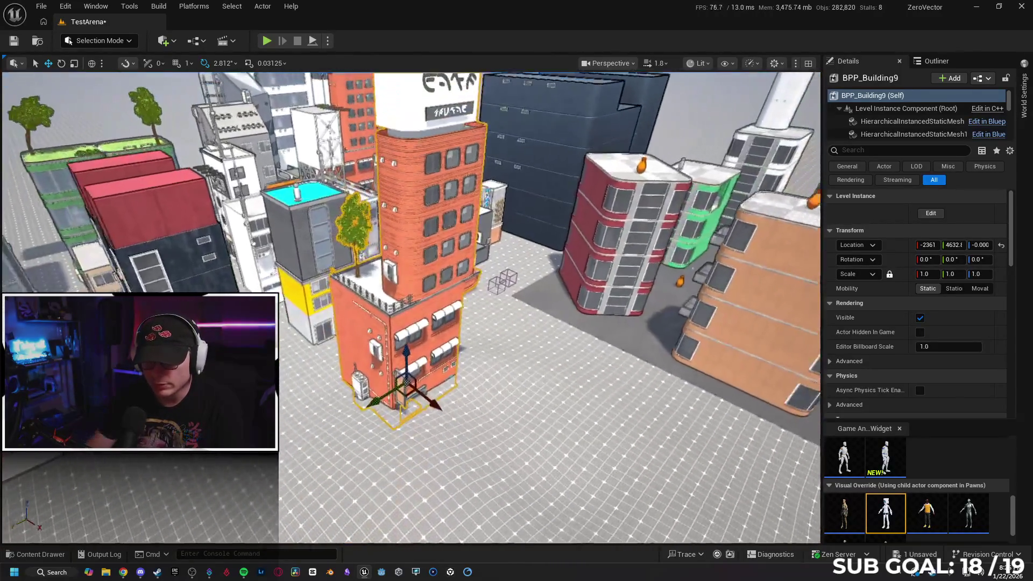
mouse_move(379, 394)
left_mouse_down()
mouse_move(301, 446)
mouse_move(316, 422)
left_mouse_up()
key("f")
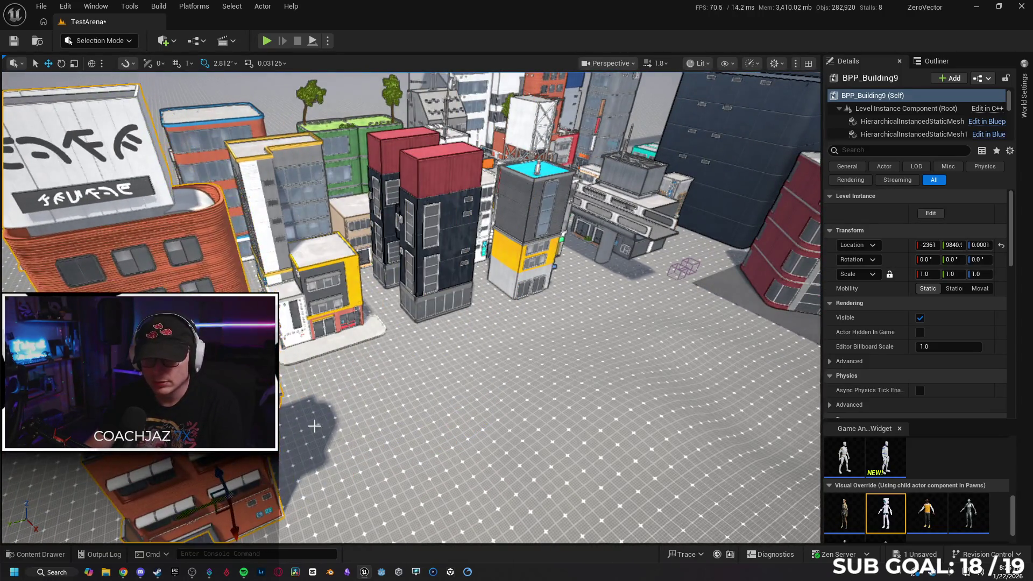
key("f")
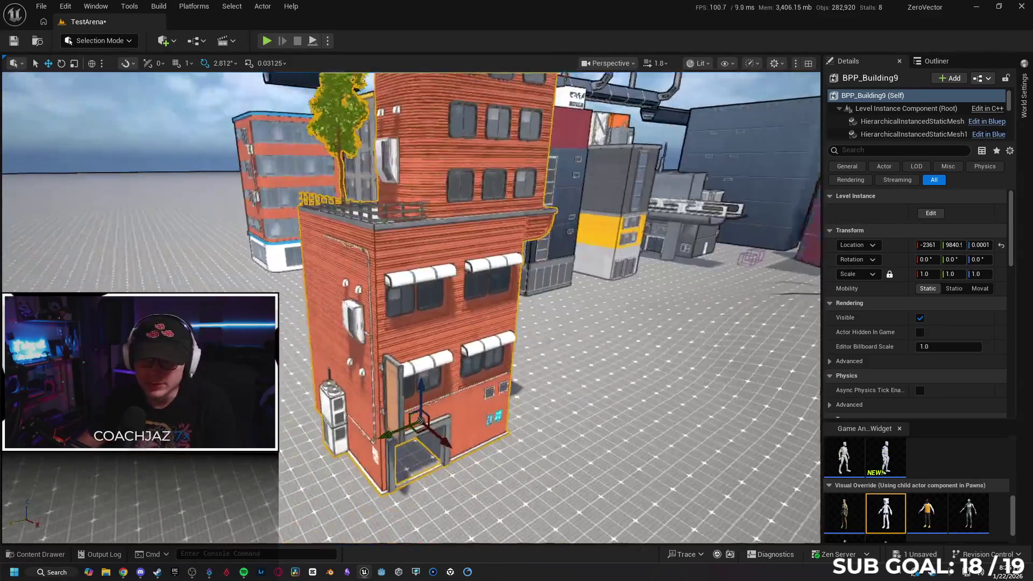
mouse_move(408, 301)
left_mouse_down()
mouse_move(310, 319)
mouse_move(398, 352)
left_mouse_up()
- Break the red-brick building's level instance apart, confirming Yes
right_click(398, 353)
mouse_move(469, 494)
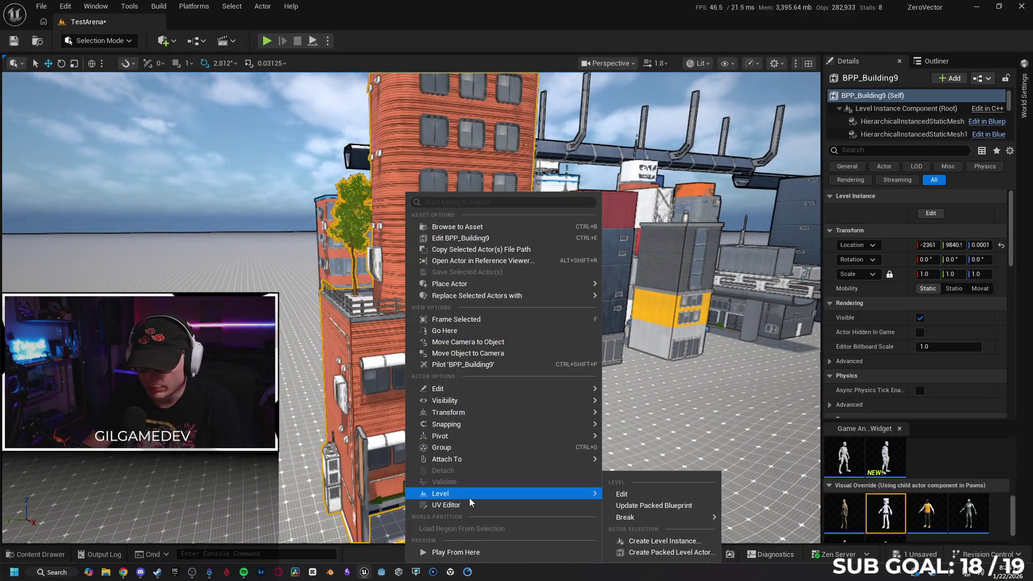
mouse_move(646, 517)
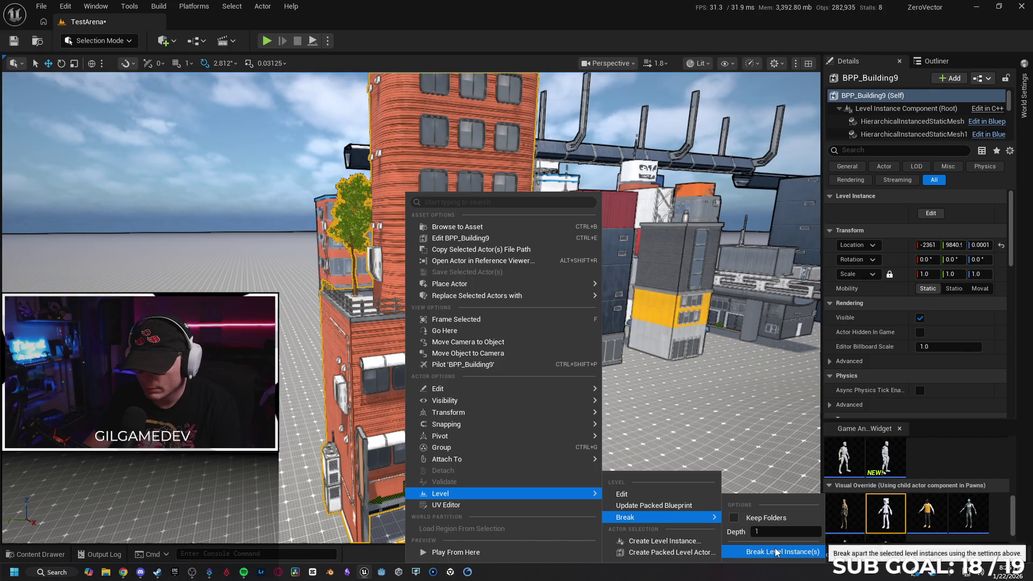
left_click(783, 551)
left_click(589, 310)
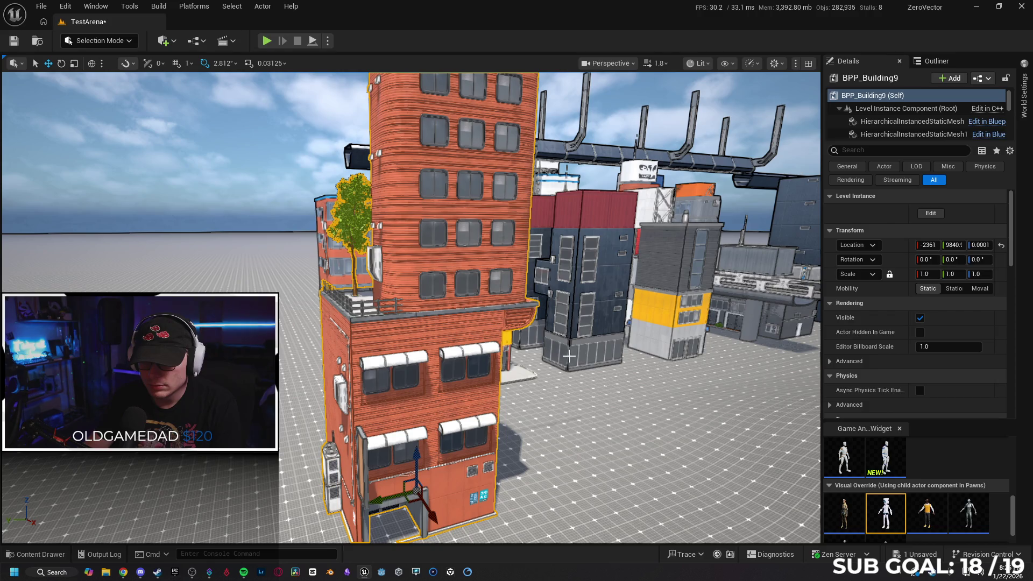
- Unlock the group holding the 220 broken-out building pieces
mouse_move(568, 356)
left_mouse_down()
mouse_move(506, 322)
mouse_move(330, 355)
left_mouse_up()
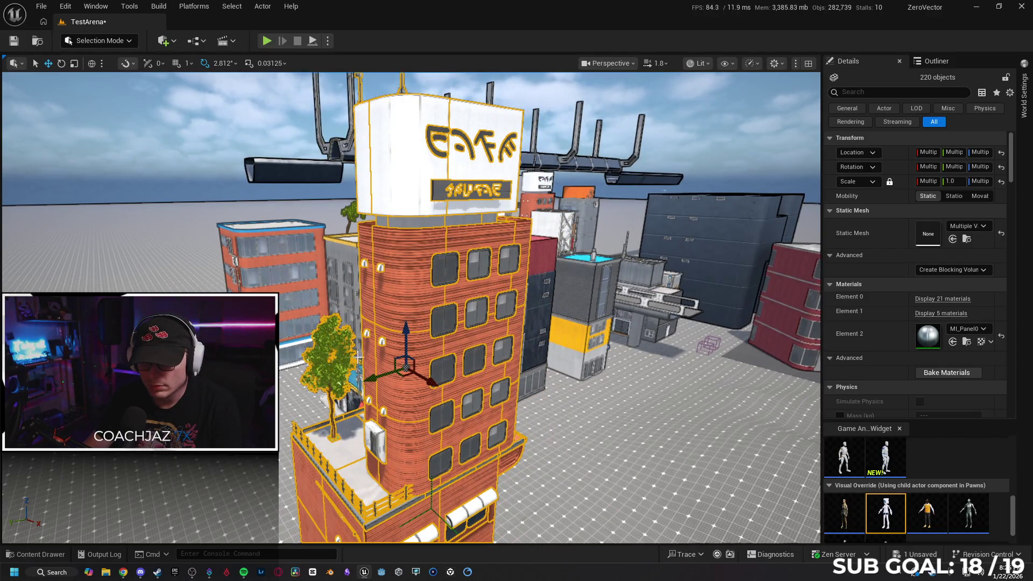
right_click(381, 353)
mouse_move(502, 450)
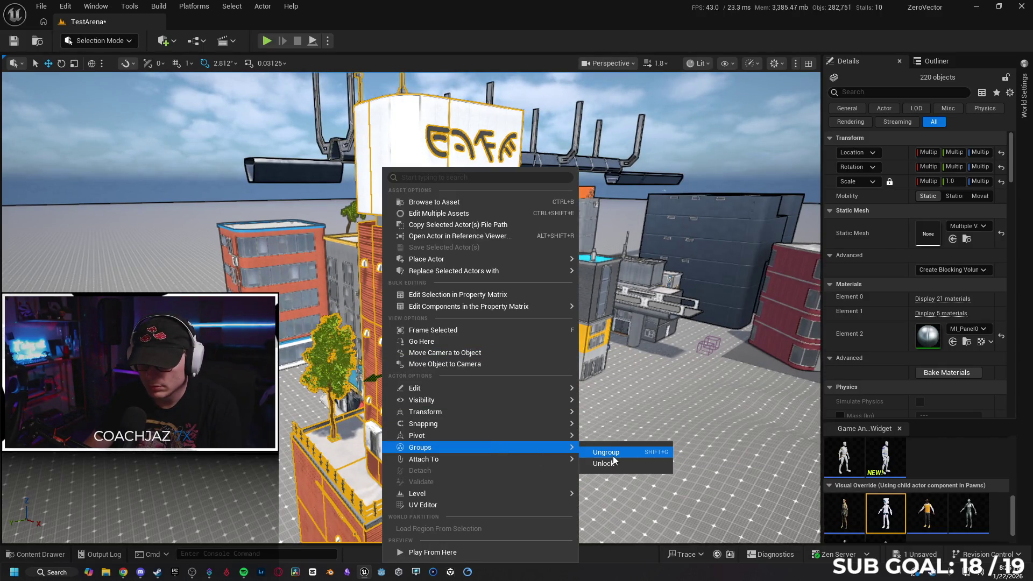
left_click(613, 462)
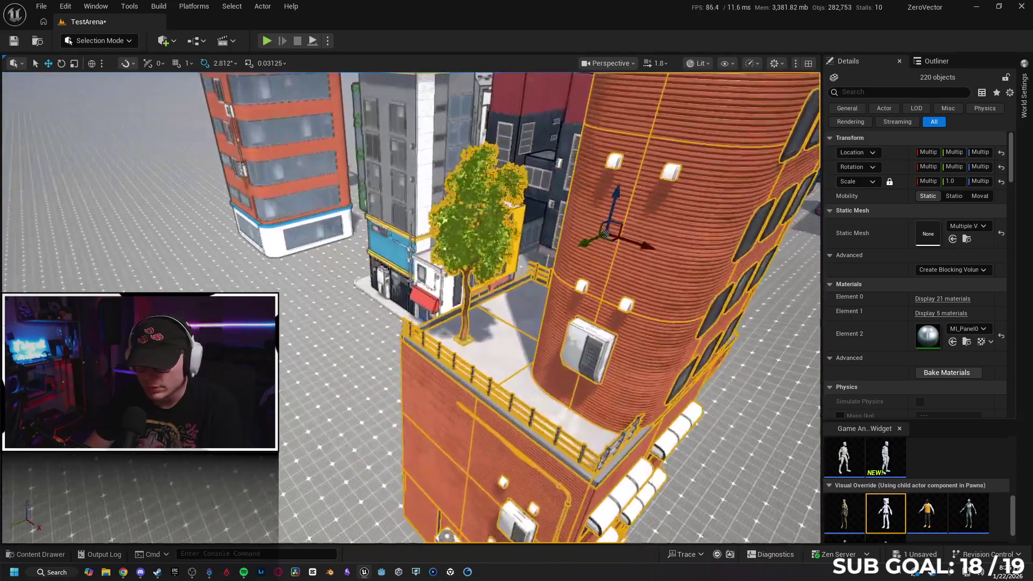
- Delete the rooftop tree and its green base
left_click(473, 242)
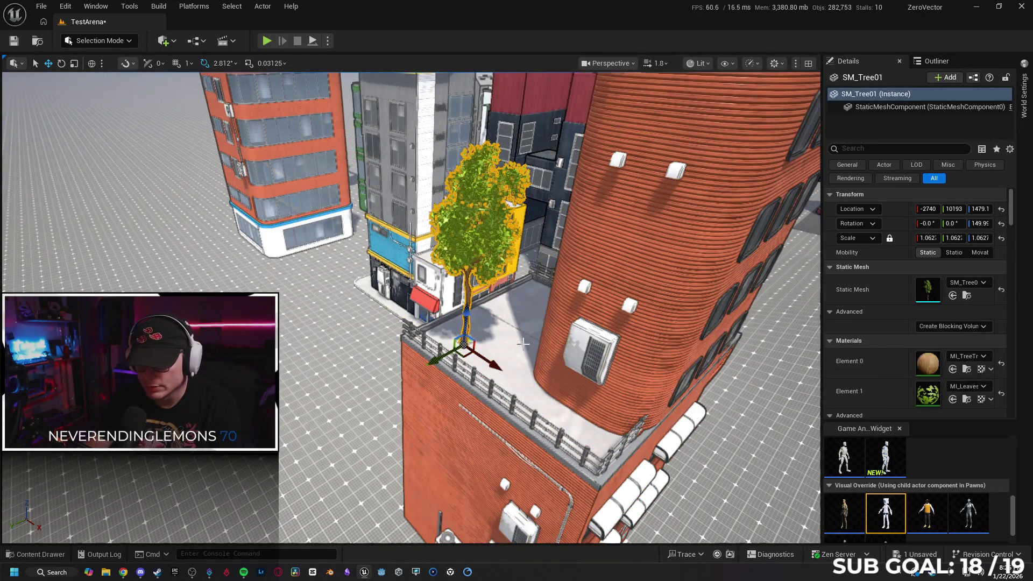
key("Delete")
scroll(521, 343, "up", 5)
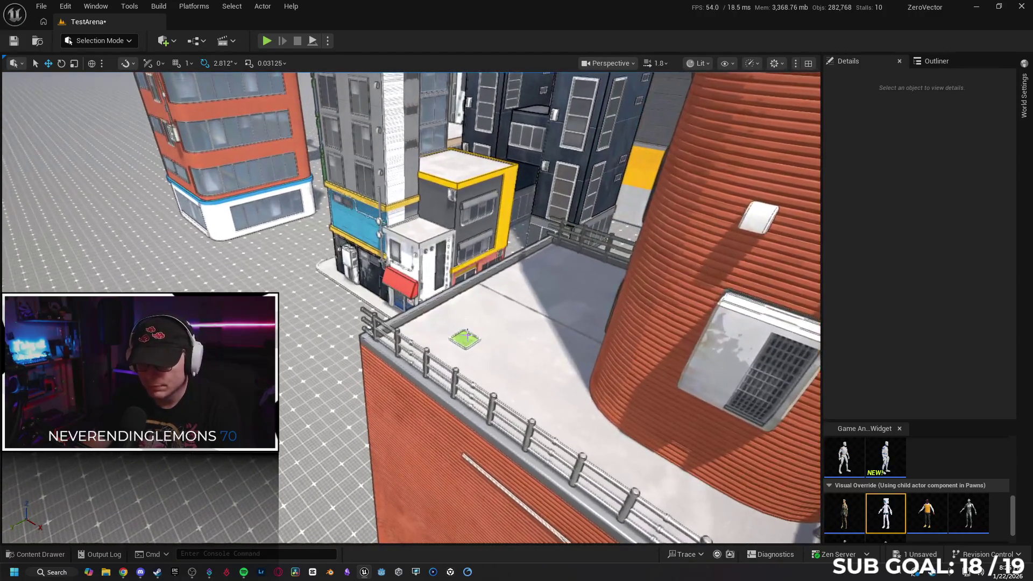
left_click(467, 336)
key("Delete")
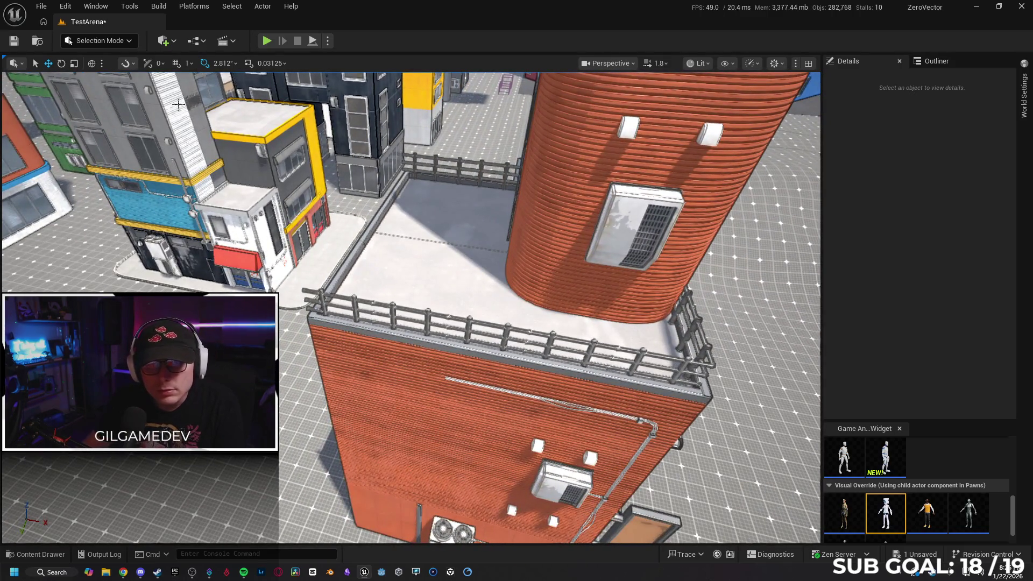
- Delete the rooftop railings
left_click(354, 309)
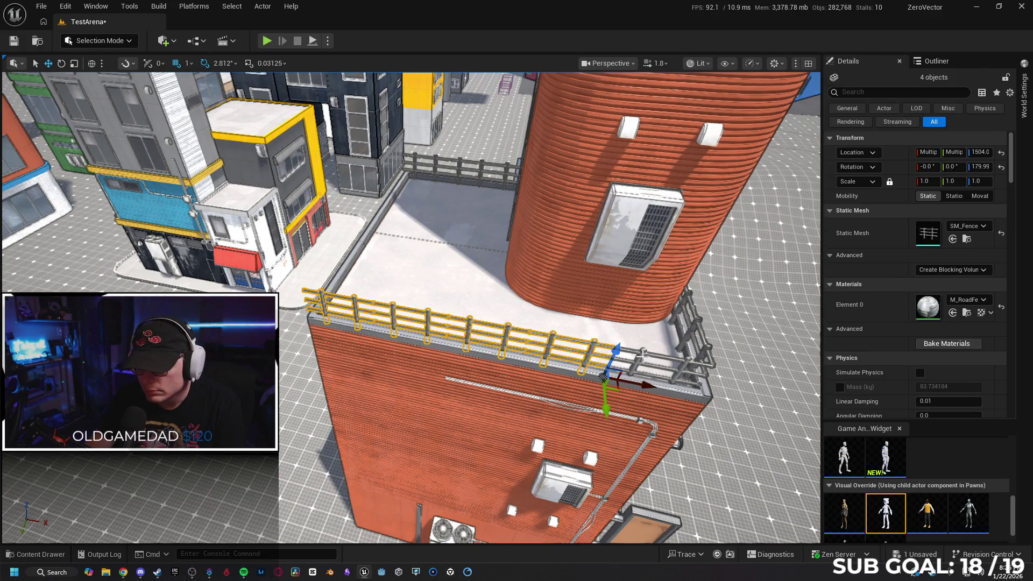
left_click_drag(484, 323, 445, 315)
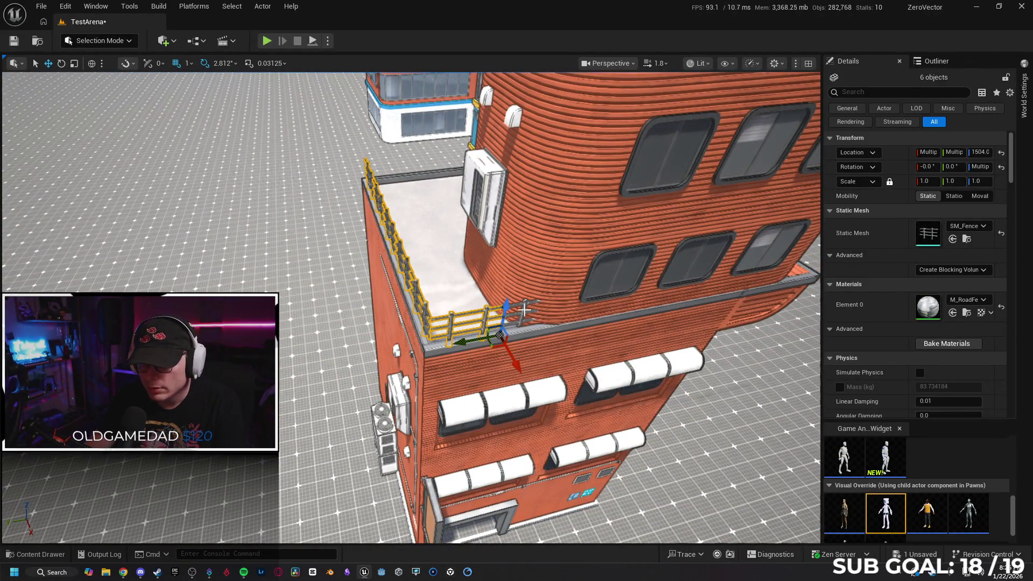
mouse_move(524, 310)
left_mouse_down()
mouse_move(451, 302)
mouse_move(596, 352)
left_mouse_up()
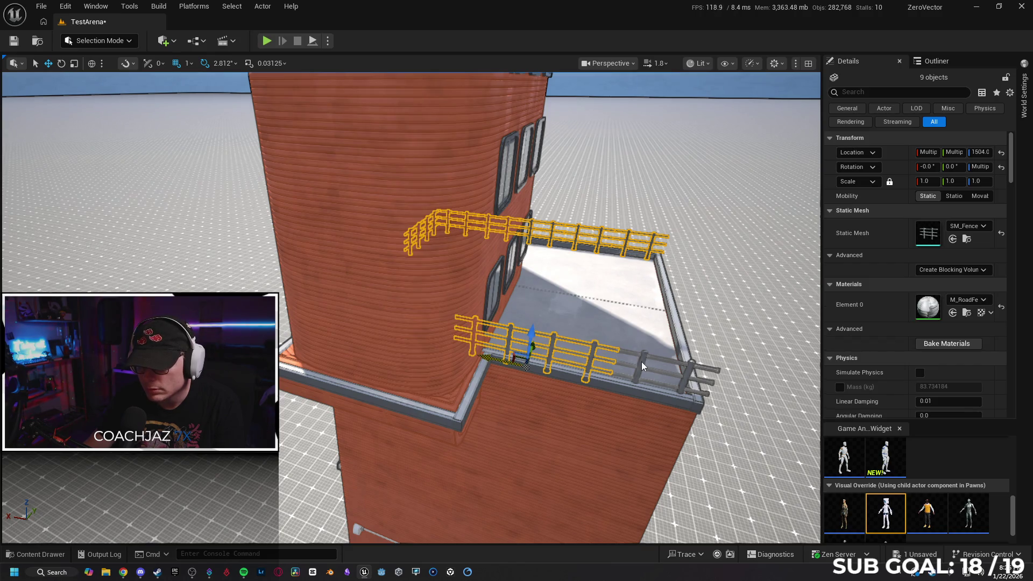
key("Delete")
- Delete the curved awning, then select the two roof-edge beams
mouse_move(635, 357)
left_mouse_down()
mouse_move(430, 324)
mouse_move(463, 308)
left_mouse_up()
left_click(431, 324)
key("Delete")
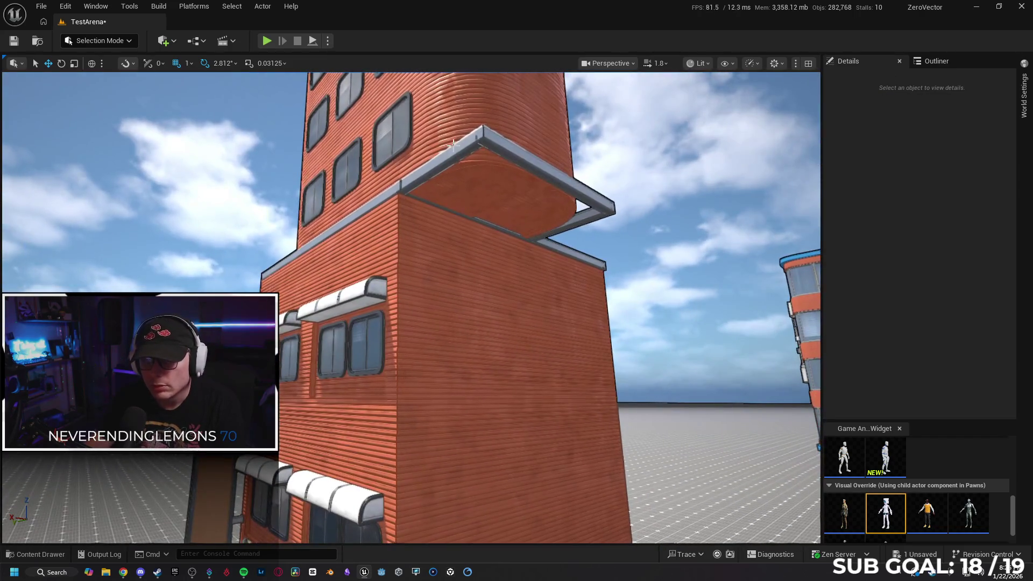
left_click(456, 154)
left_click(571, 210, "ctrl")
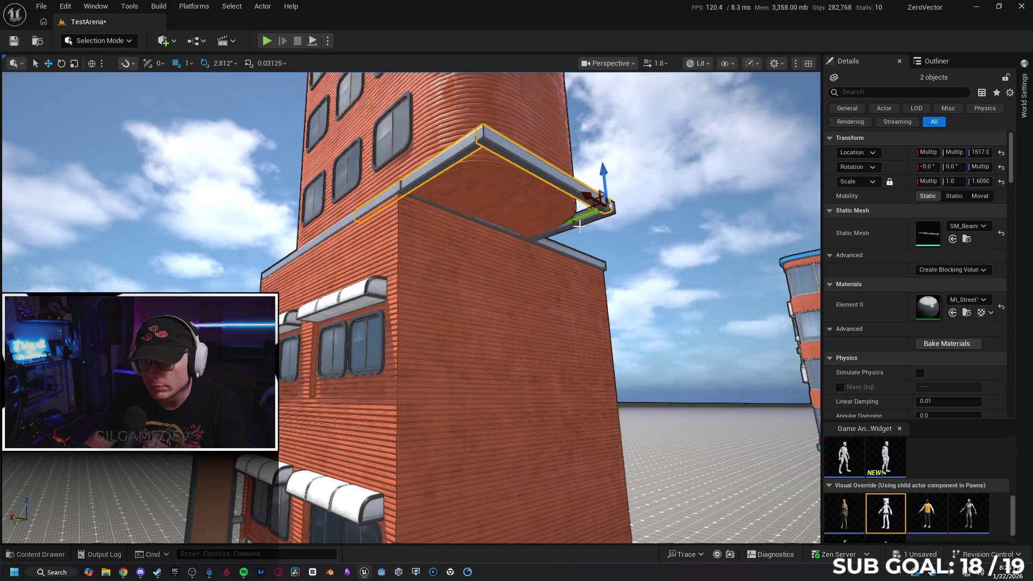
mouse_move(577, 226)
left_mouse_down()
mouse_move(666, 327)
mouse_move(444, 279)
mouse_move(441, 292)
mouse_move(432, 227)
left_mouse_up()
- Delete the roof-edge beams and the AC unit on the wall
key("Delete")
left_click(444, 279)
key("Escape")
left_click(440, 291)
key("Delete")
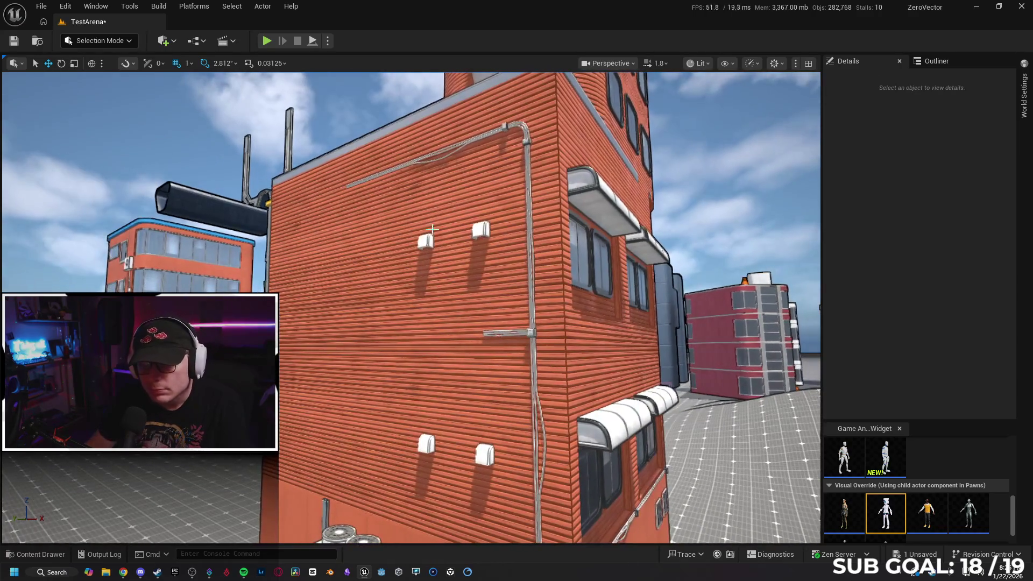
- Delete the two wall vents together with the pipe and its bracket
left_click(427, 239)
left_click(474, 238, "ctrl")
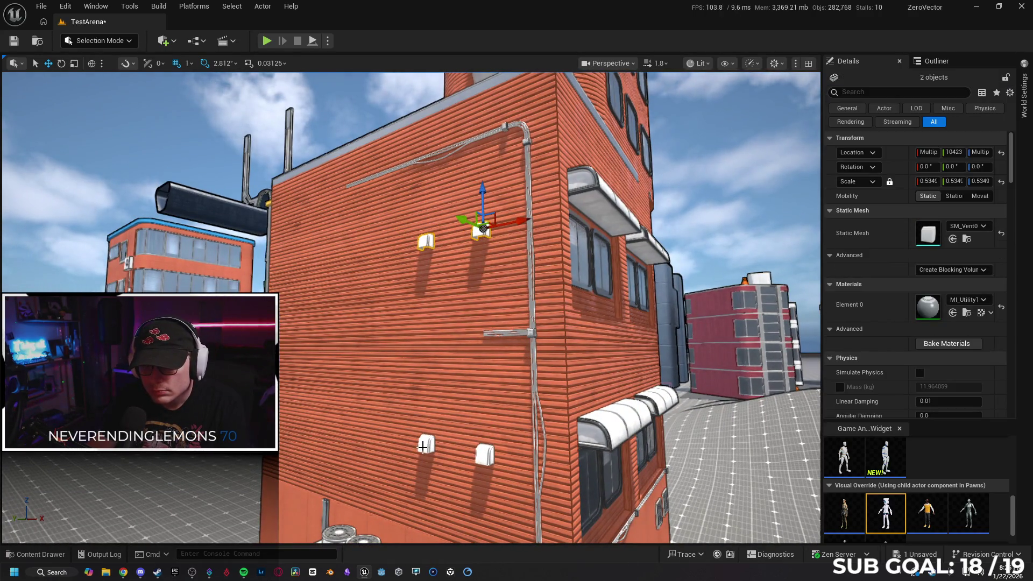
left_click(503, 332, "ctrl")
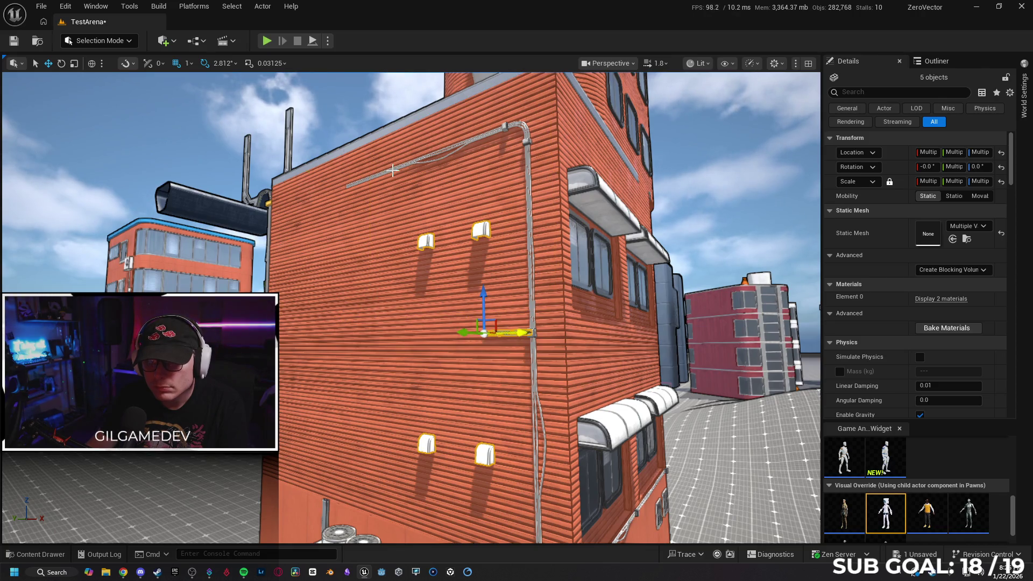
key("Delete")
- Remove the two blue posters from the lower side wall
key("s")
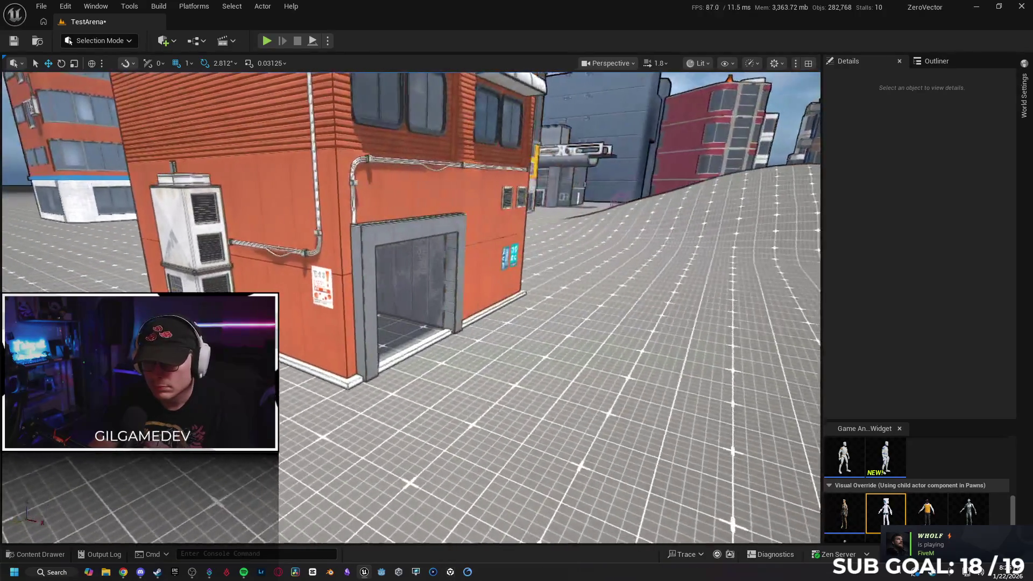
key("a")
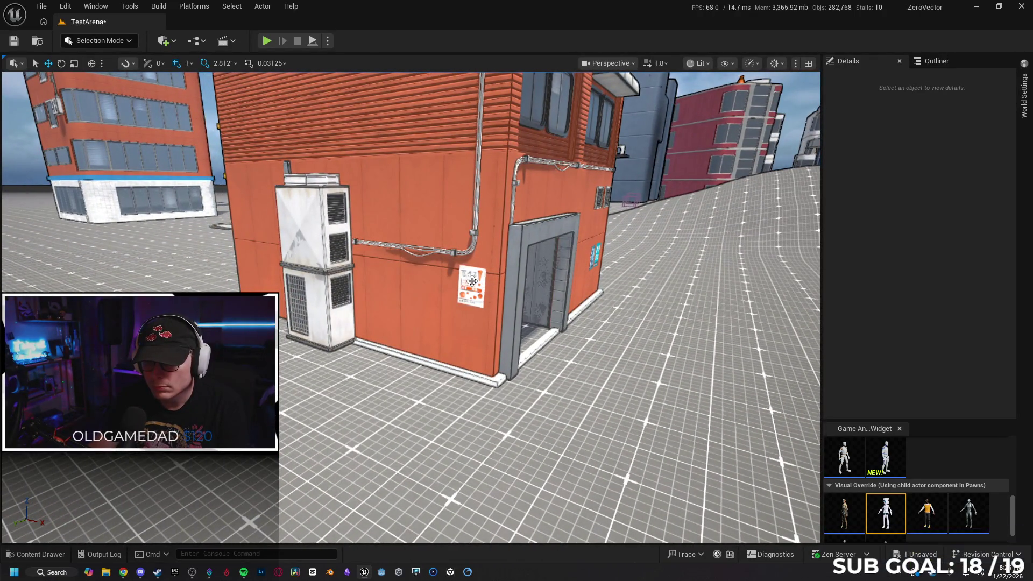
left_click(472, 280)
key("Escape")
key("a")
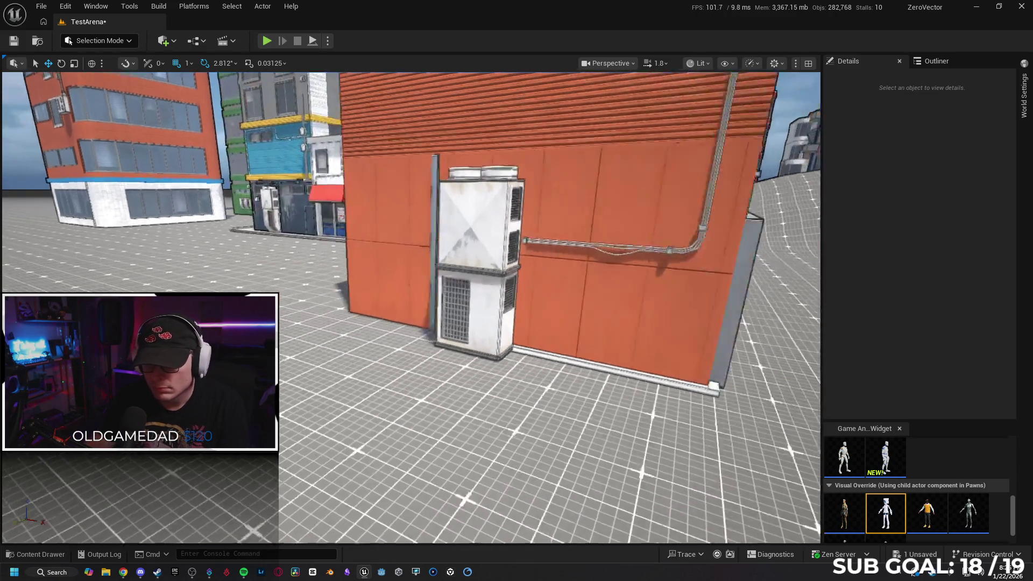
key("a")
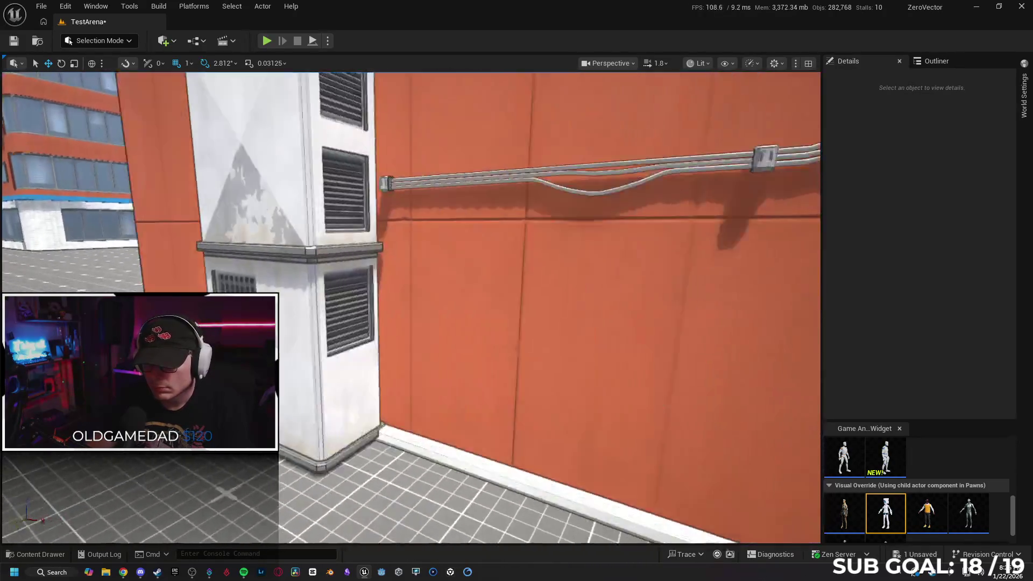
key("a")
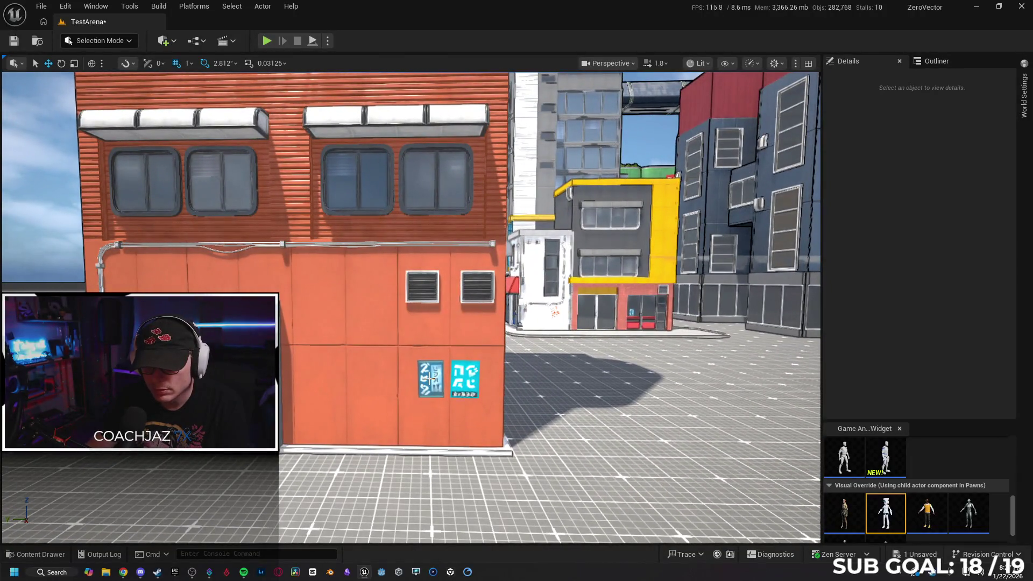
left_click(430, 378)
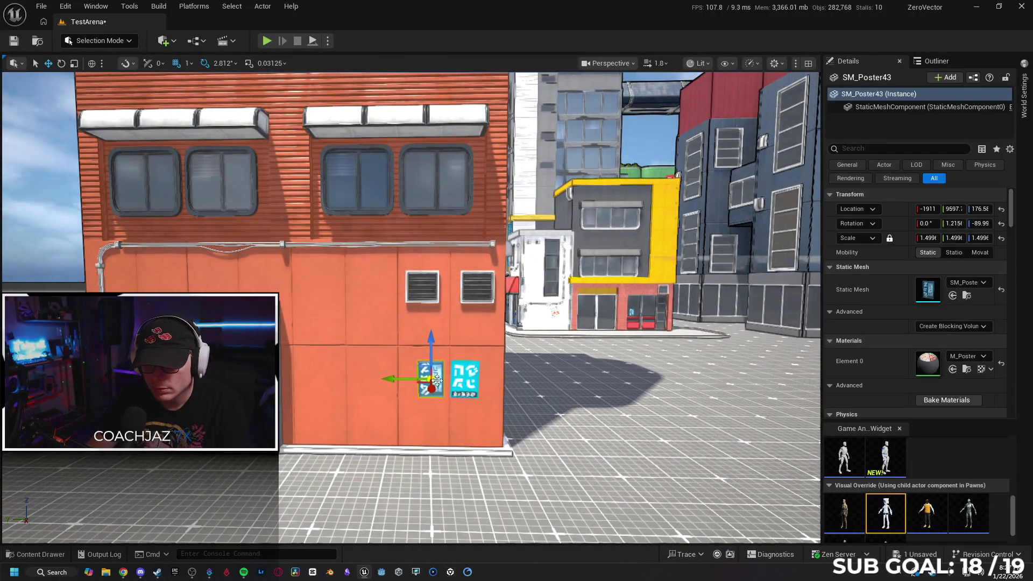
left_click(469, 383, "ctrl")
key("Delete")
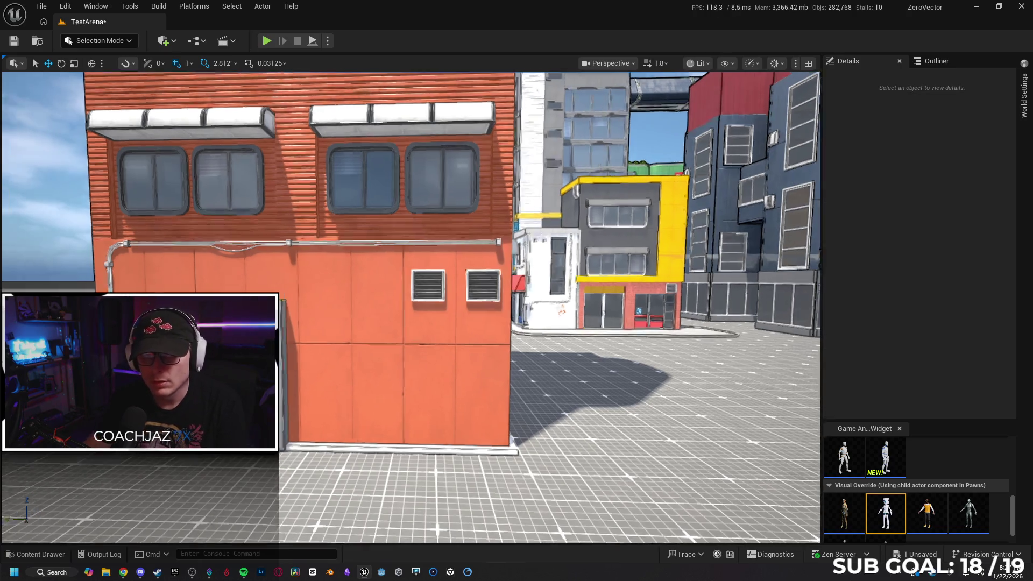
- Delete the four window awnings from the orange building
key("s")
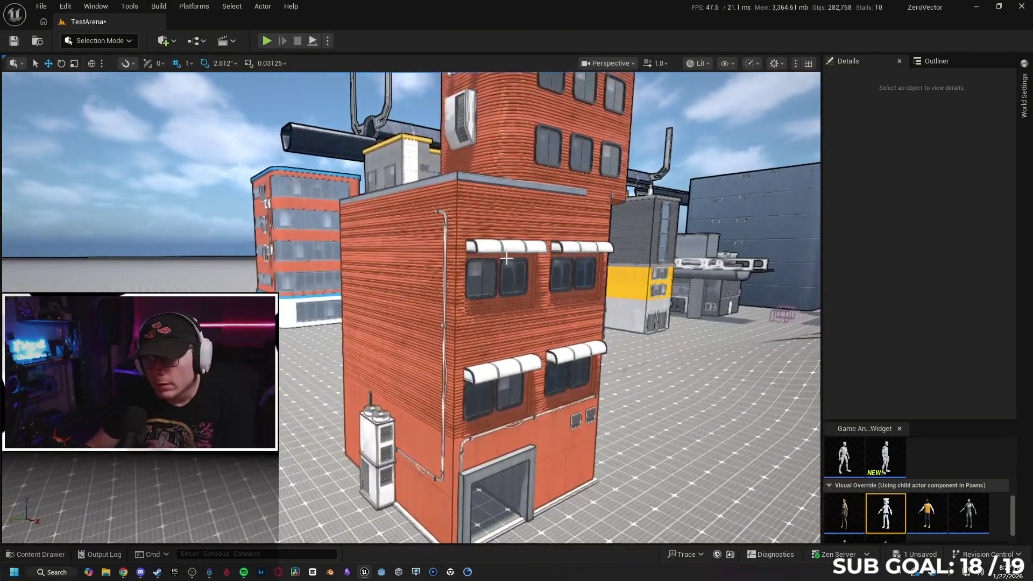
left_click(544, 247)
left_click(564, 249, "ctrl")
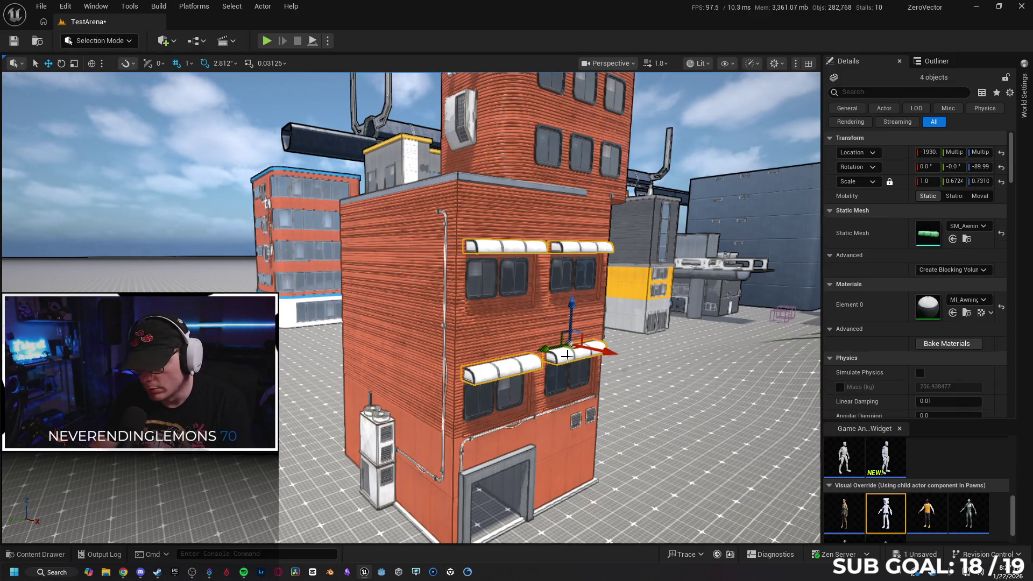
key("Delete")
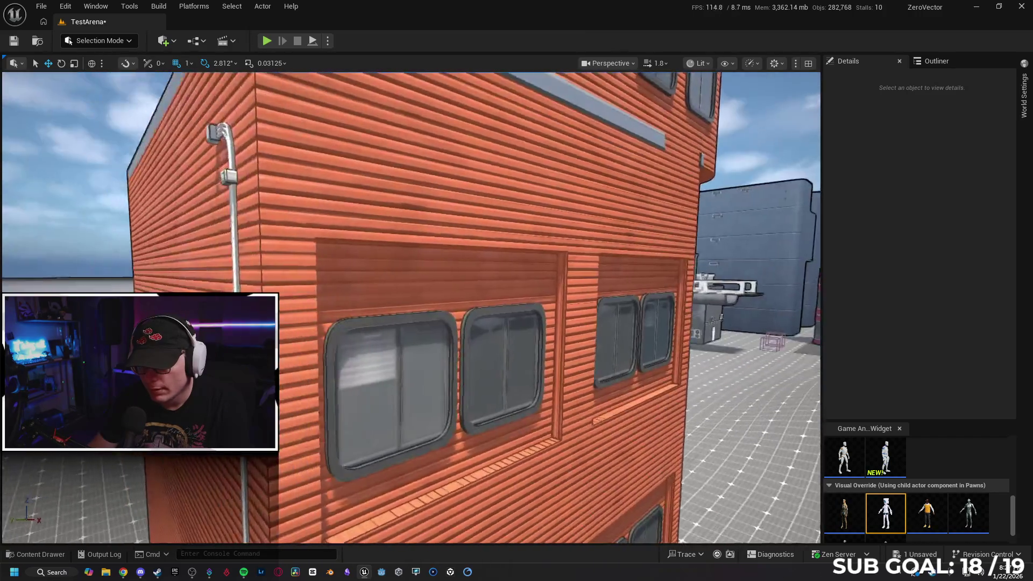
- Remove the large AC unit from the tower's rounded-corner wall
key("s")
key("w")
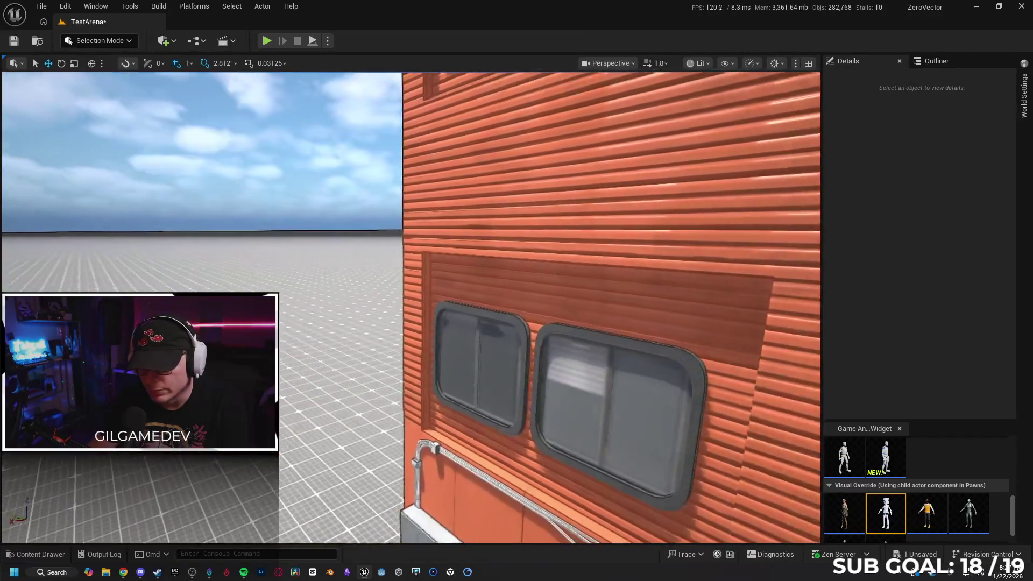
key("s")
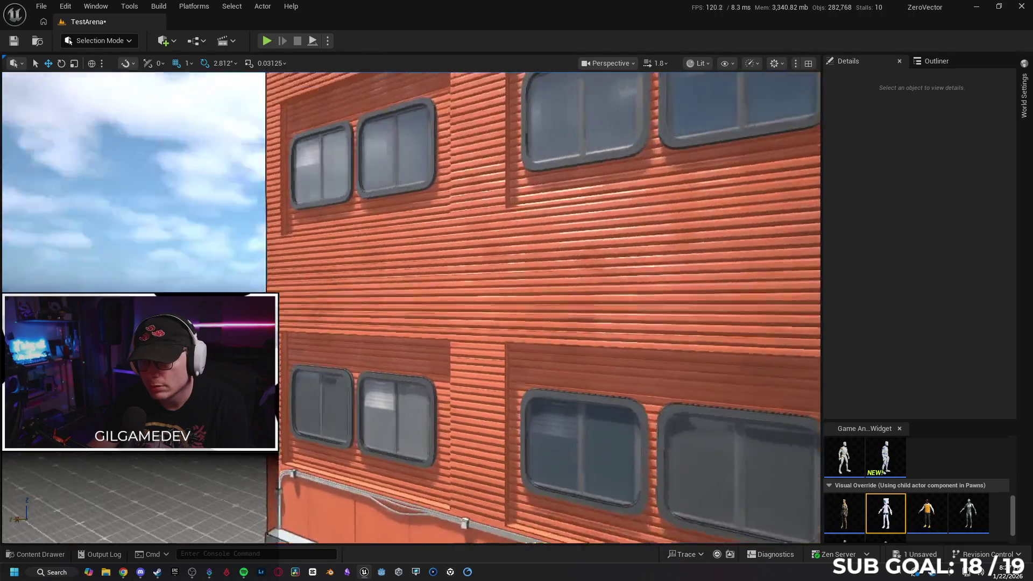
key("s")
key("w")
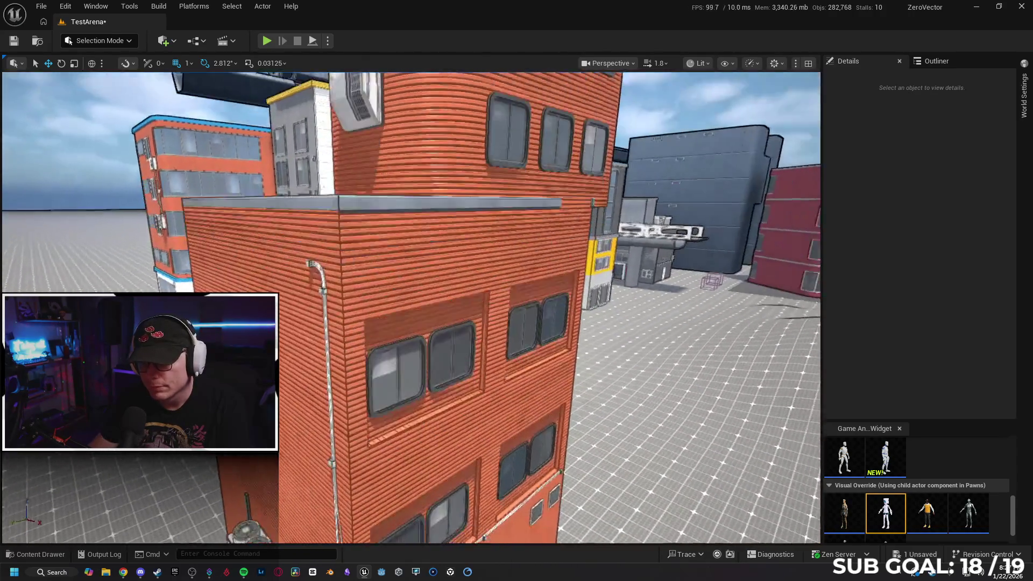
key("s")
key("a")
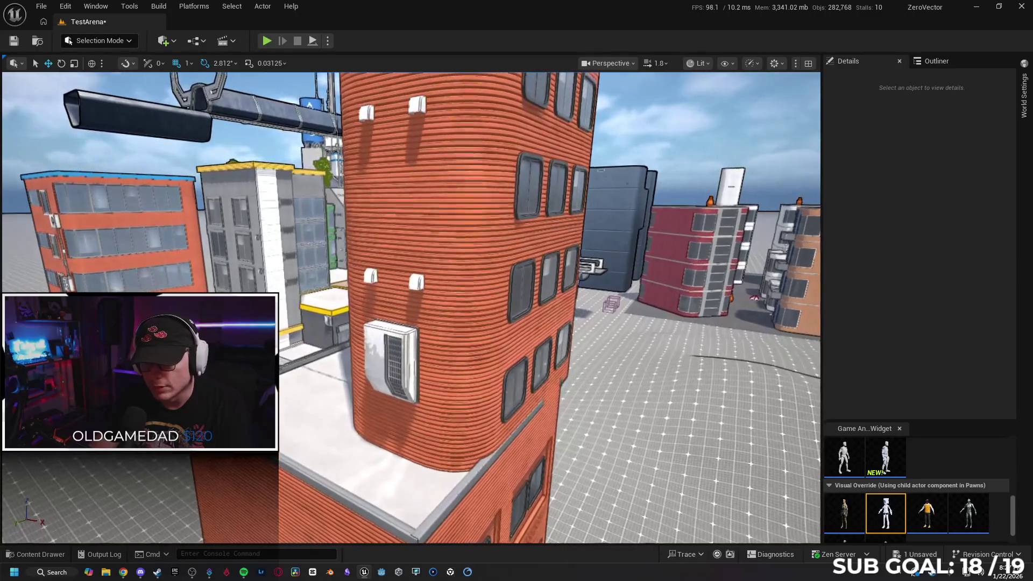
left_click(390, 360)
key("s")
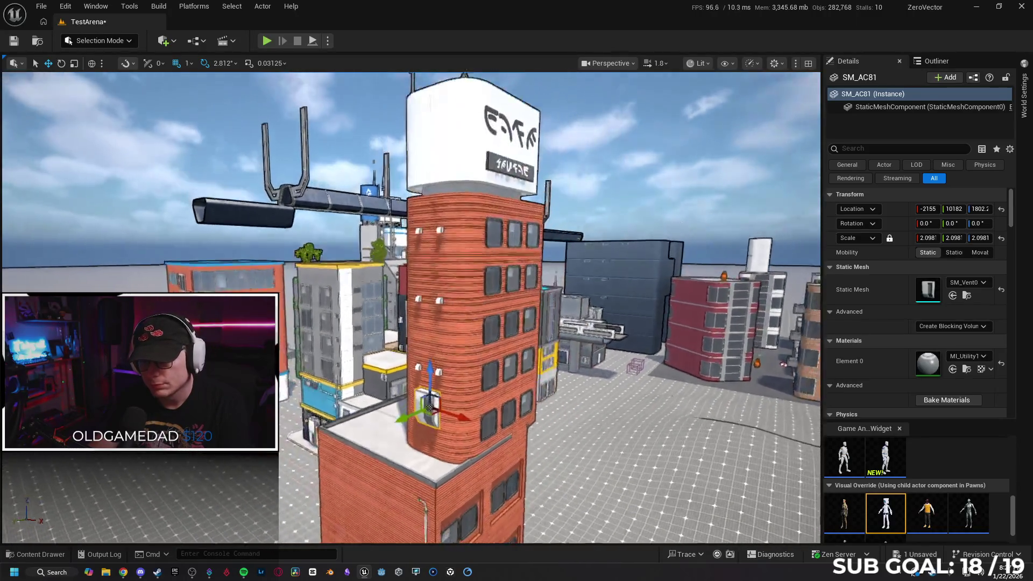
key("Escape")
- Remove the small white vent boxes from the tower's upper side wall
key("w")
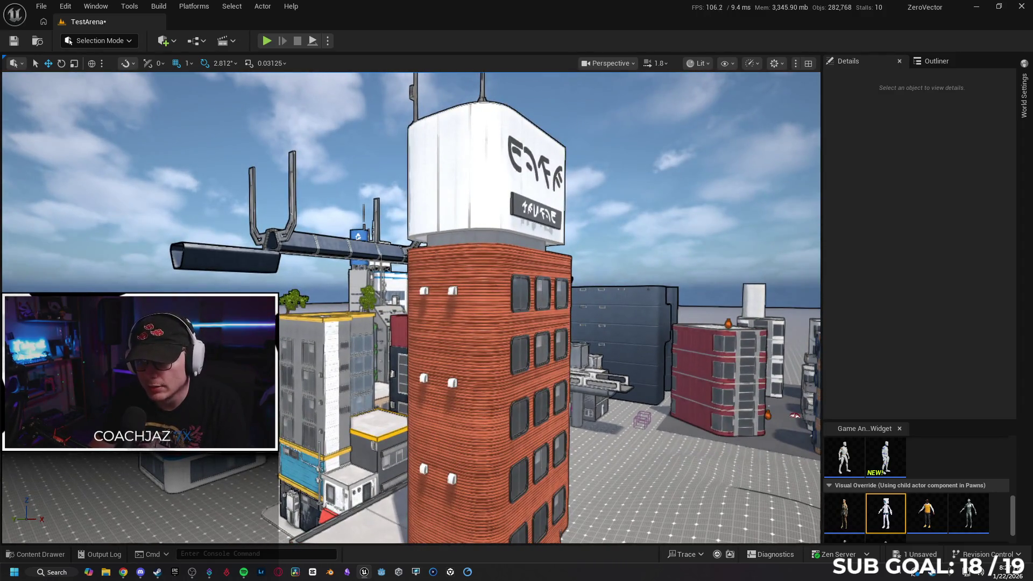
key("w")
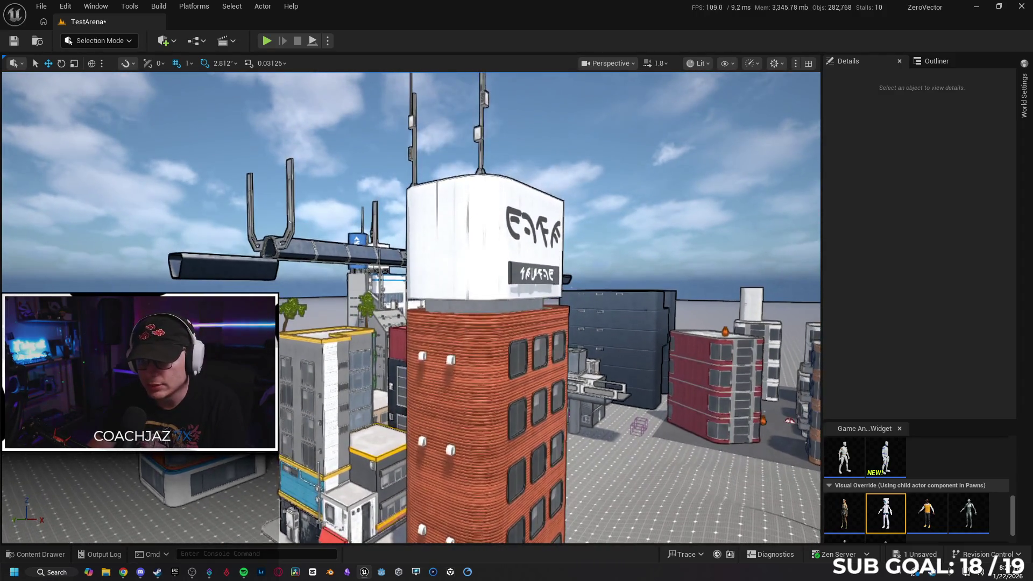
left_click(448, 424)
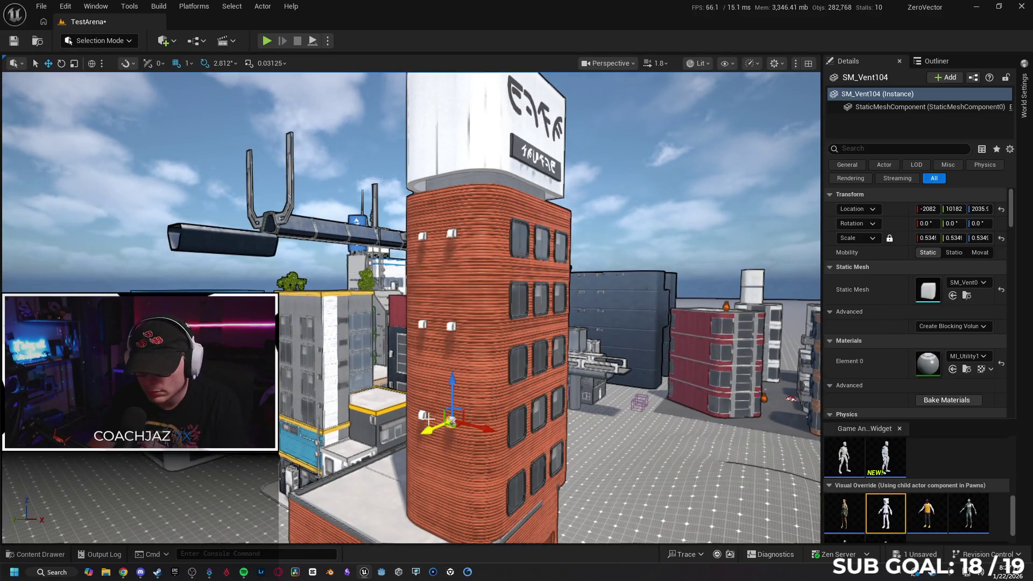
left_click(423, 419, "ctrl")
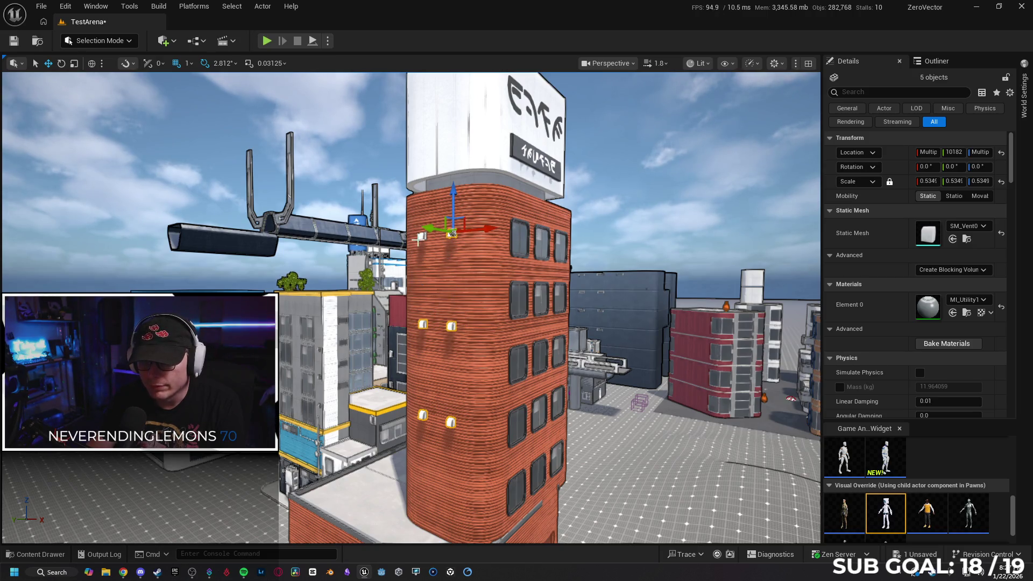
key("Escape")
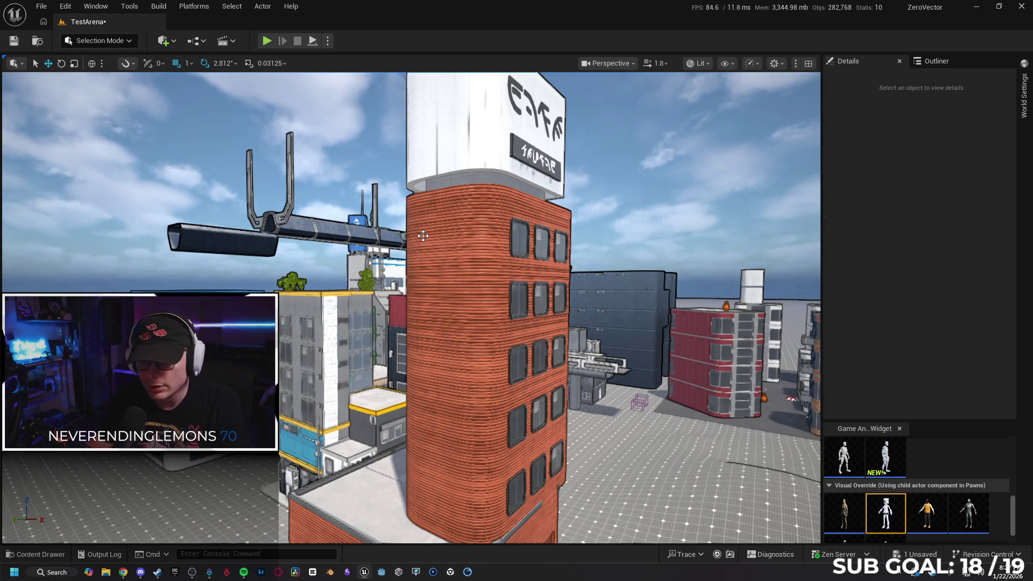
key("w")
key("s")
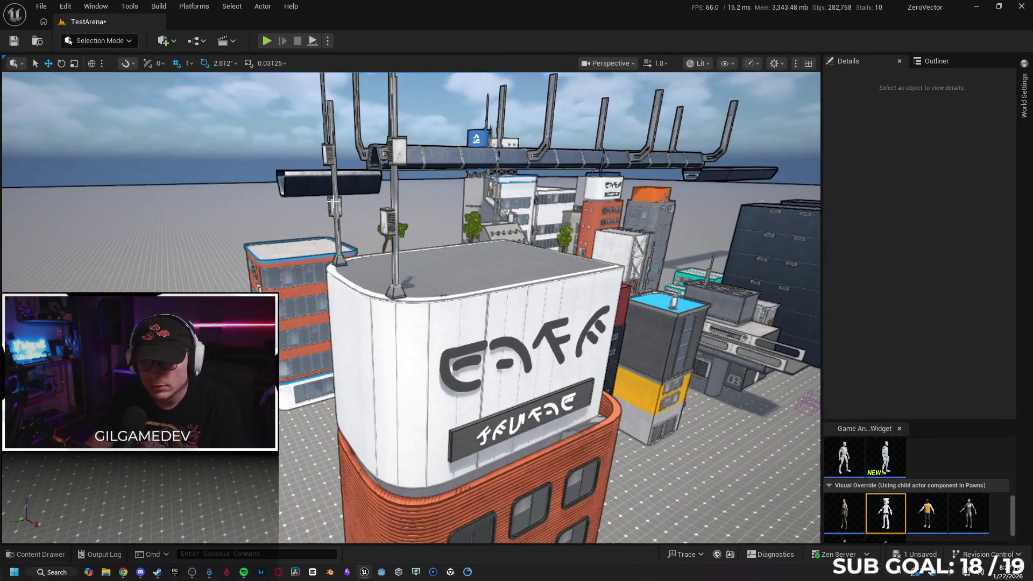
- Remove the left and centre antenna masts from the rooftop block
left_click(334, 203)
key("Escape")
left_click(395, 220)
key("Escape")
- Delete the four letters of the big rooftop sign
left_click(456, 371)
key("Delete")
left_click(508, 354)
key("Delete")
left_click(559, 347)
key("Delete")
left_click(585, 332)
key("Delete")
- Delete the lower sign's letters and its dark backing panel
left_click(493, 429)
key("Delete")
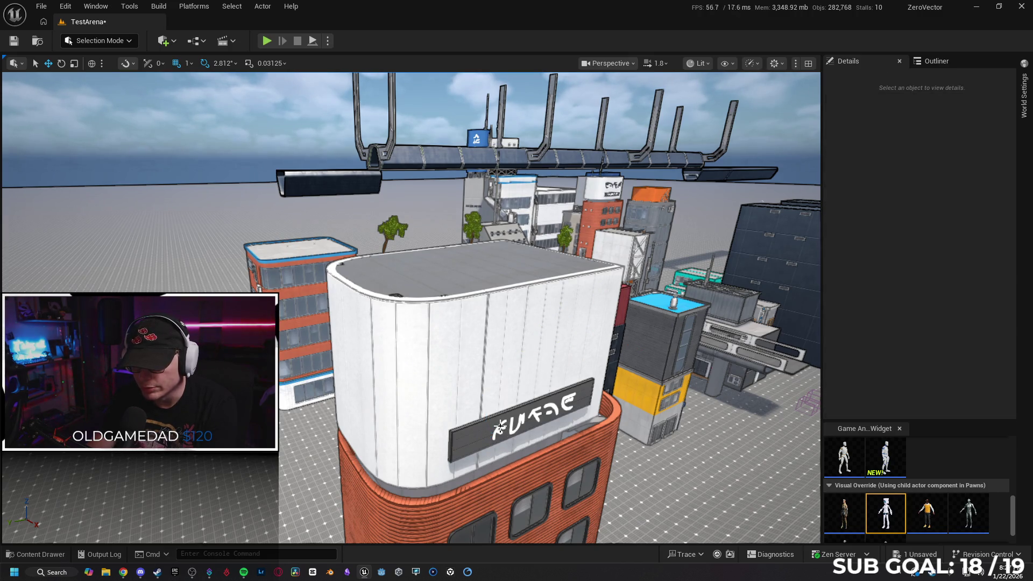
left_click(502, 425)
key("Delete")
left_click(517, 423)
key("Delete")
left_click(537, 415)
key("Delete")
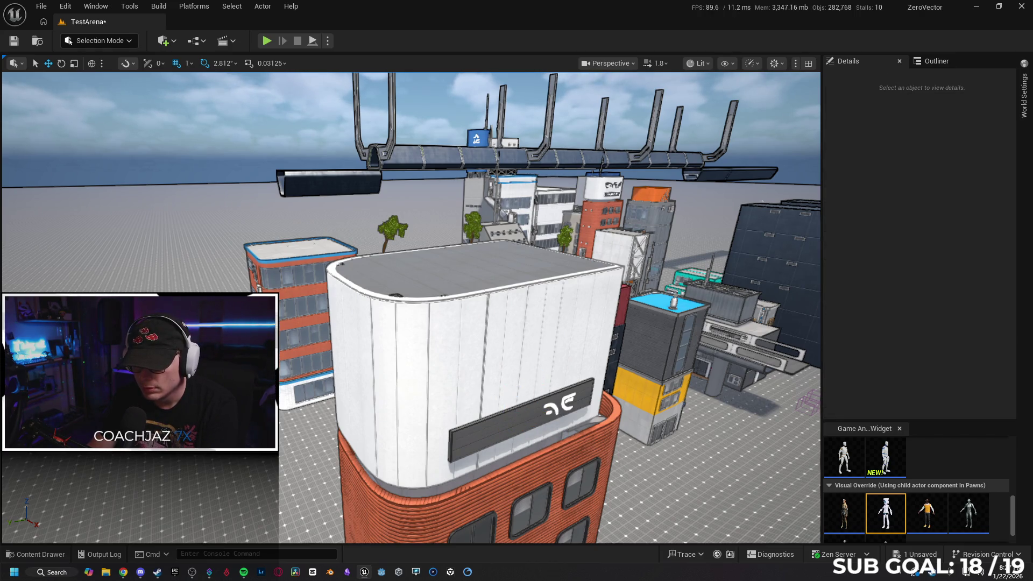
left_click(563, 407)
key("Delete")
left_click(556, 409)
key("Delete")
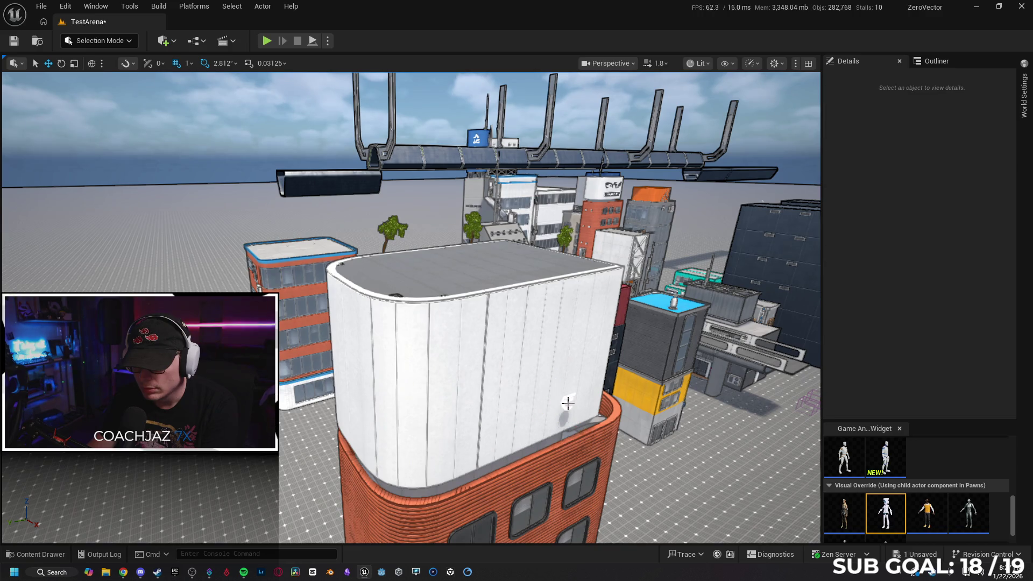